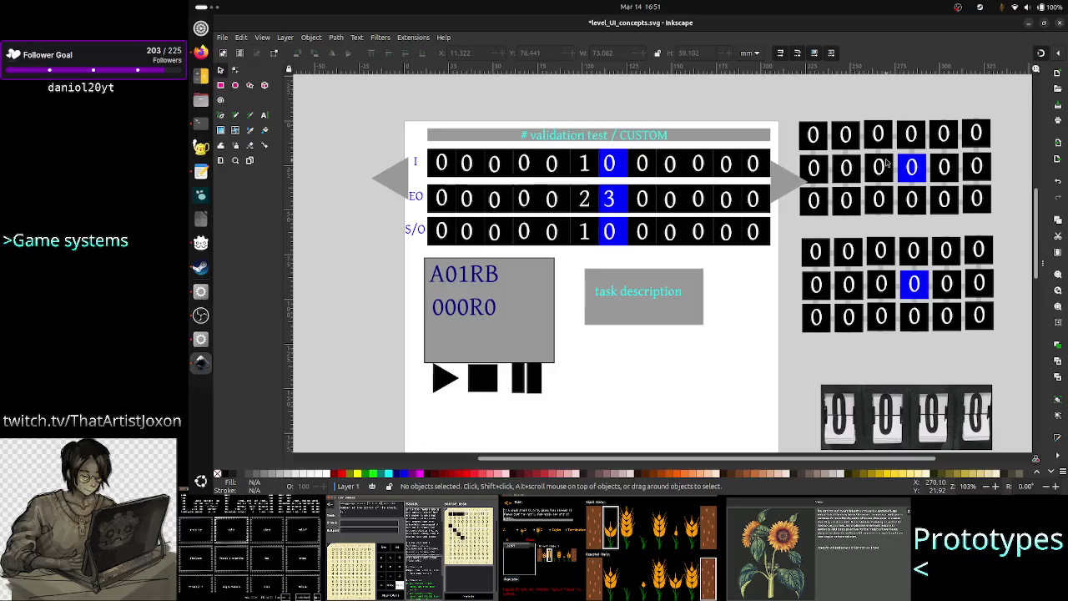
Select the digit tile grid, validation rows and S/O row to check their groupings.
click(889, 164)
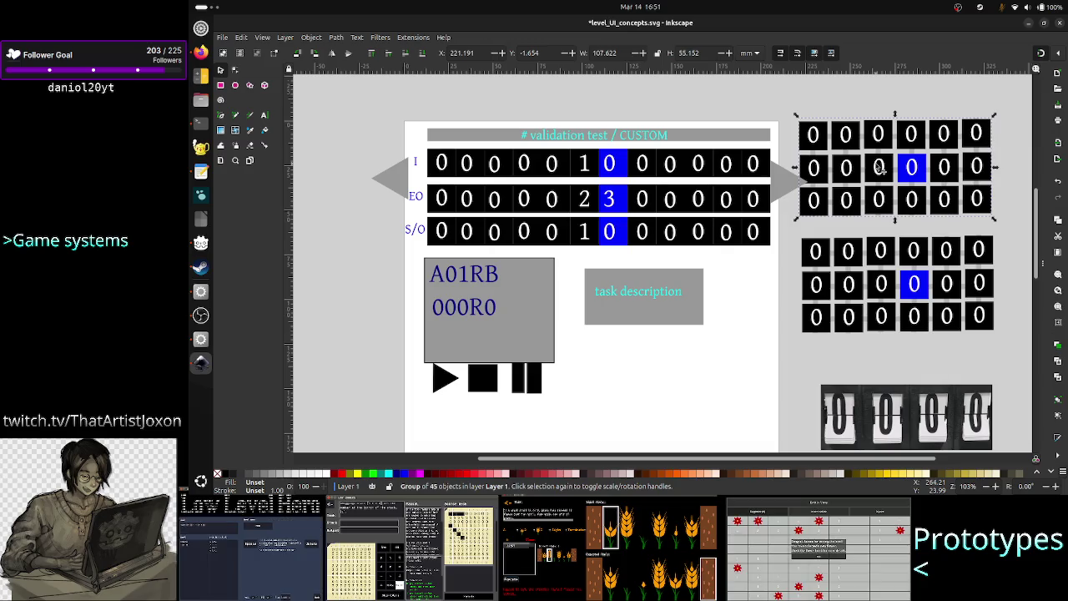
click(495, 165)
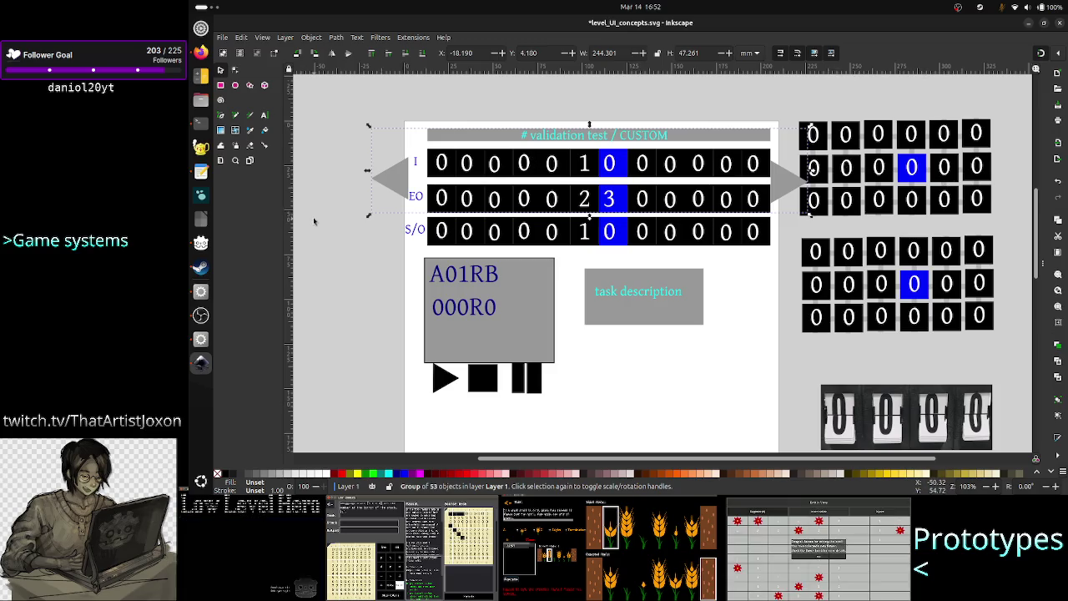
click(314, 221)
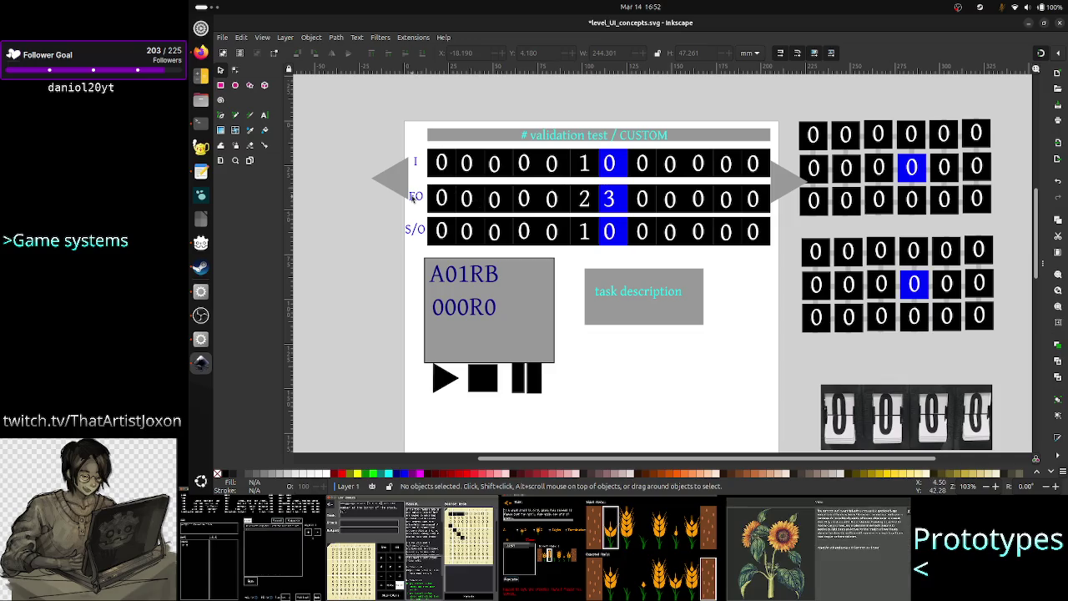
click(469, 242)
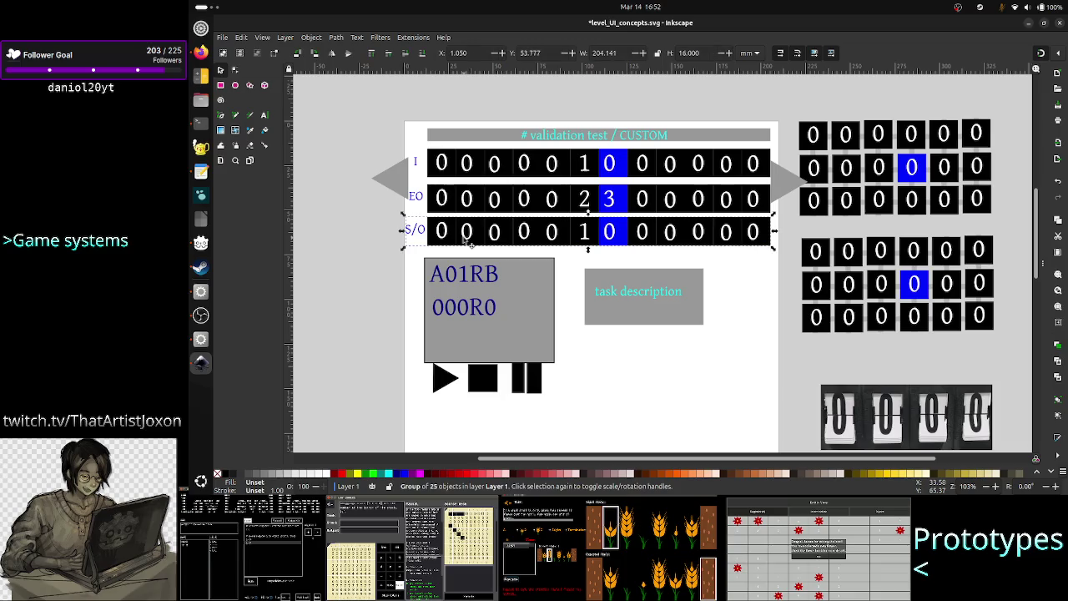
click(374, 287)
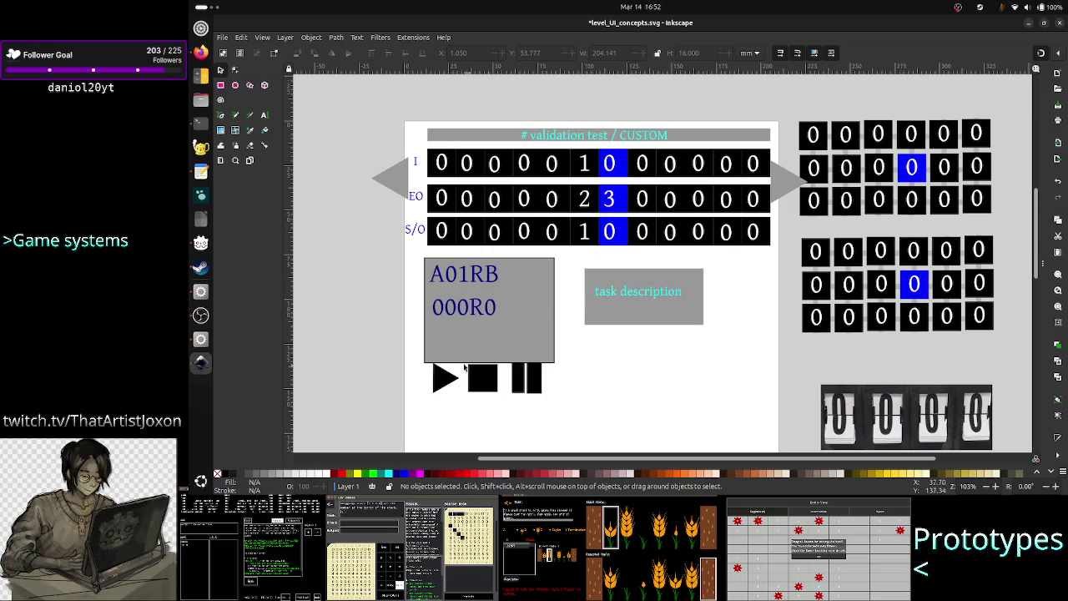
Move the register box, task description box and play buttons lower on the page.
mouse_move(402, 253)
mouse_down()
mouse_move(717, 372)
mouse_move(723, 393)
mouse_up()
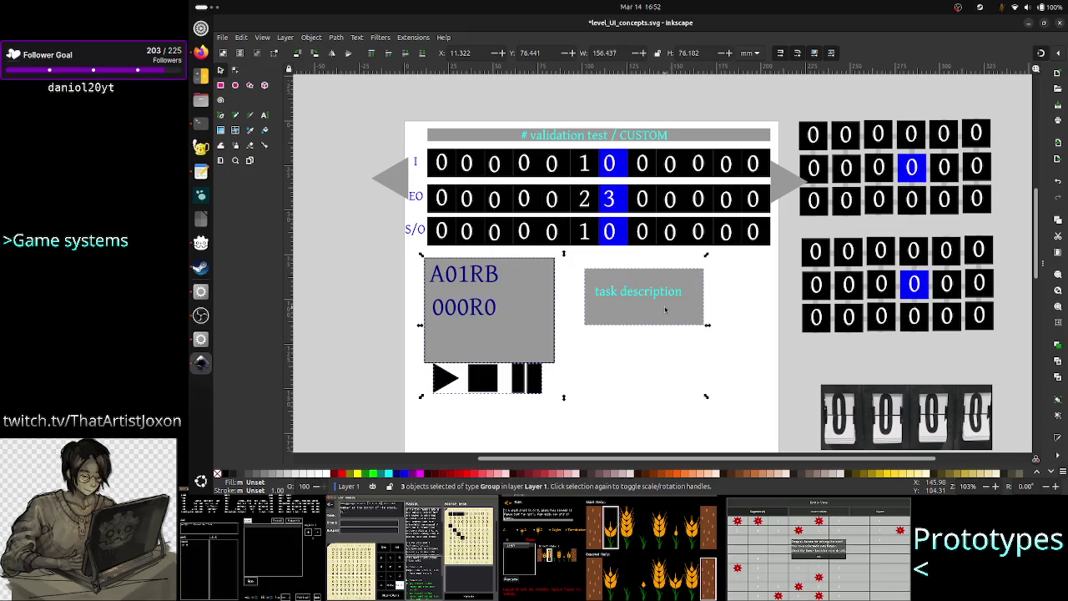
drag(671, 355, 673, 429)
click(626, 296)
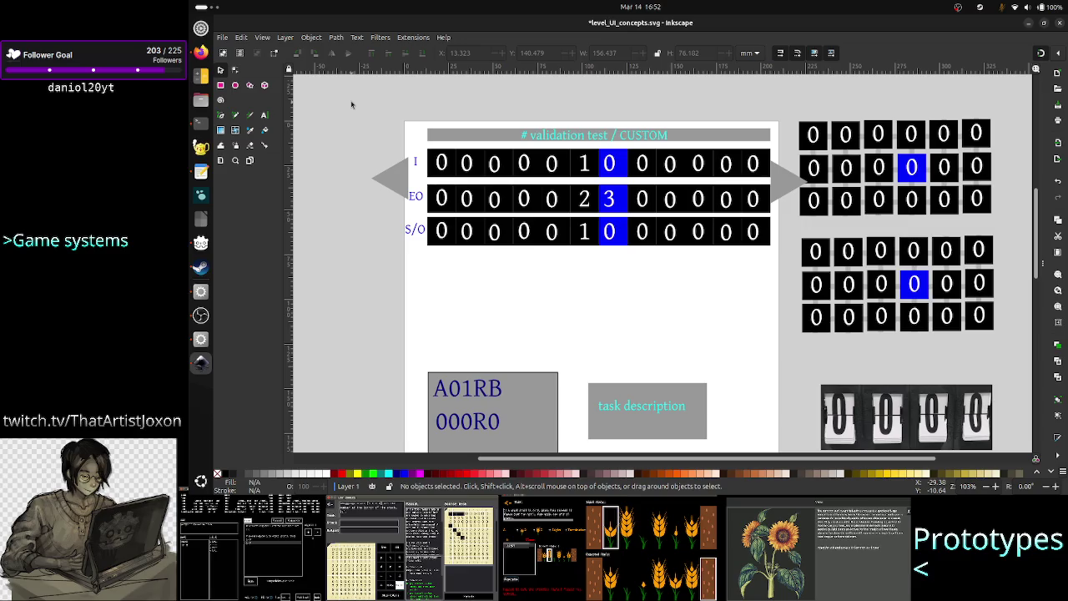
Shift the validation rows and arrows slightly down, then bring up the TIS-100 reference.
mouse_move(351, 104)
mouse_down()
mouse_move(747, 274)
mouse_move(753, 287)
mouse_move(779, 286)
mouse_up()
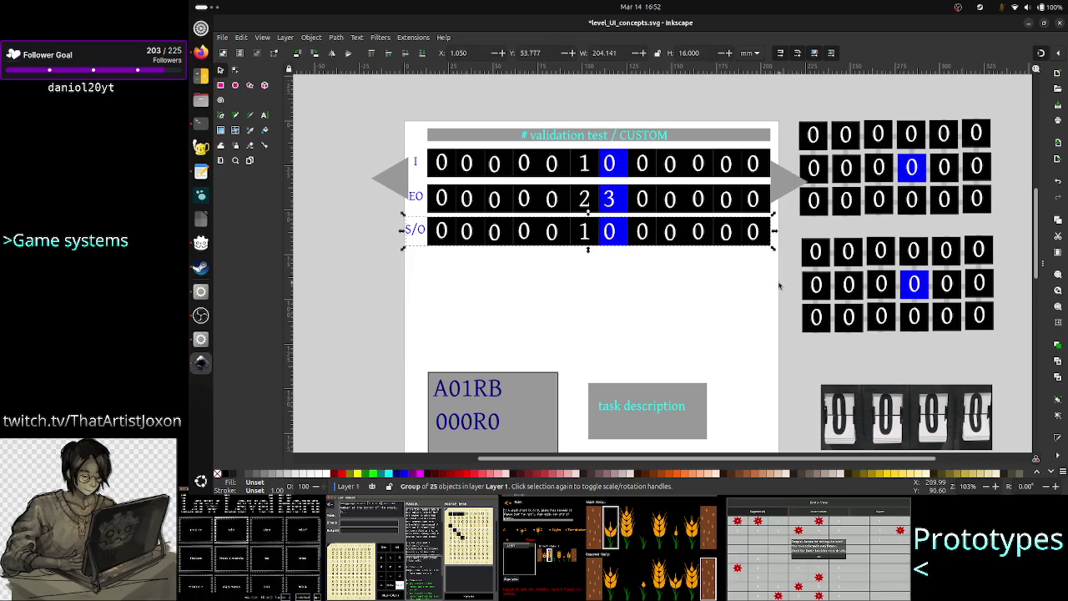
shift+click(735, 196)
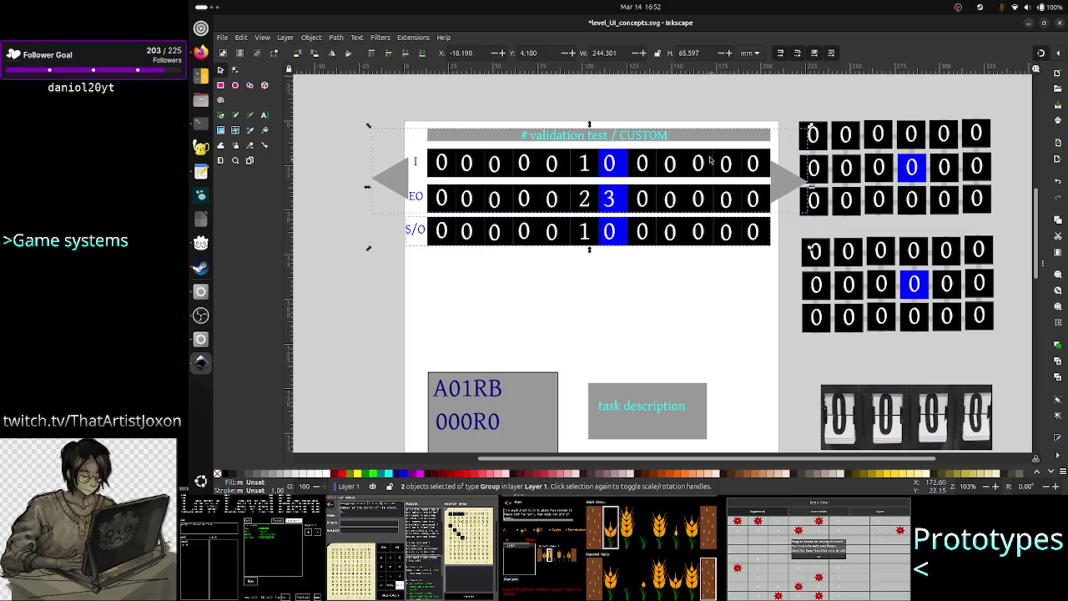
drag(682, 196, 683, 232)
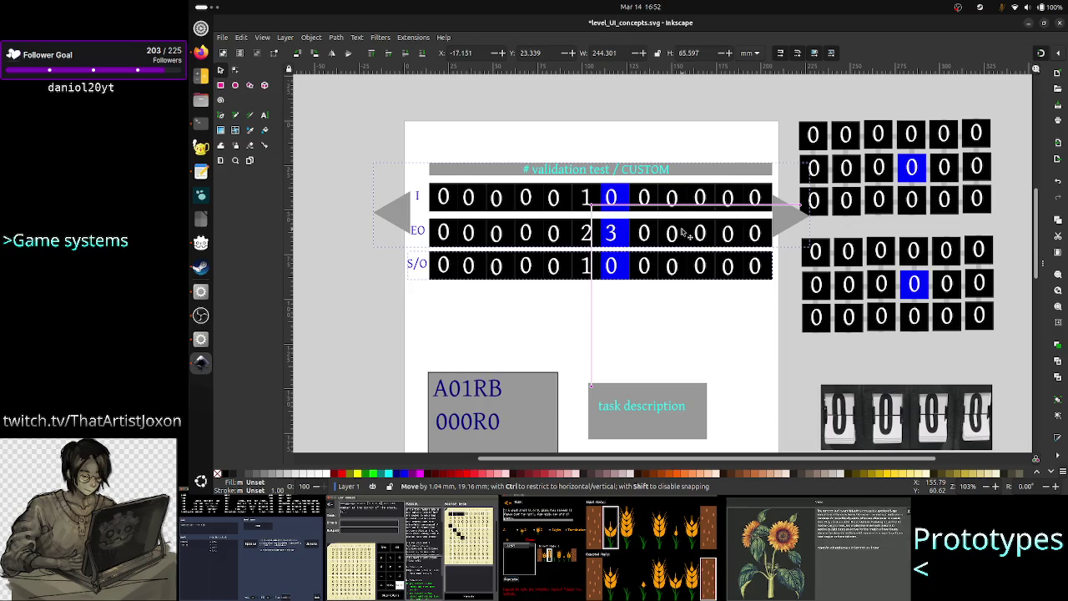
drag(682, 232, 726, 232)
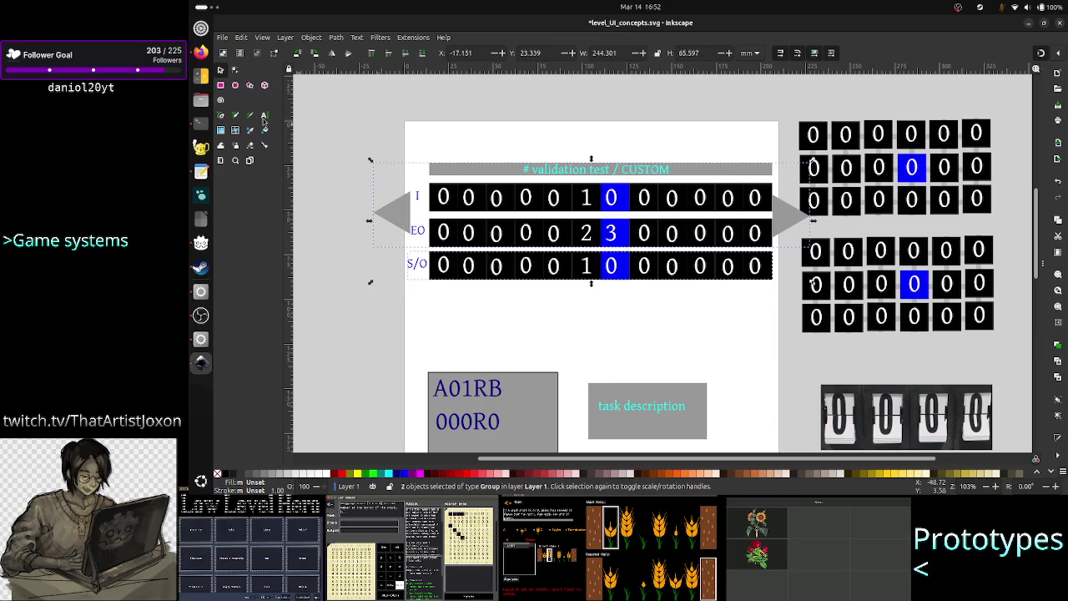
click(200, 60)
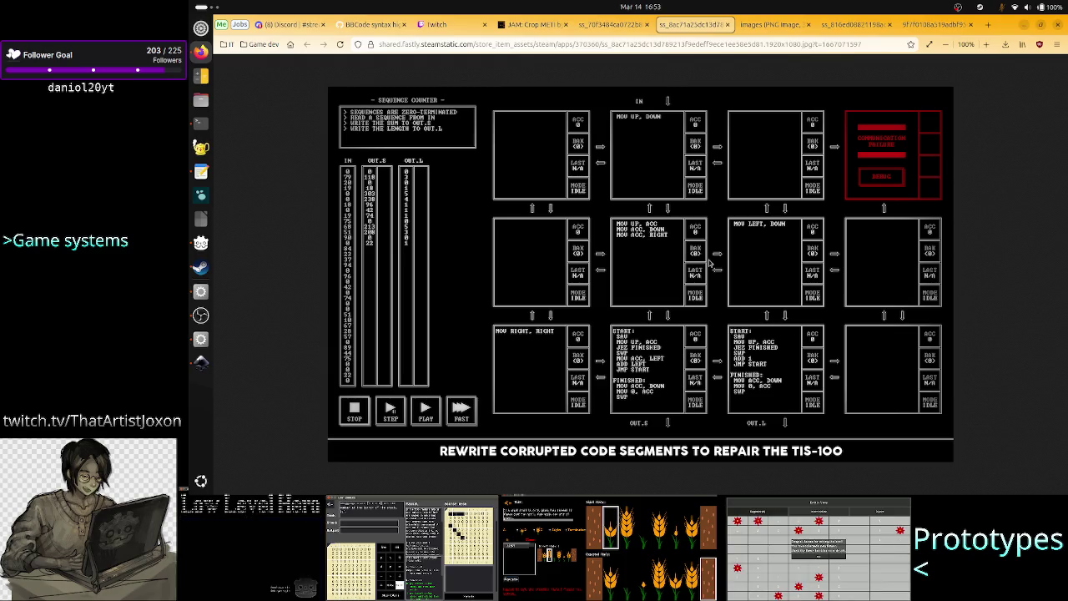
Compare the Inkscape mockup with the TIS-100 screenshot, then view the 1-6 Sort puzzle screenshot.
key(alt+Tab)
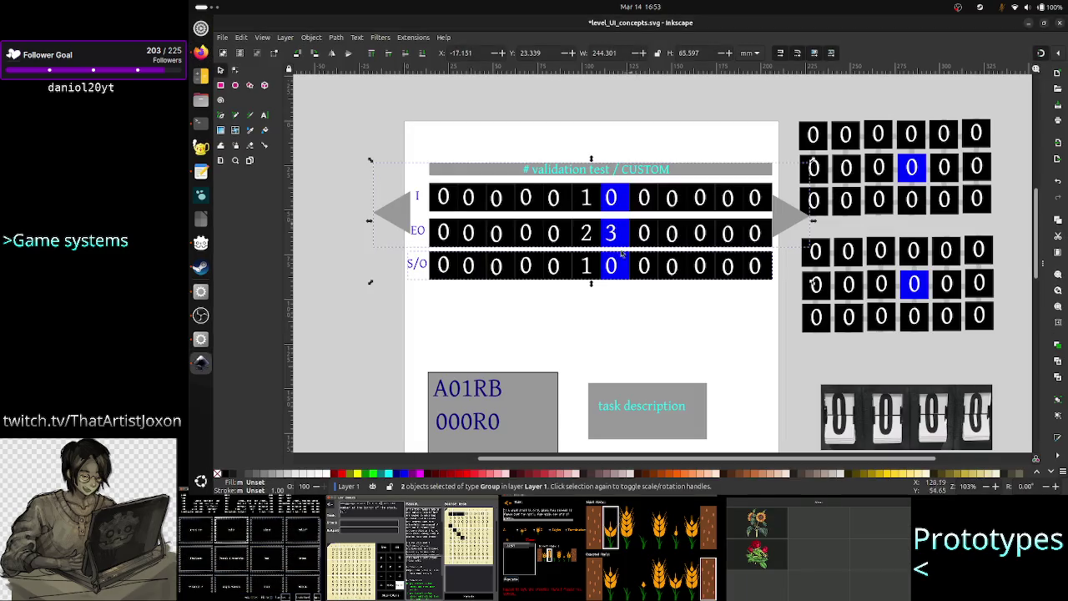
scroll(564, 338, down, 2)
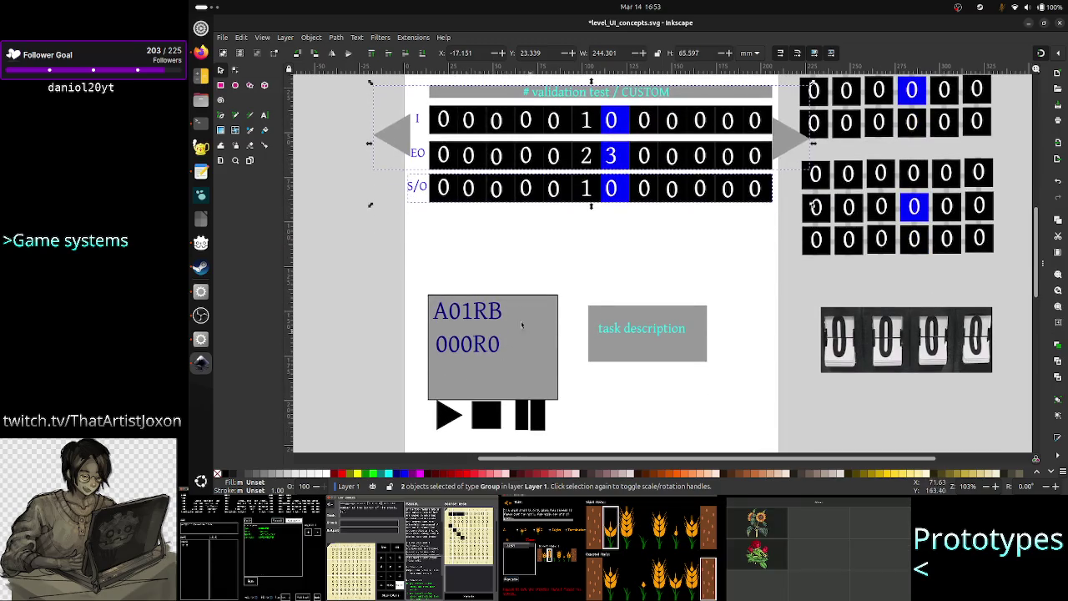
key(alt+Tab)
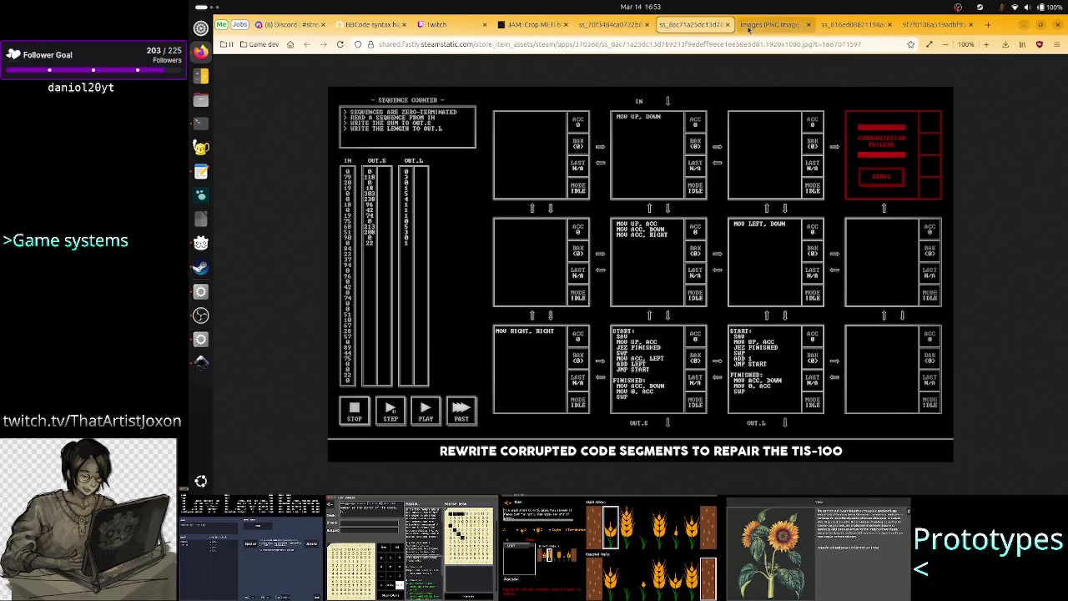
click(617, 25)
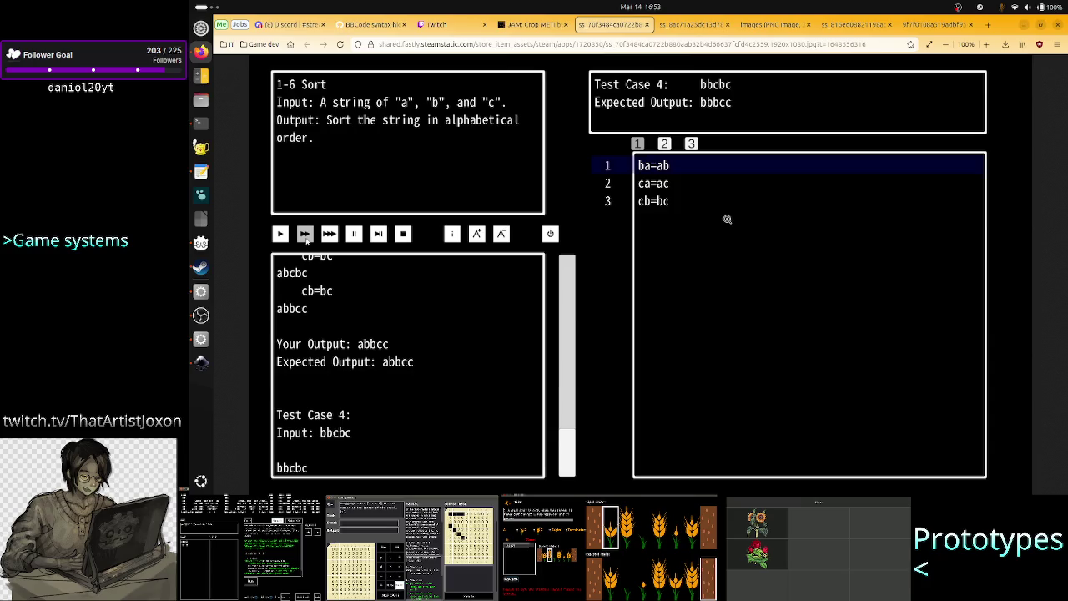
Review the TIS-100, 1-6 Sort, multiplication and register workspace screenshots, then return to Inkscape.
click(693, 24)
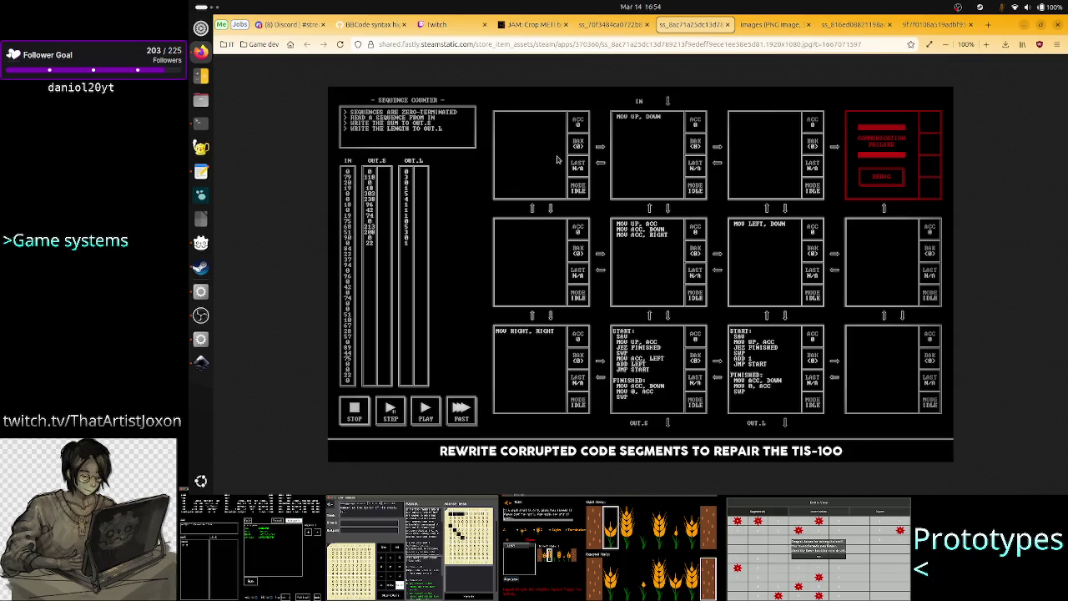
click(768, 30)
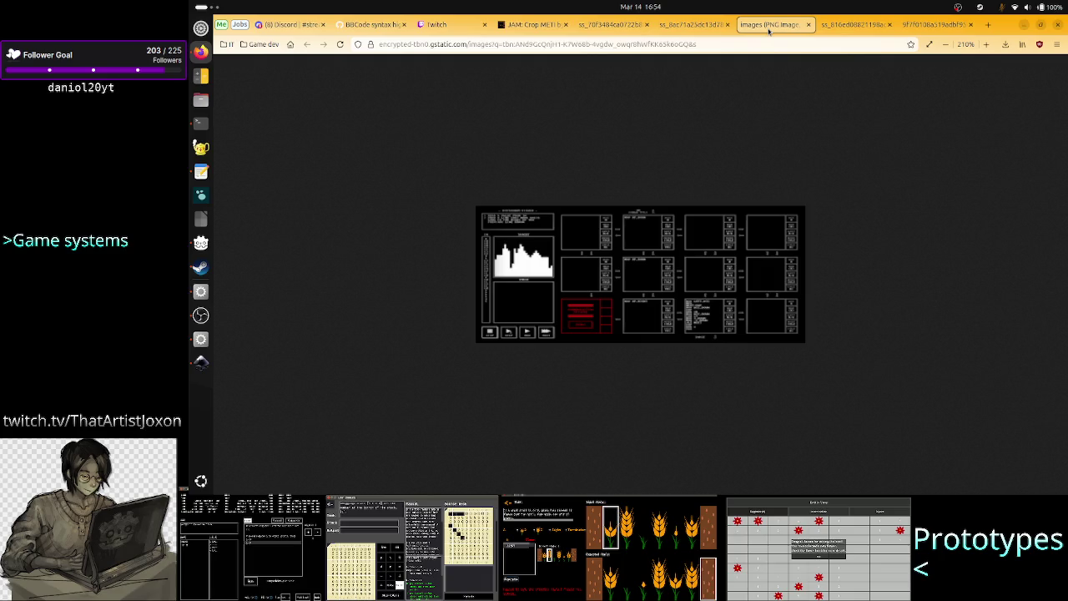
click(688, 25)
click(613, 24)
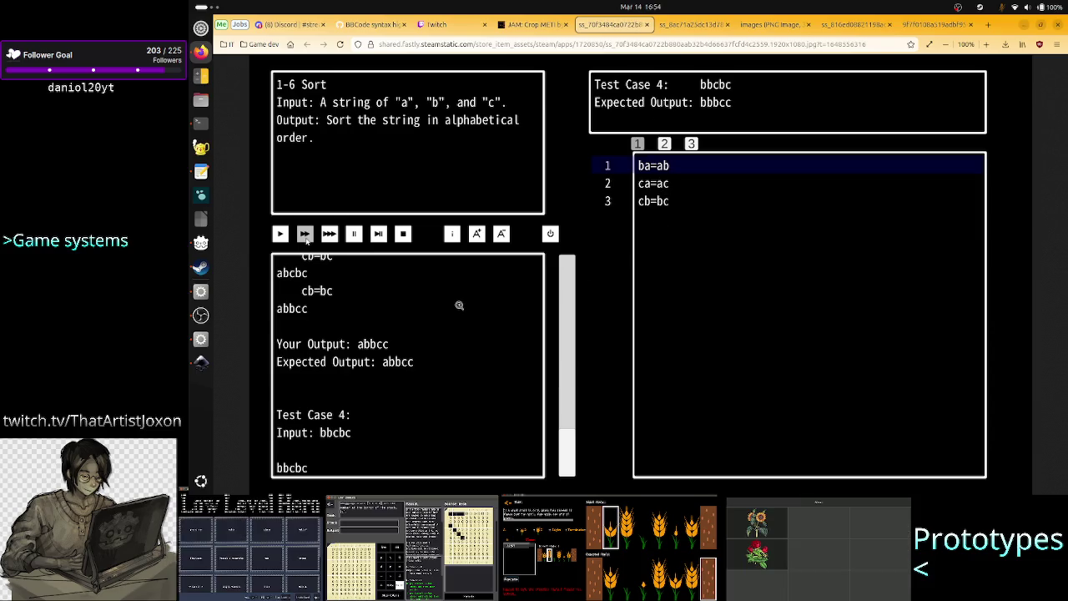
click(683, 25)
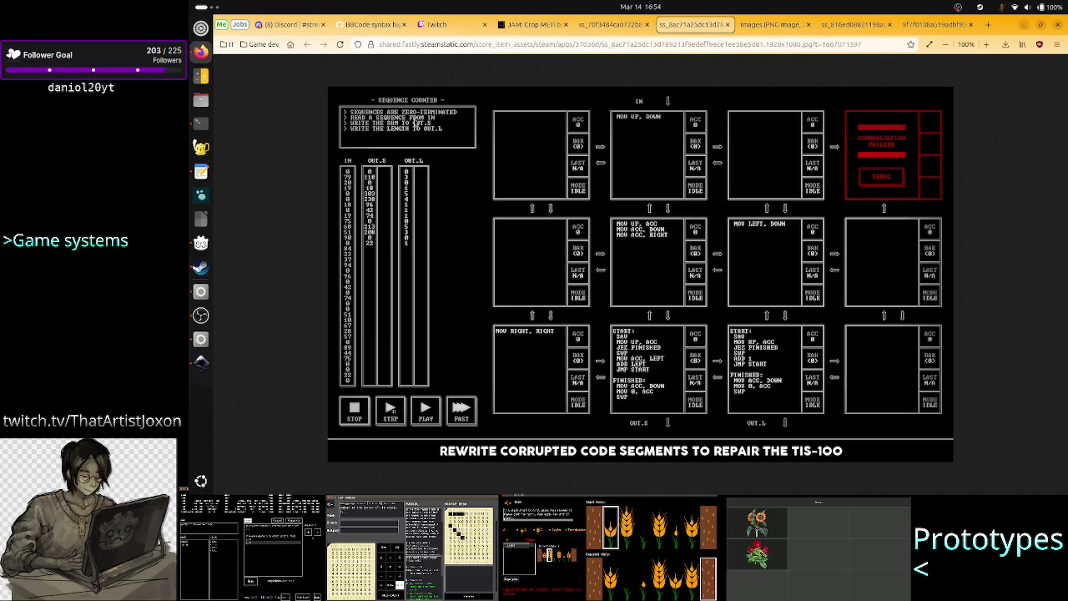
click(613, 24)
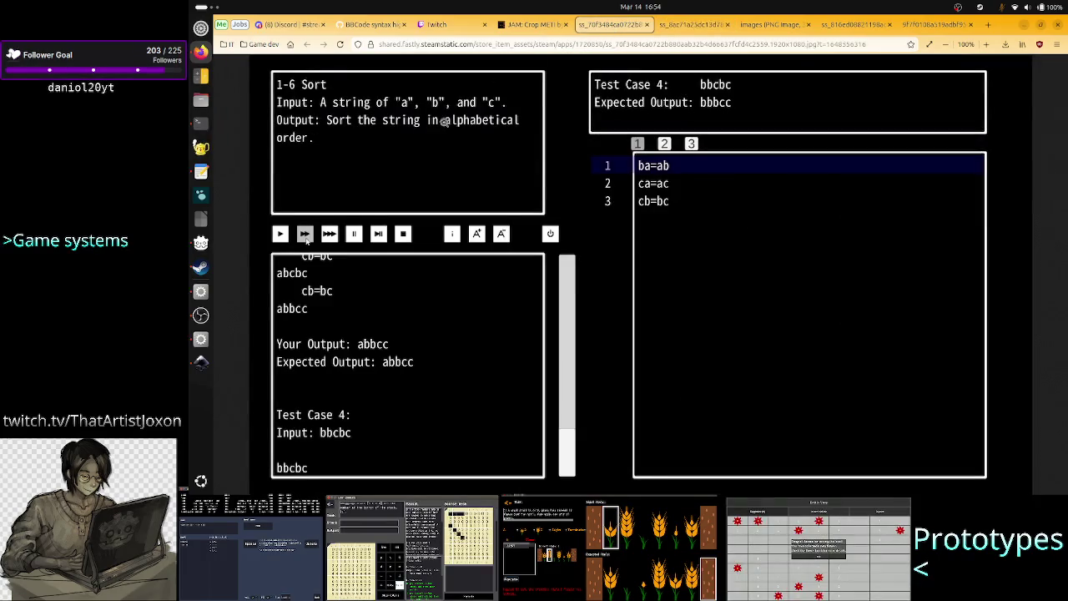
click(683, 25)
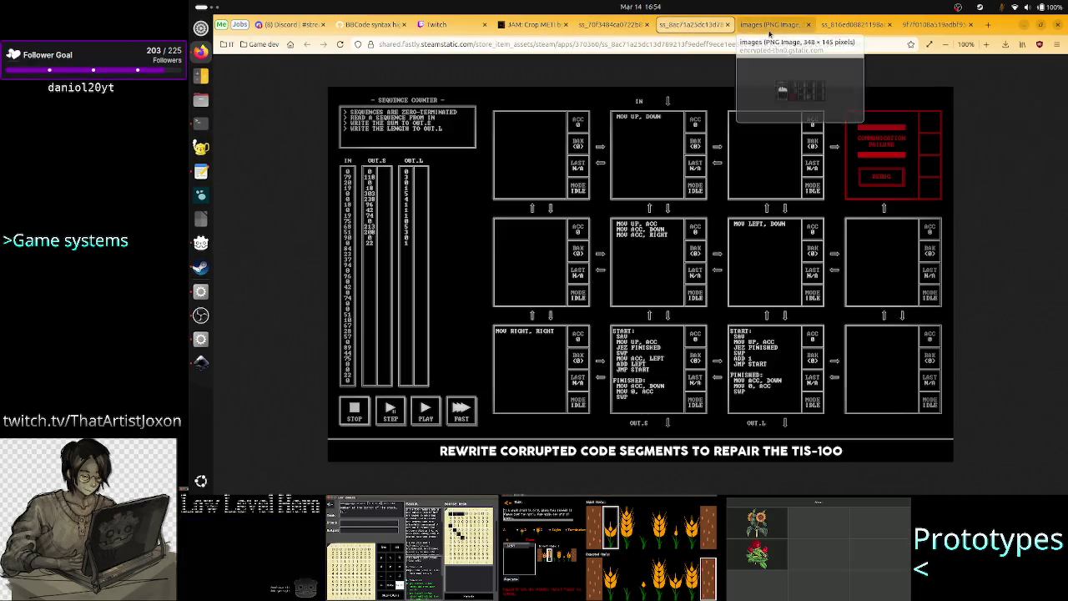
click(770, 25)
click(841, 32)
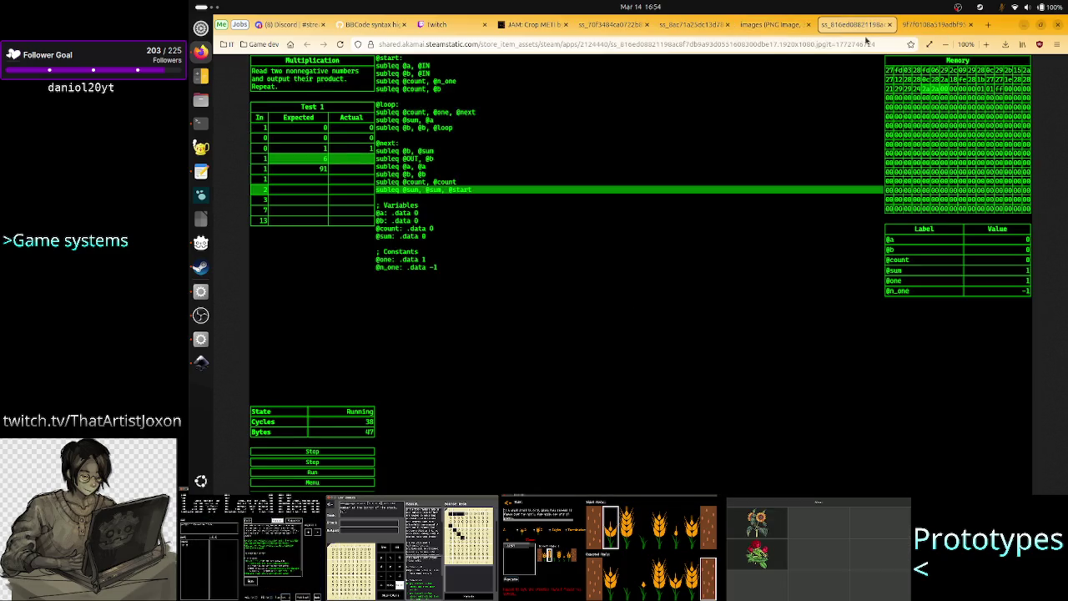
click(915, 30)
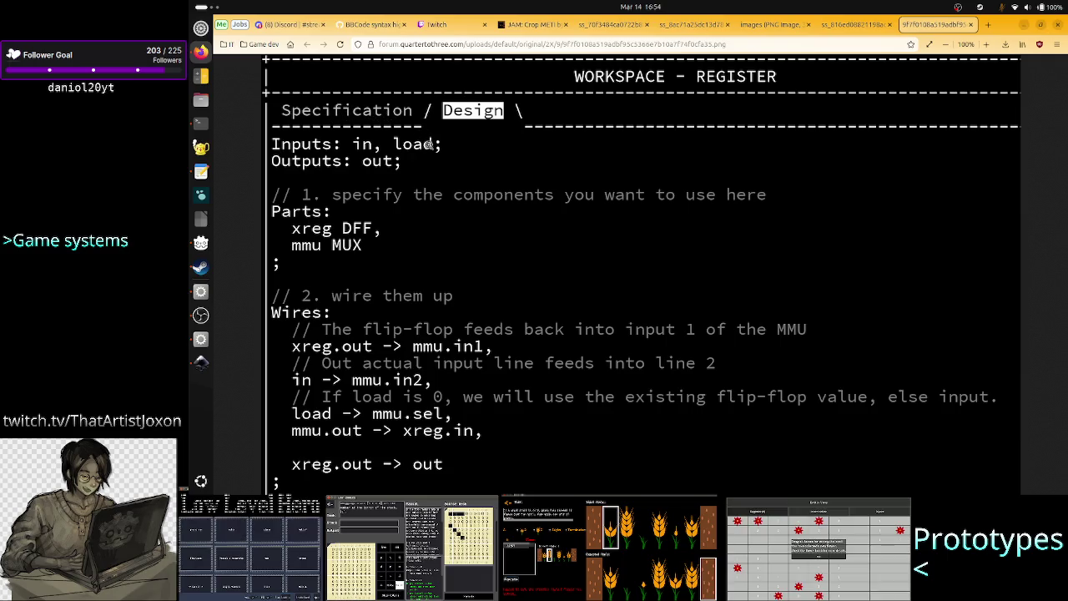
click(201, 365)
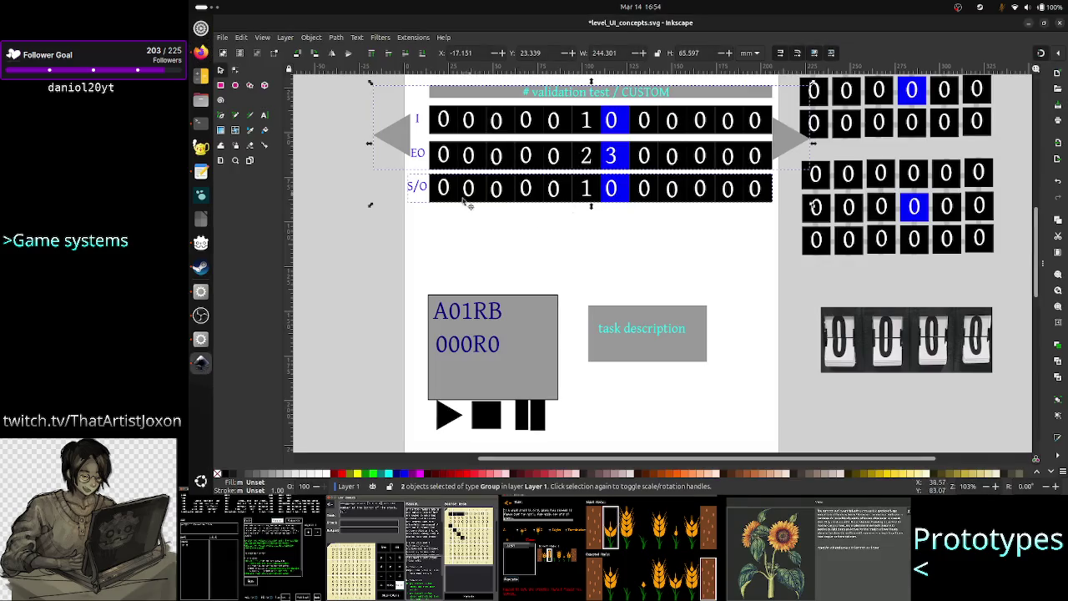
Move the validation rows further down with the task description box just above them, then view the assembly-emulator reference.
drag(535, 161, 529, 230)
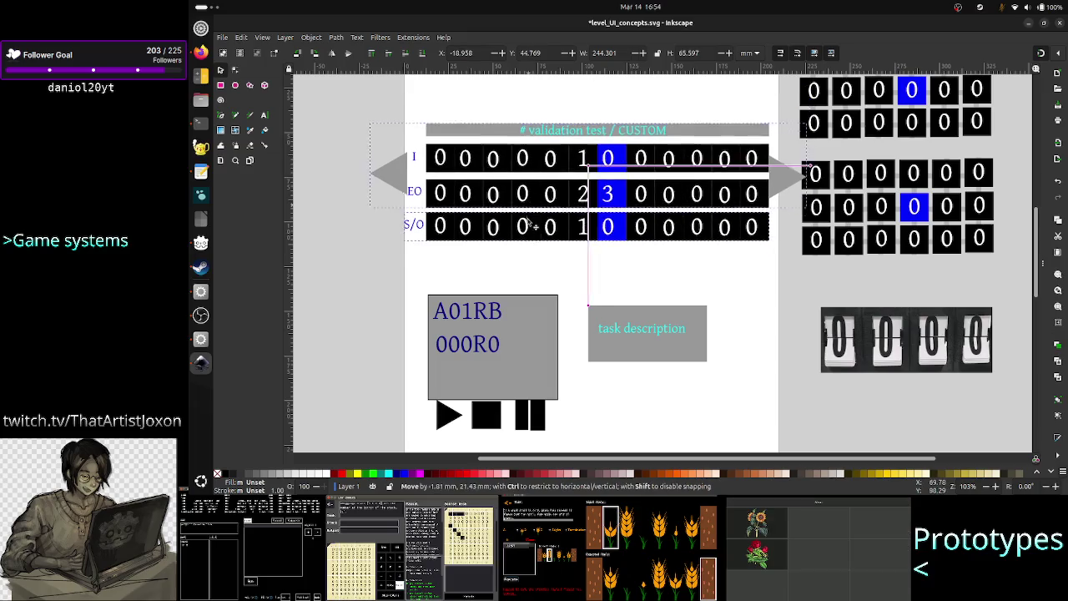
drag(653, 356, 491, 110)
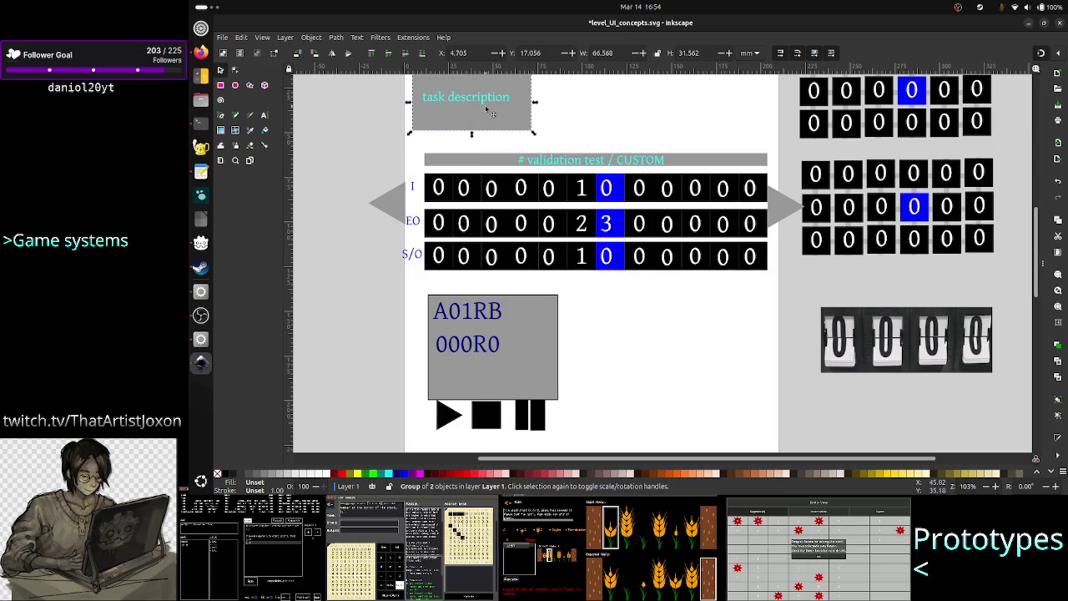
scroll(632, 250, up, 5)
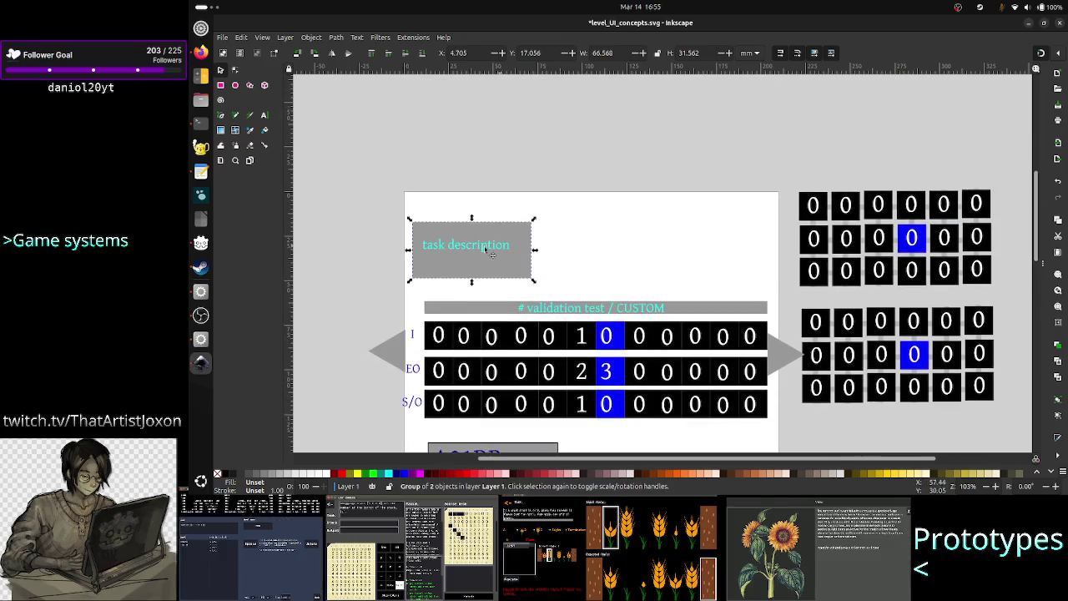
drag(466, 255, 455, 219)
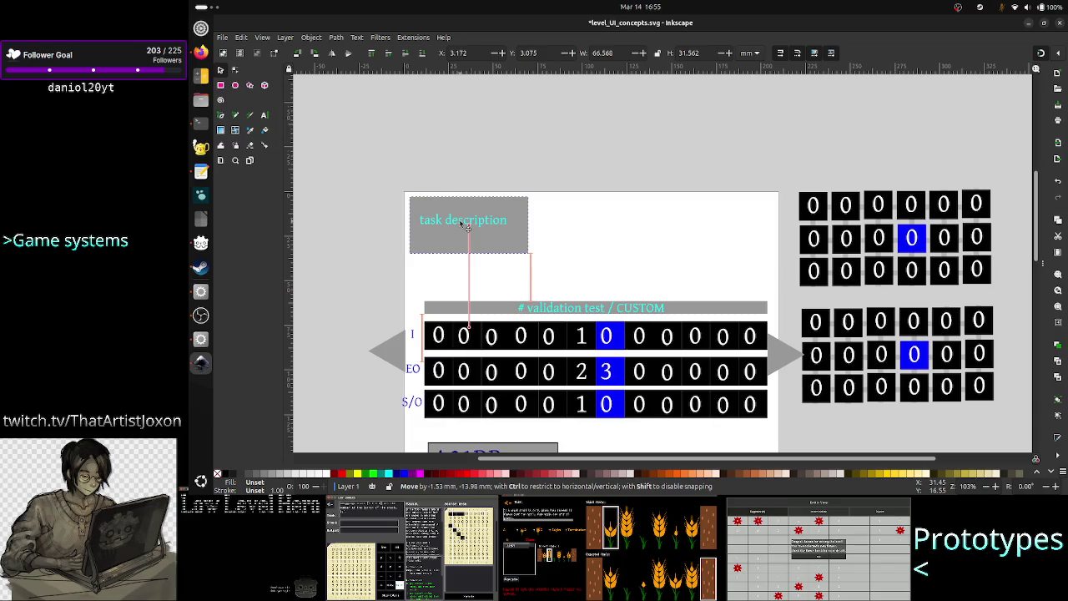
mouse_move(455, 220)
mouse_down()
mouse_move(480, 238)
mouse_move(456, 222)
mouse_up()
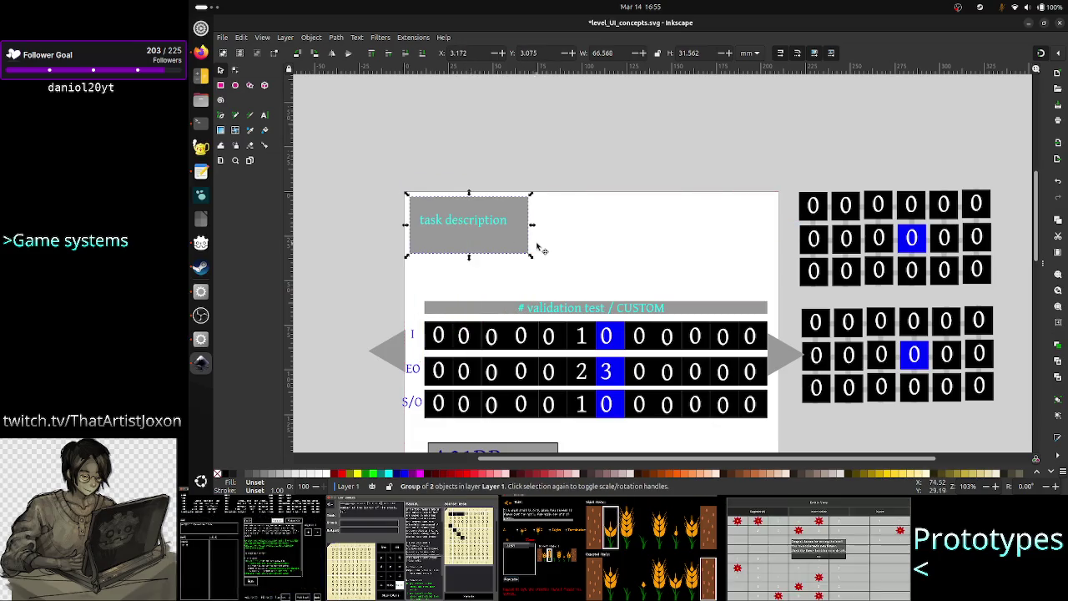
click(579, 247)
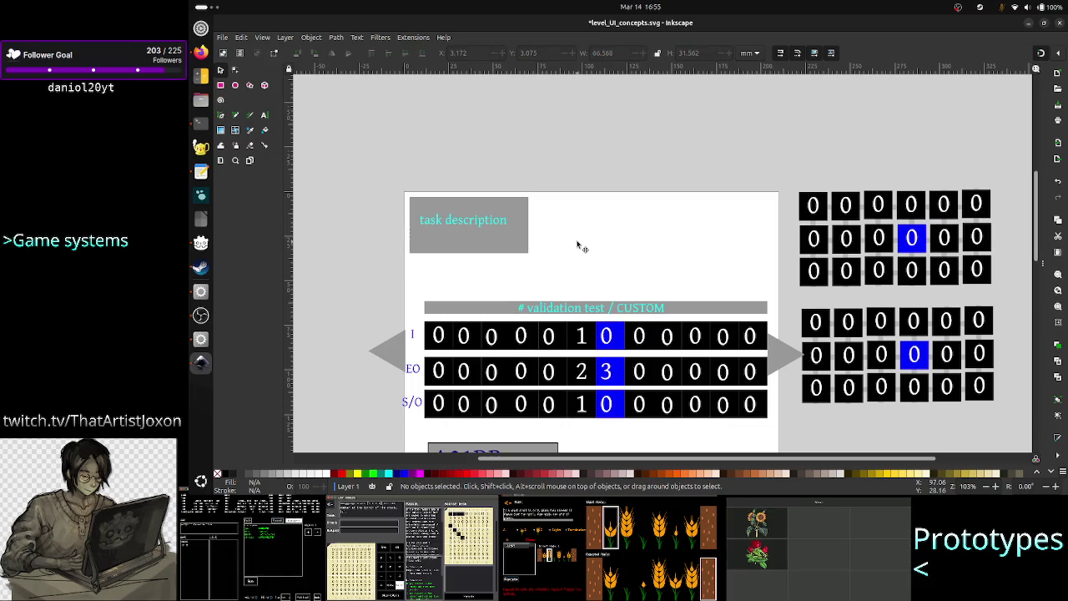
click(200, 51)
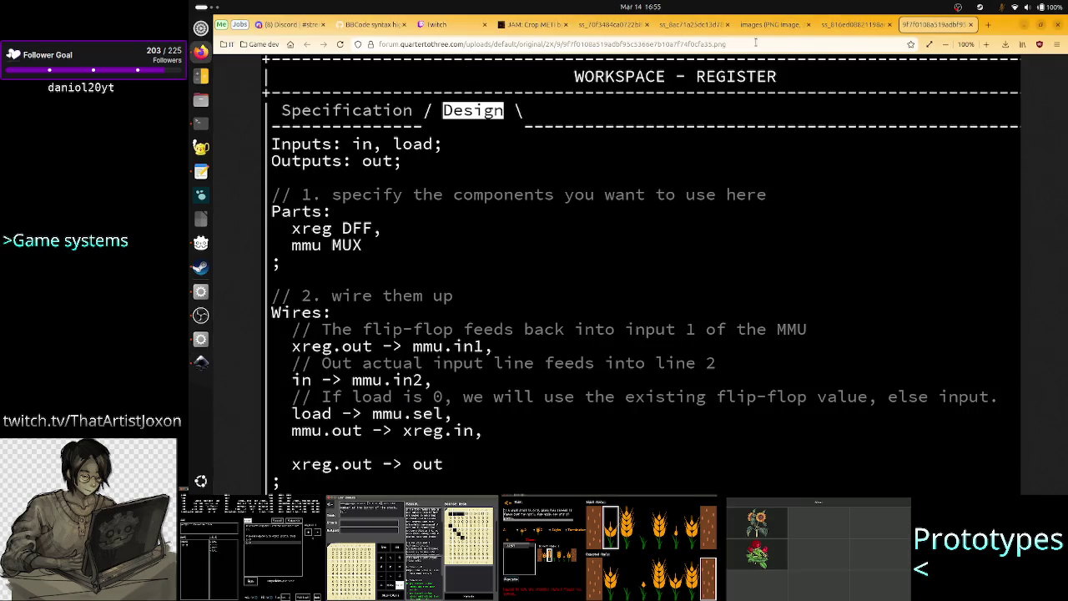
click(856, 24)
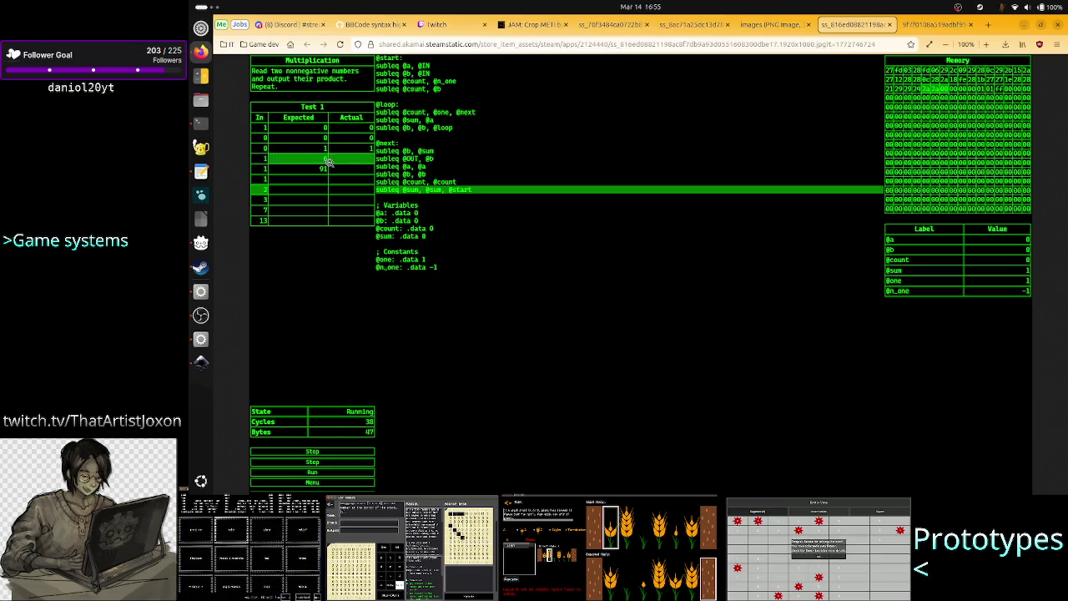
View the TIS-100 reference screenshot, then return to the Inkscape mockup.
click(695, 24)
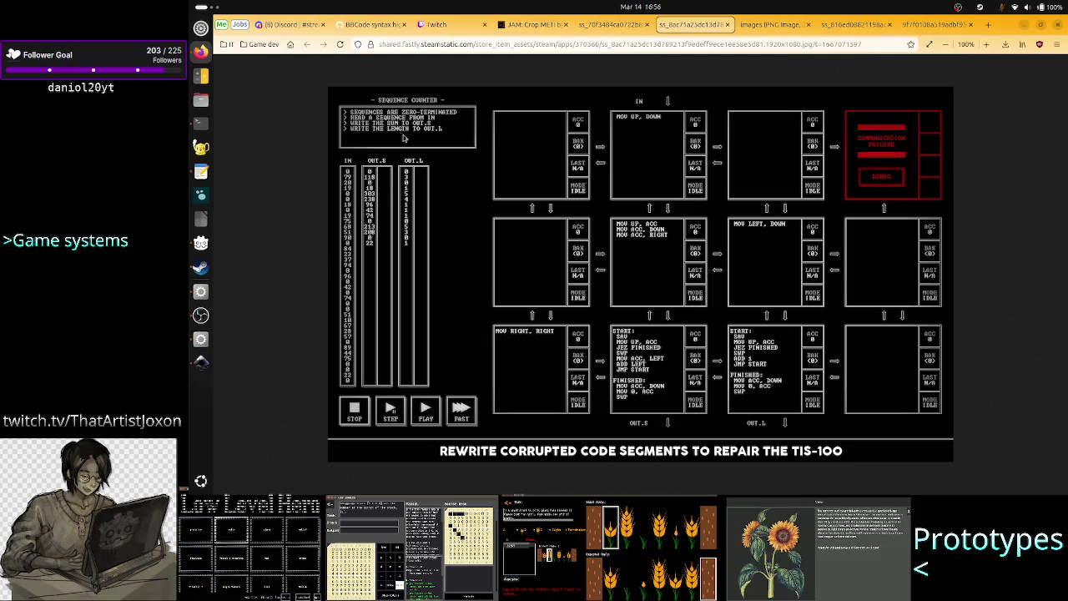
click(200, 362)
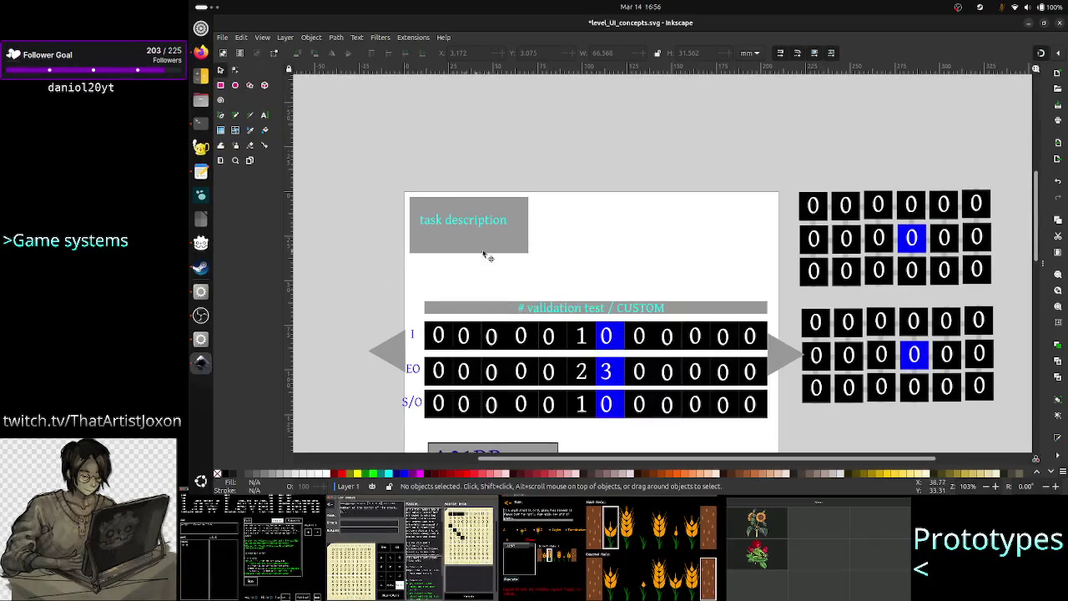
Stretch the grey task description box wider to span the page width.
click(513, 336)
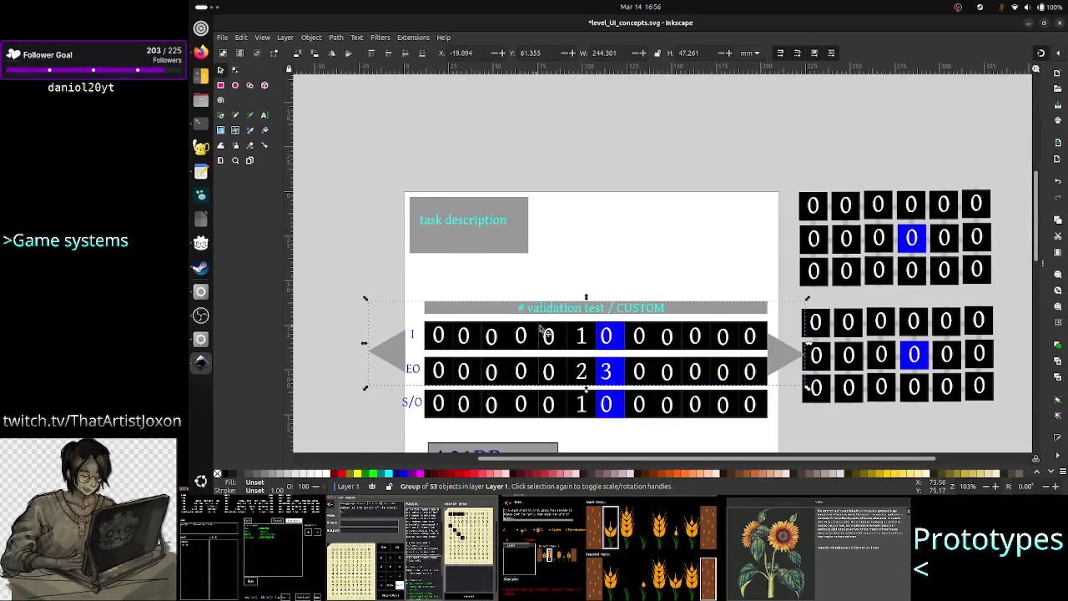
drag(357, 292, 651, 359)
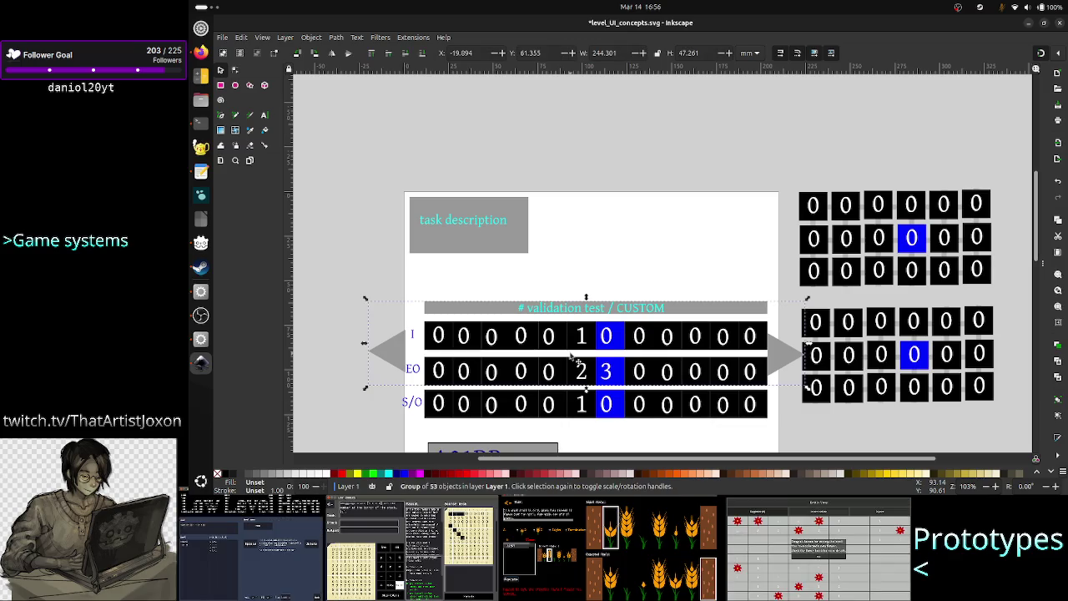
shift+click(547, 406)
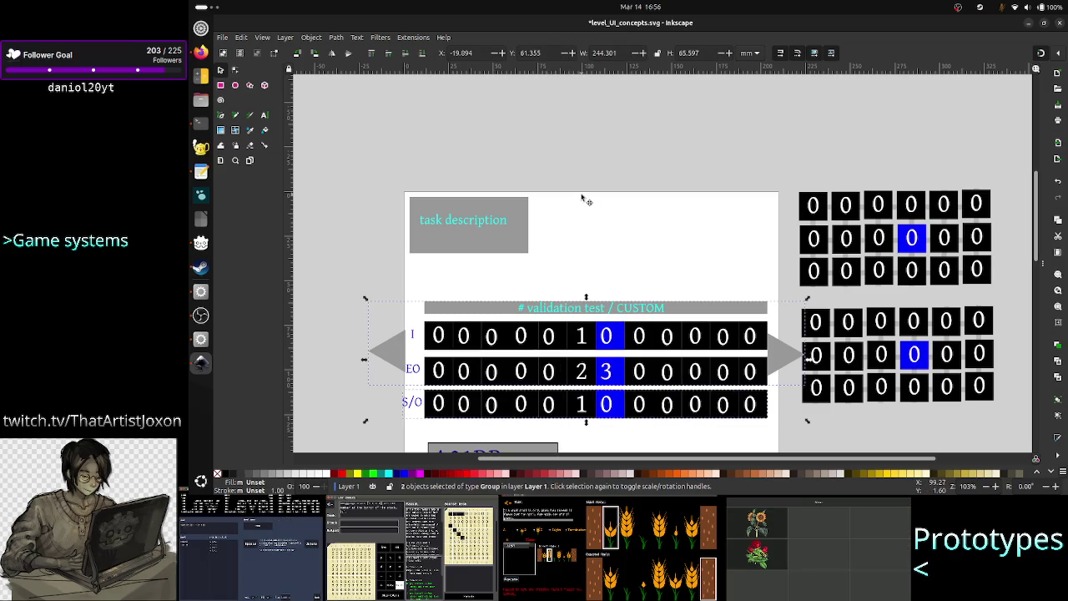
click(505, 232)
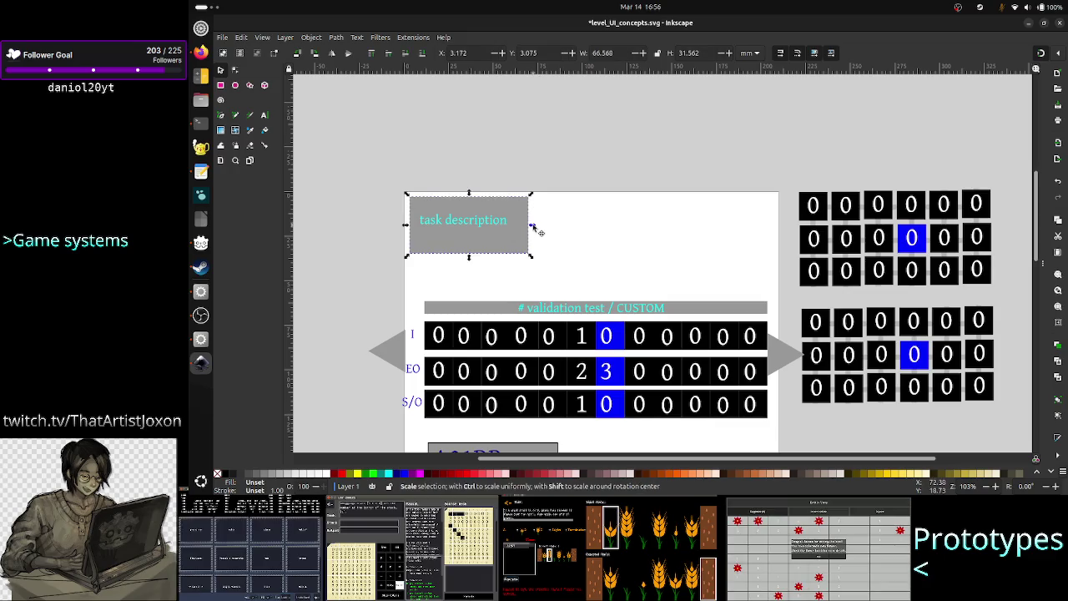
drag(535, 227, 793, 227)
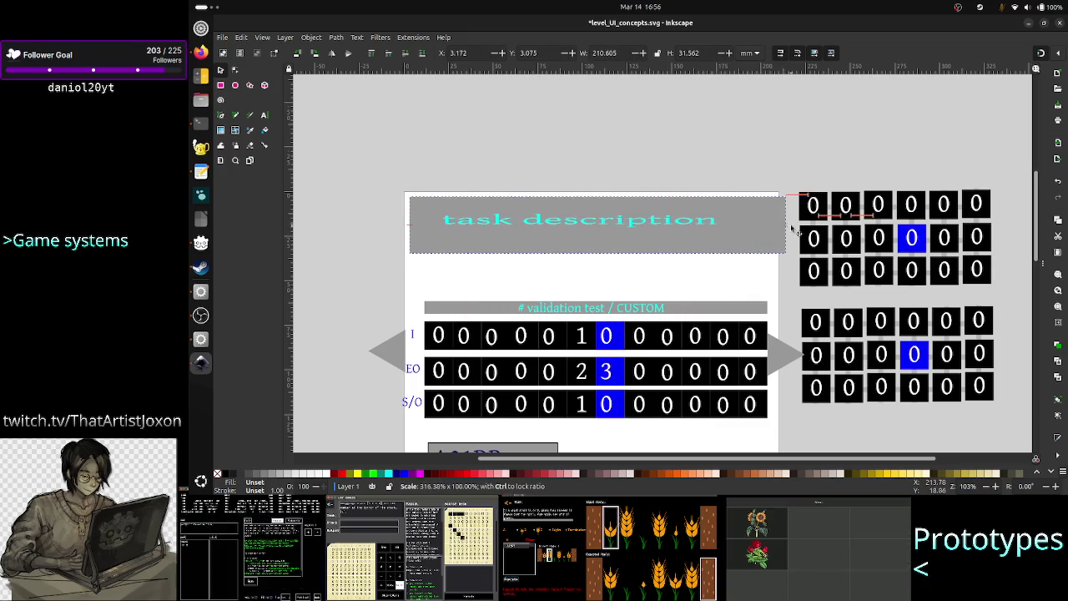
drag(793, 227, 783, 228)
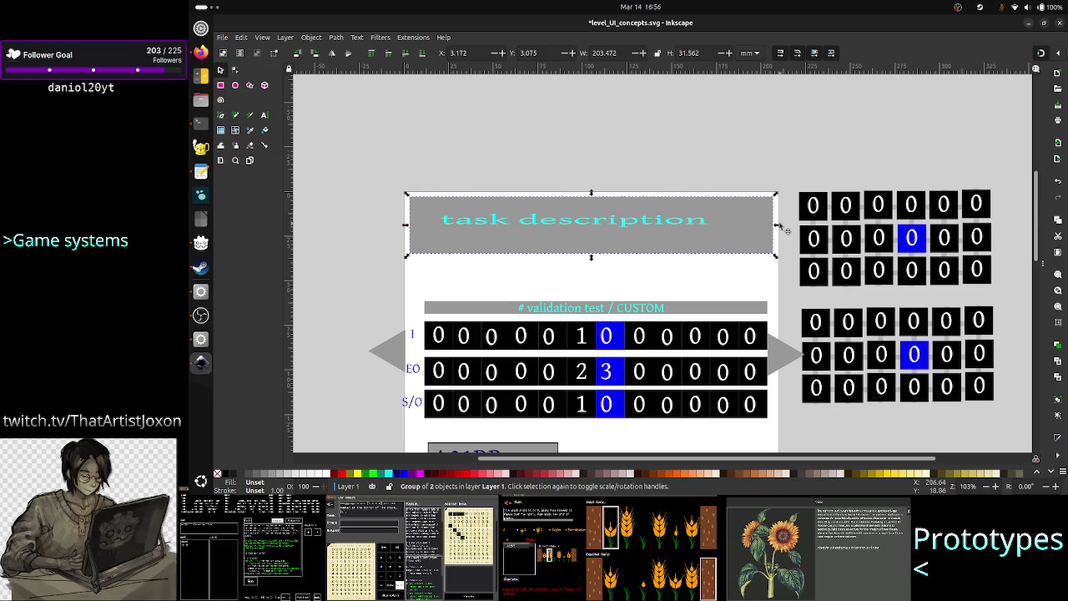
Move the validation rows and arrows up beneath the widened task box.
click(566, 350)
mouse_move(361, 284)
mouse_down()
mouse_move(609, 361)
mouse_move(680, 396)
mouse_up()
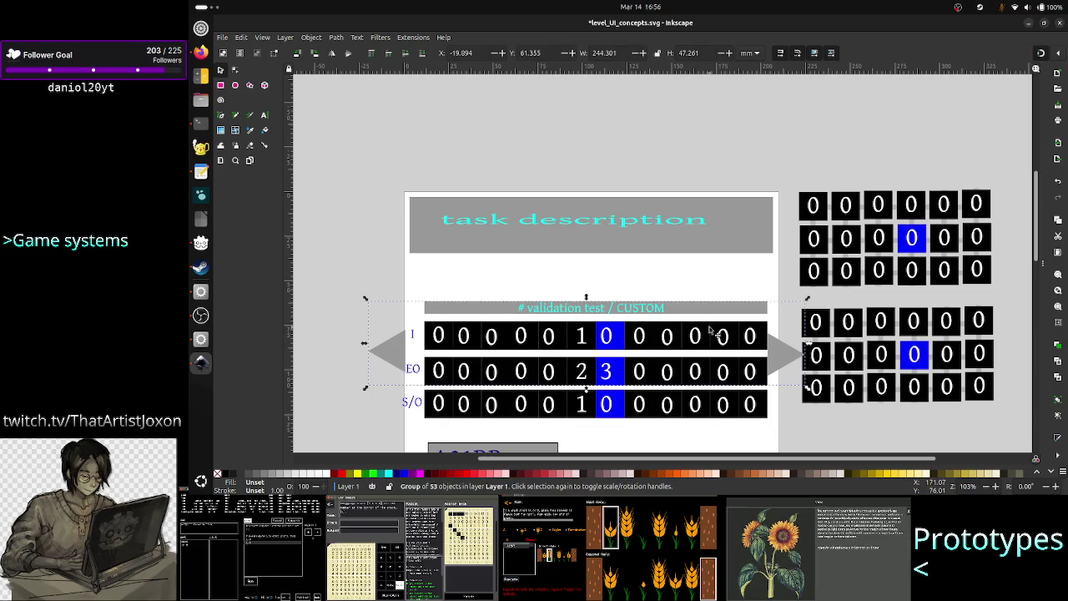
mouse_move(654, 350)
mouse_down()
mouse_move(664, 299)
mouse_move(657, 309)
mouse_up()
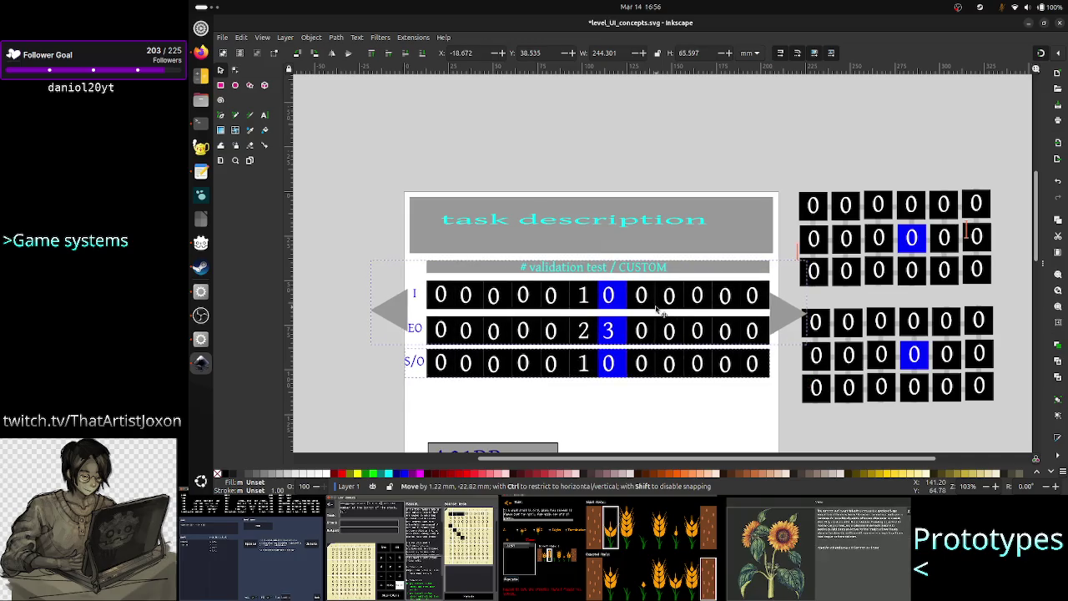
click(653, 395)
scroll(665, 360, down, 3)
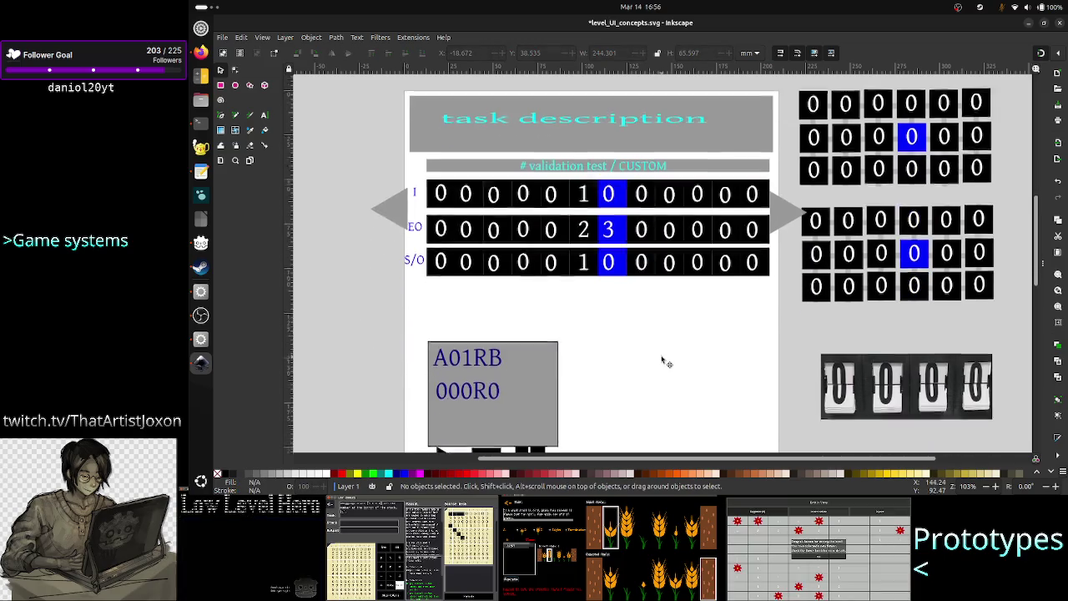
scroll(662, 361, down, 1)
scroll(662, 362, down, 1)
scroll(662, 362, up, 1)
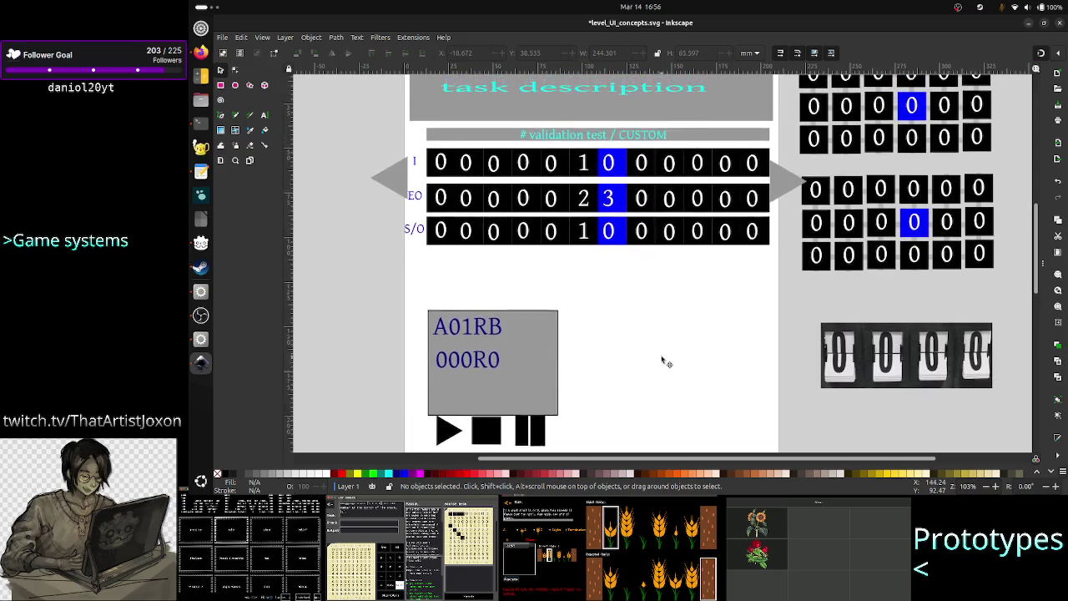
scroll(662, 361, up, 2)
scroll(664, 361, down, 3)
scroll(663, 361, up, 1)
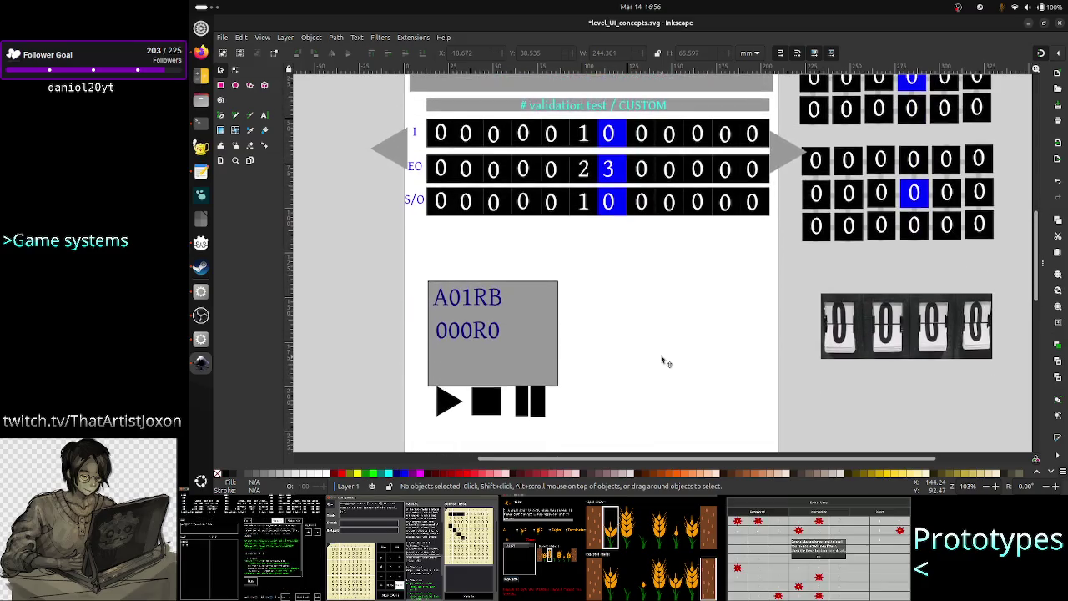
scroll(662, 361, up, 1)
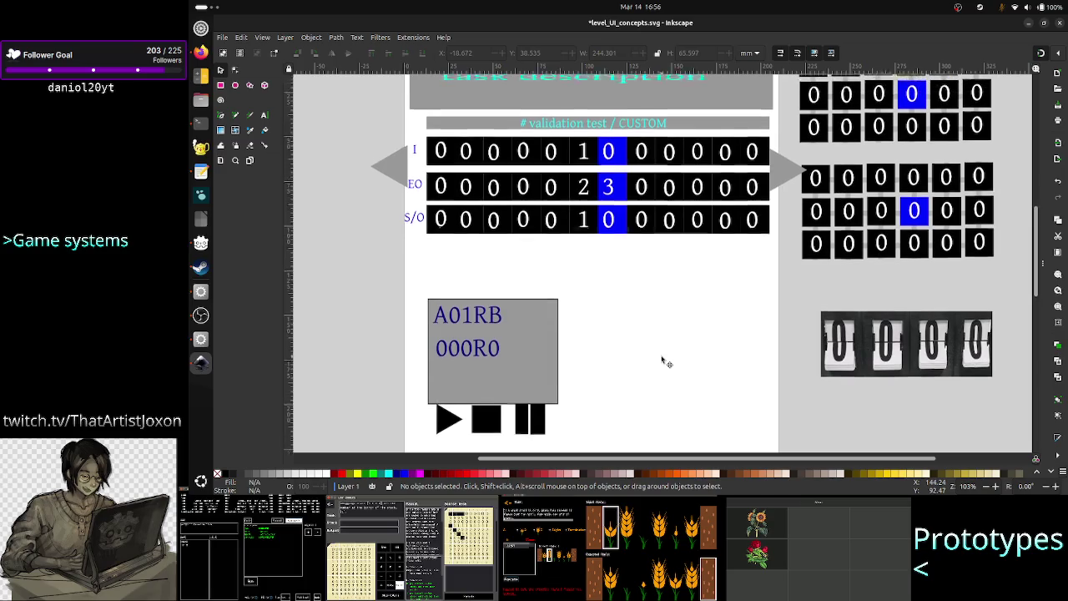
scroll(662, 361, up, 2)
scroll(662, 361, up, 1)
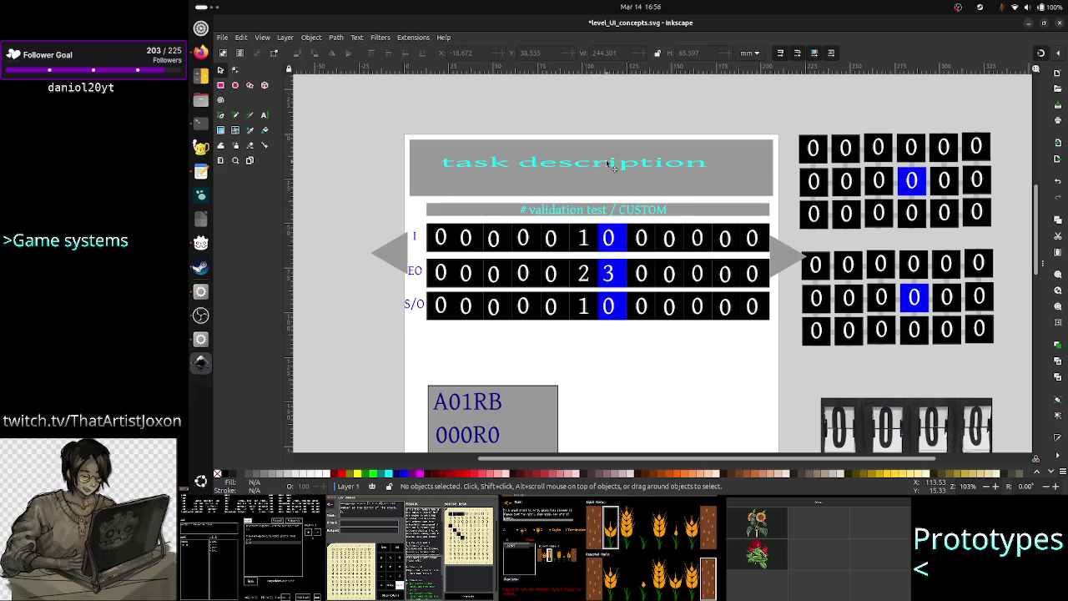
scroll(638, 320, down, 3)
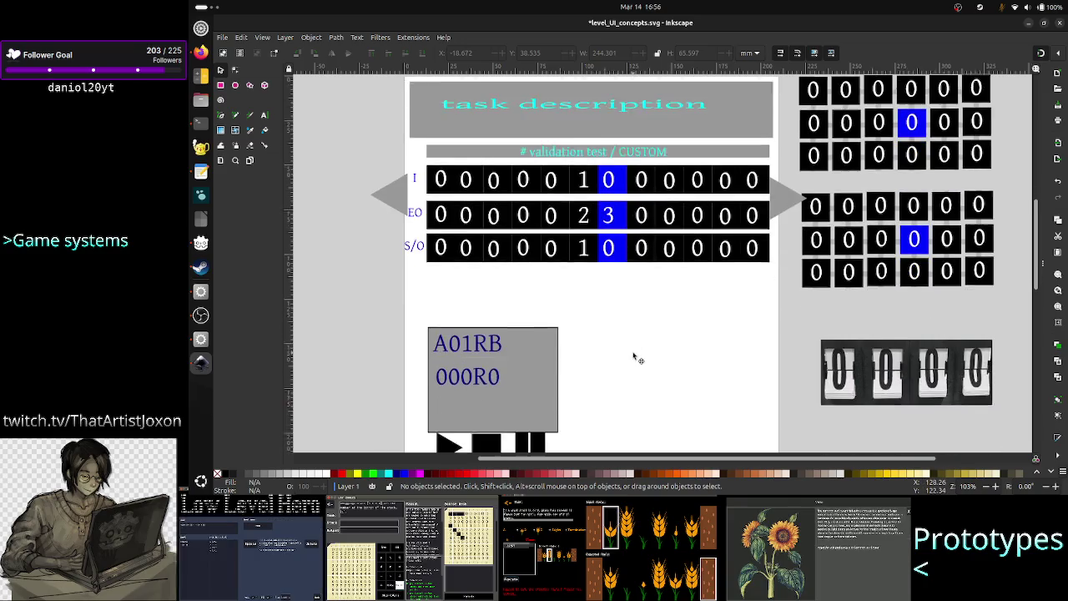
scroll(609, 279, down, 3)
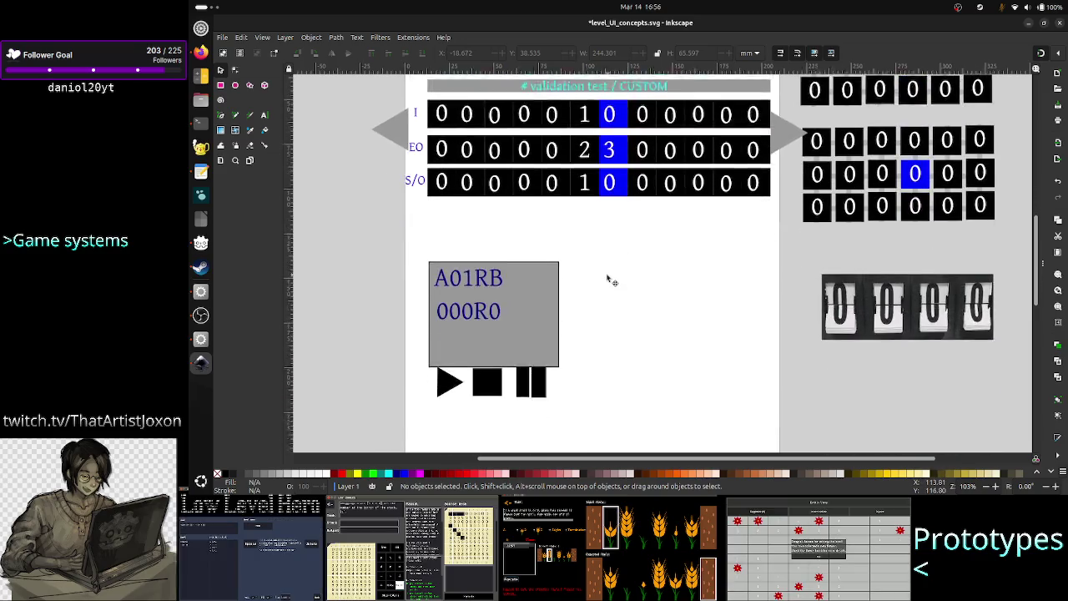
scroll(609, 279, up, 4)
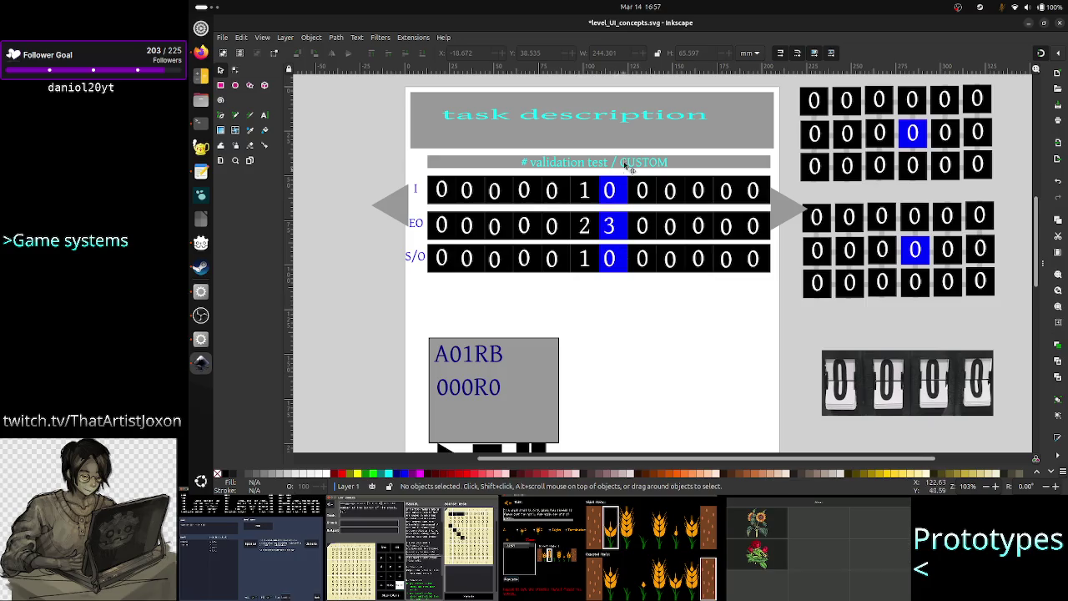
Undo the task box widening and row move, then switch to the Firefox reference.
key(ctrl+z)
key(ctrl+z)
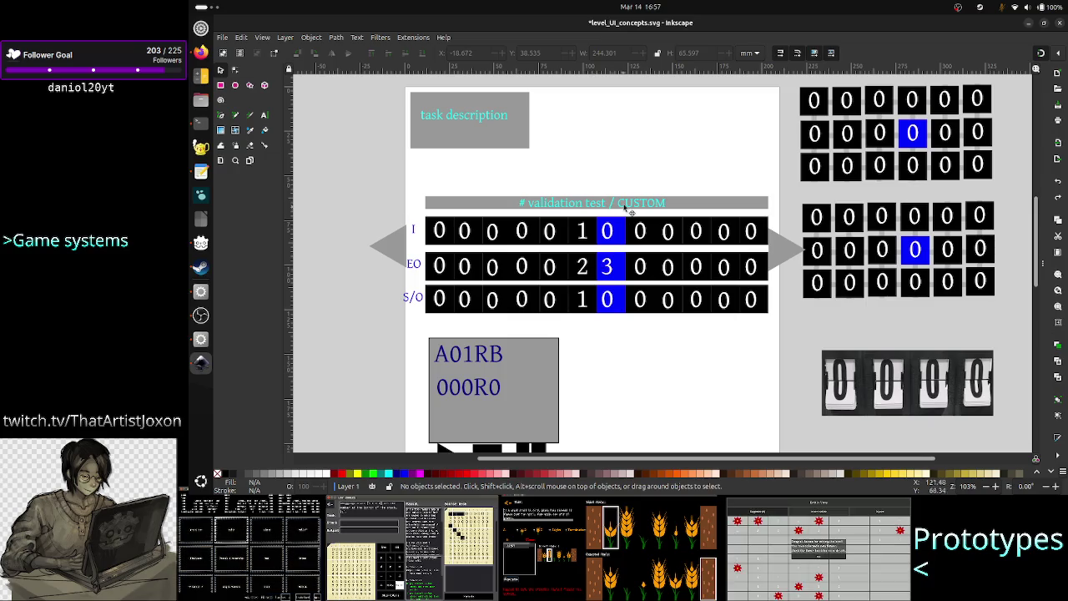
key(alt+Tab)
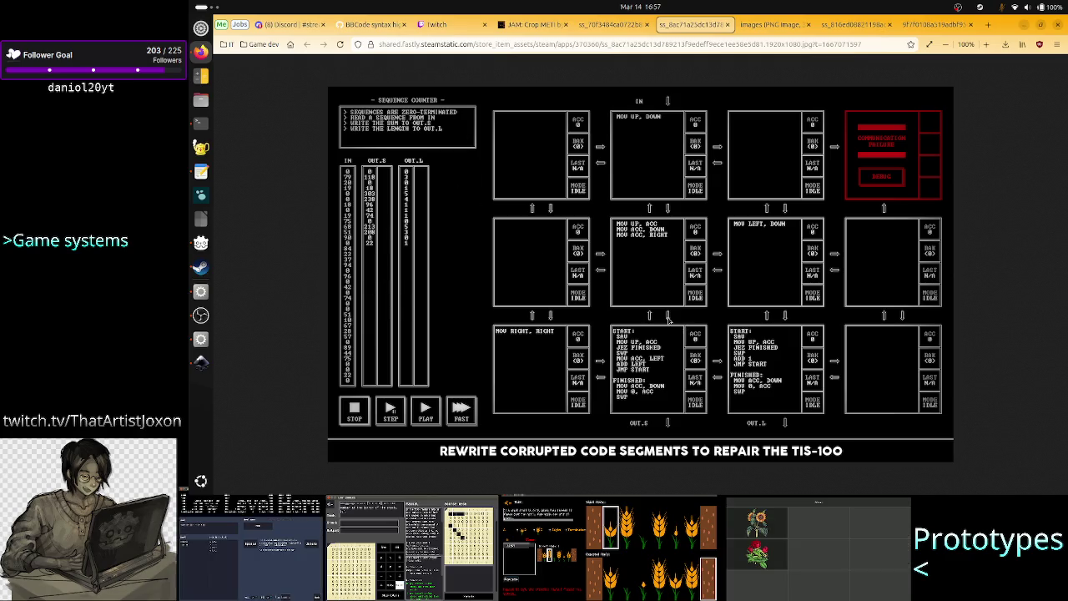
Browse the Crop METI, 1-6 Sort, TIS-100 and green assembly reference screenshots.
click(534, 25)
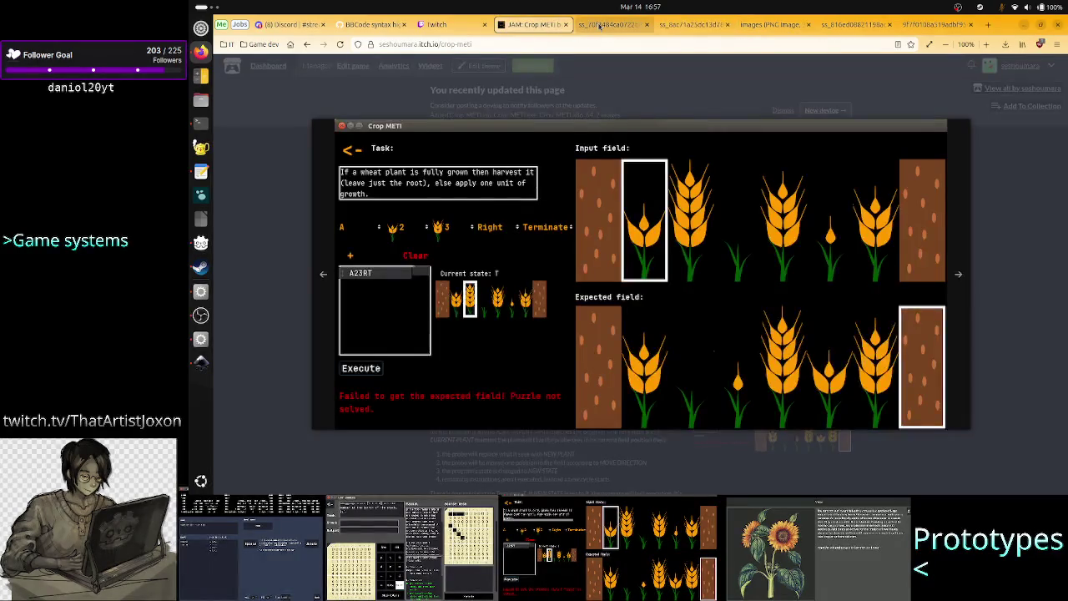
click(601, 24)
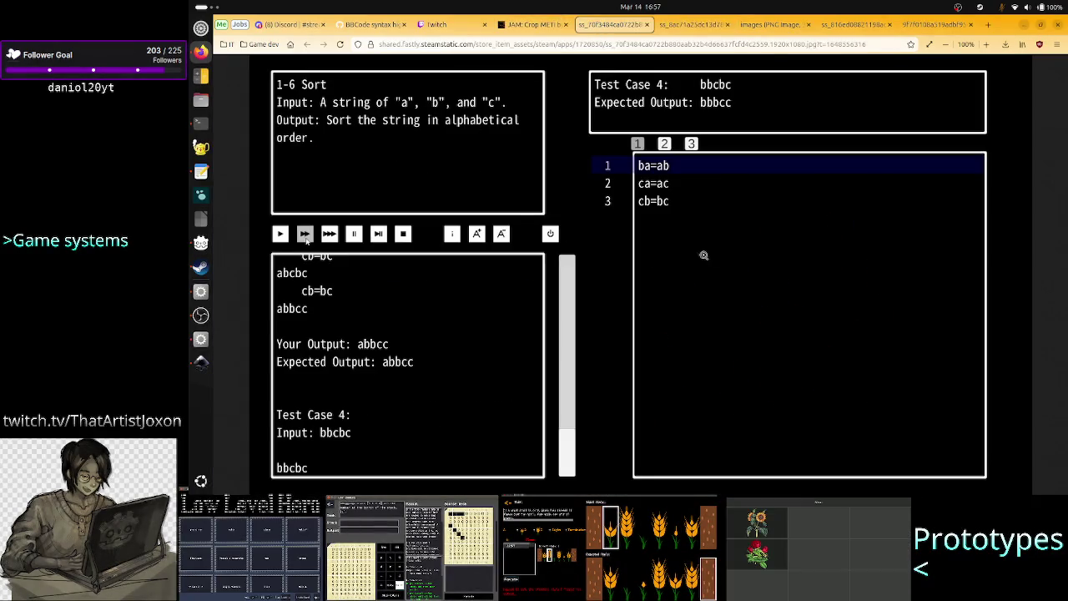
click(688, 26)
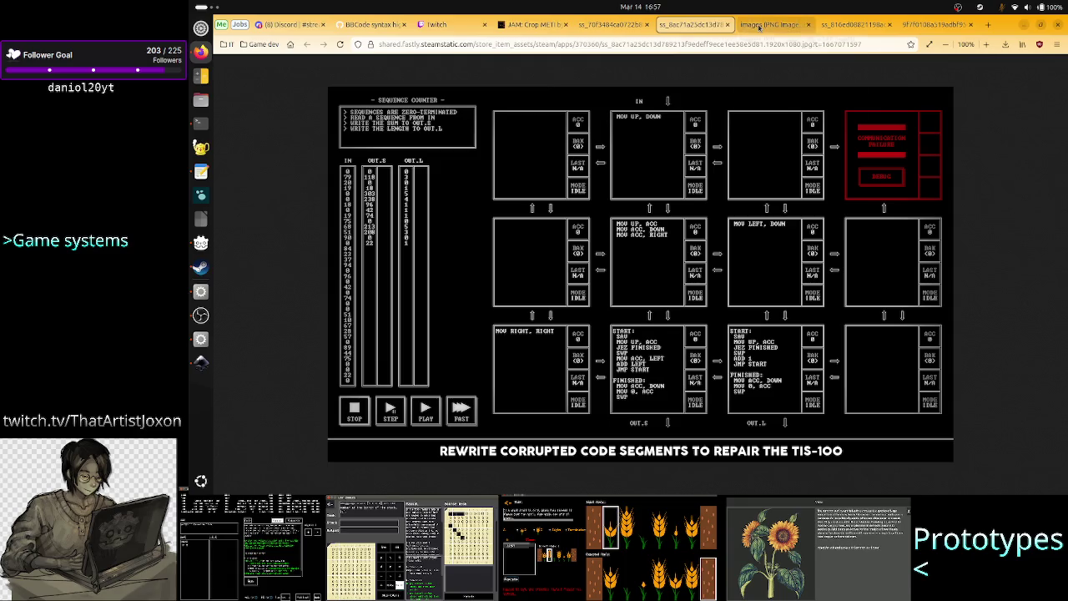
click(760, 25)
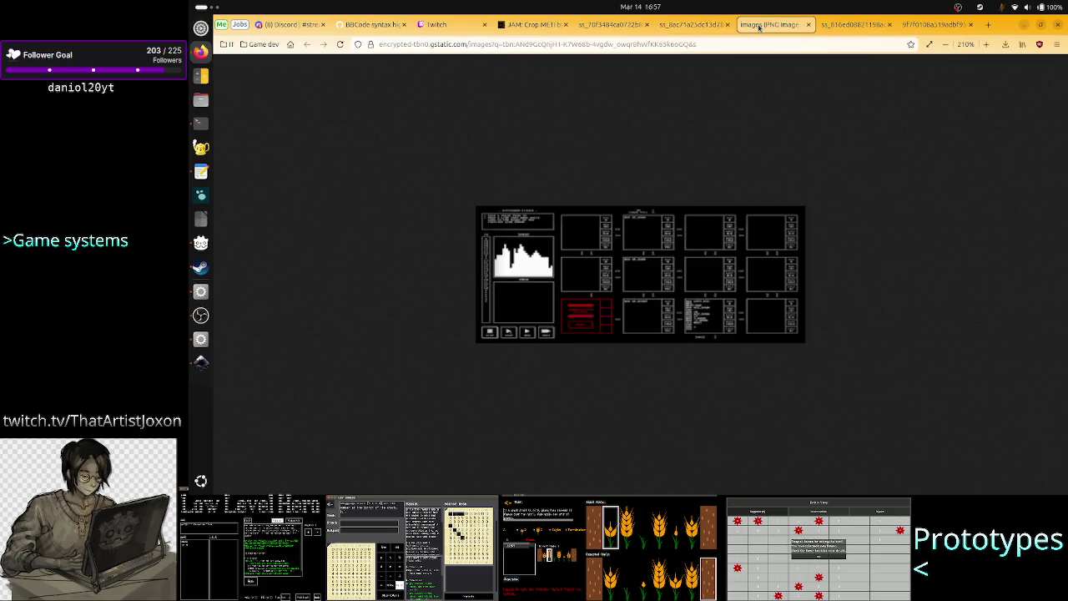
click(849, 26)
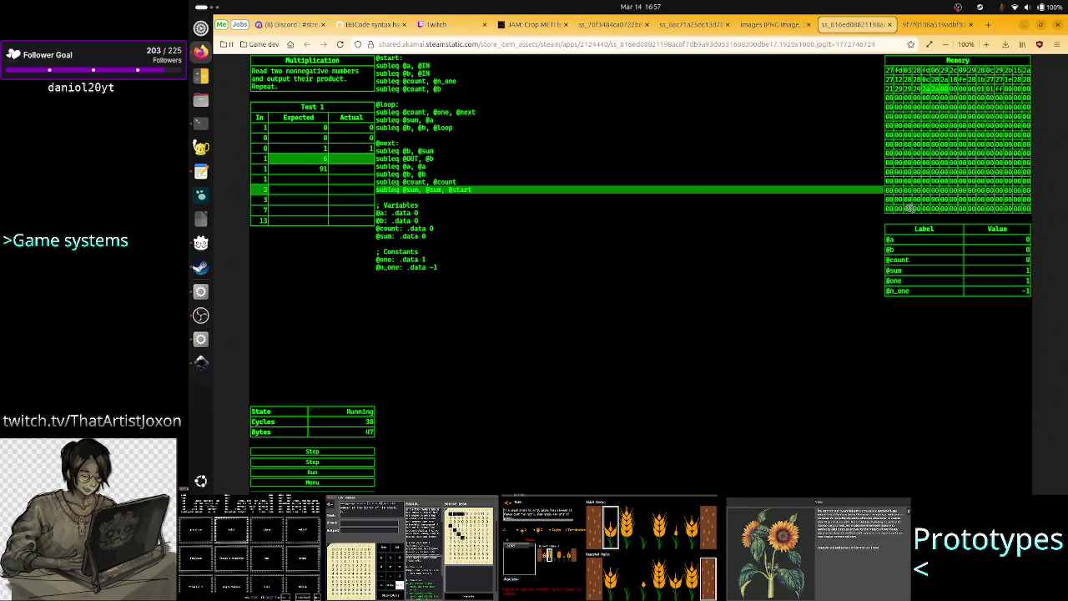
click(776, 26)
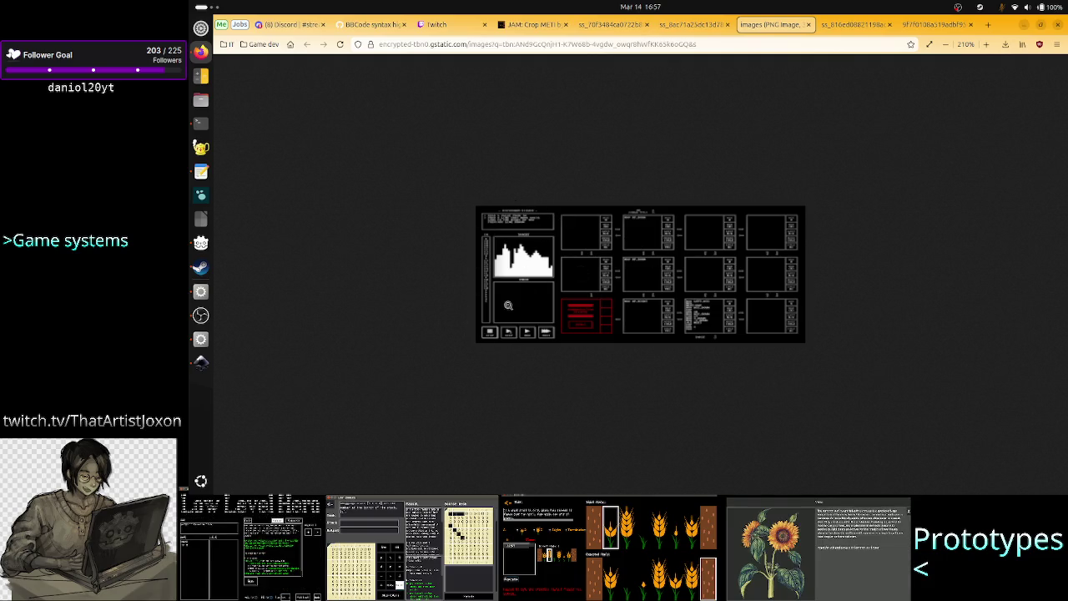
Revisit the TIS-100 and Multiplication screenshots, end on WORKSPACE - REGISTER, and return to Inkscape.
click(605, 26)
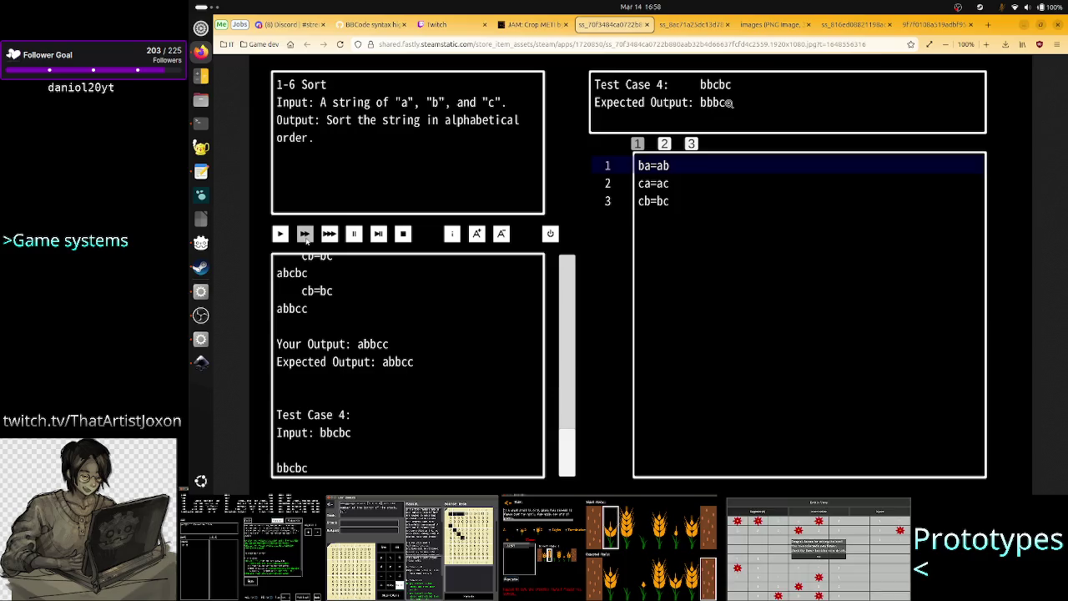
click(689, 24)
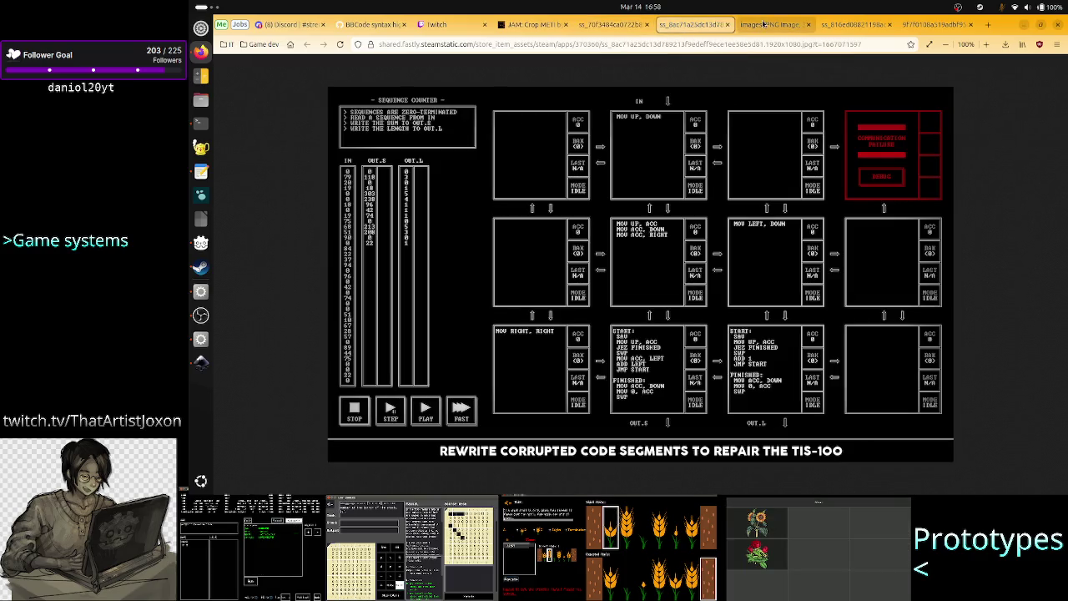
click(779, 24)
click(852, 25)
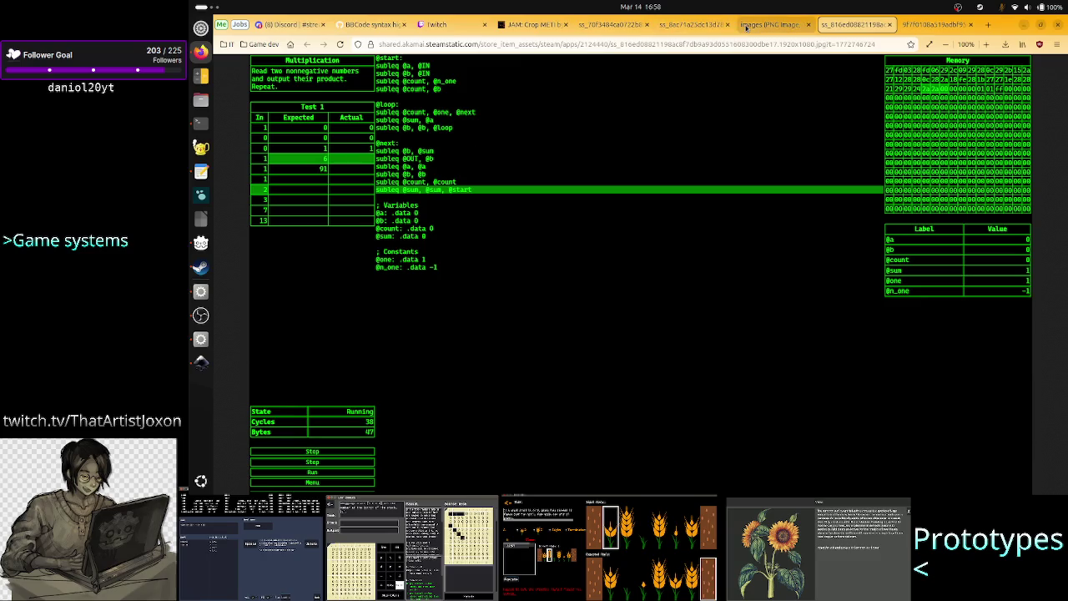
click(773, 26)
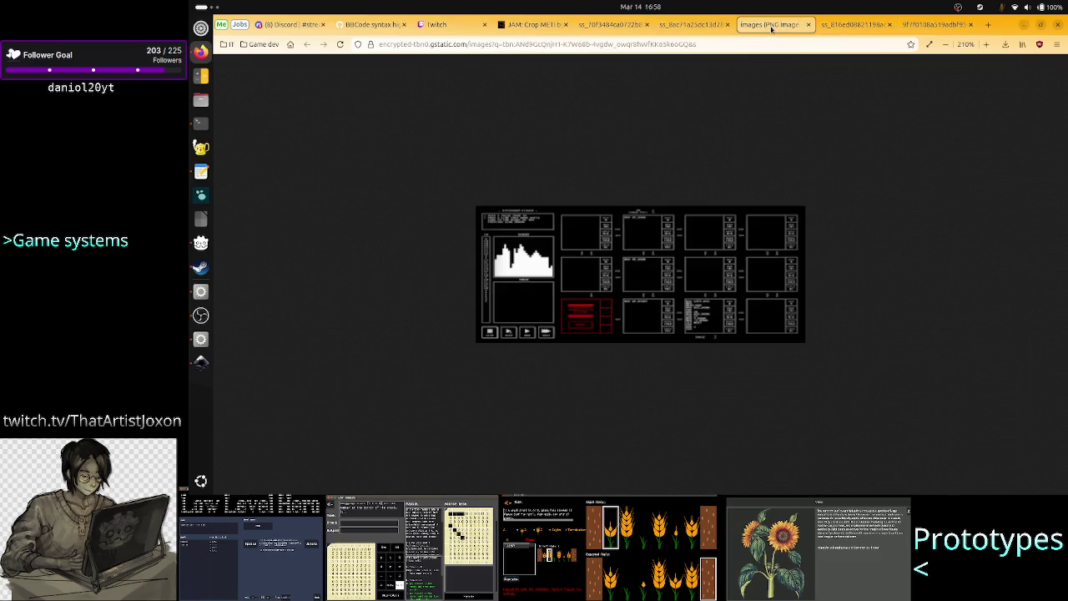
click(698, 25)
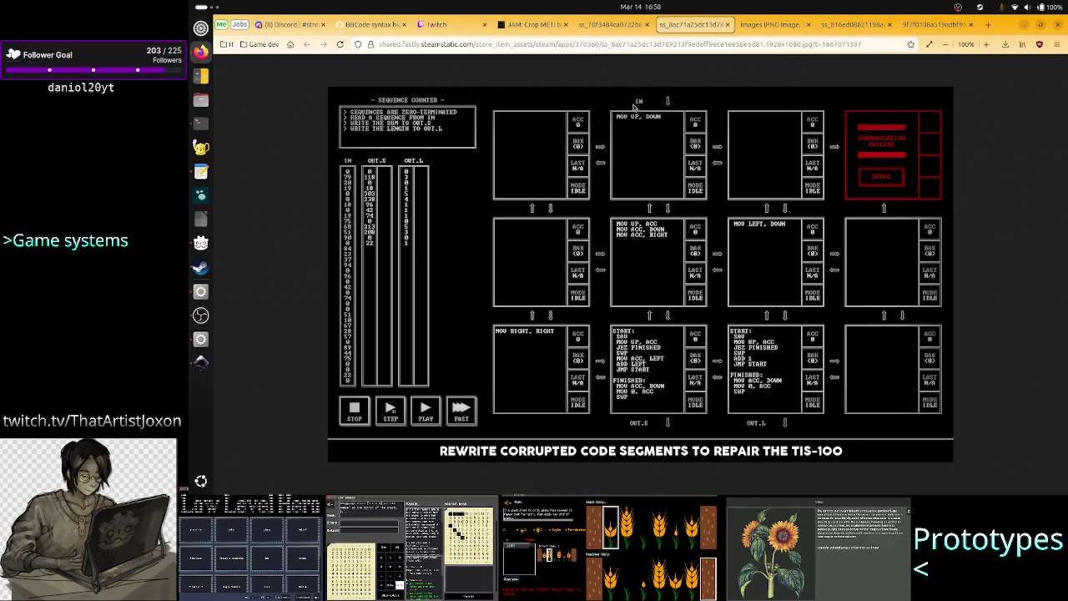
click(864, 25)
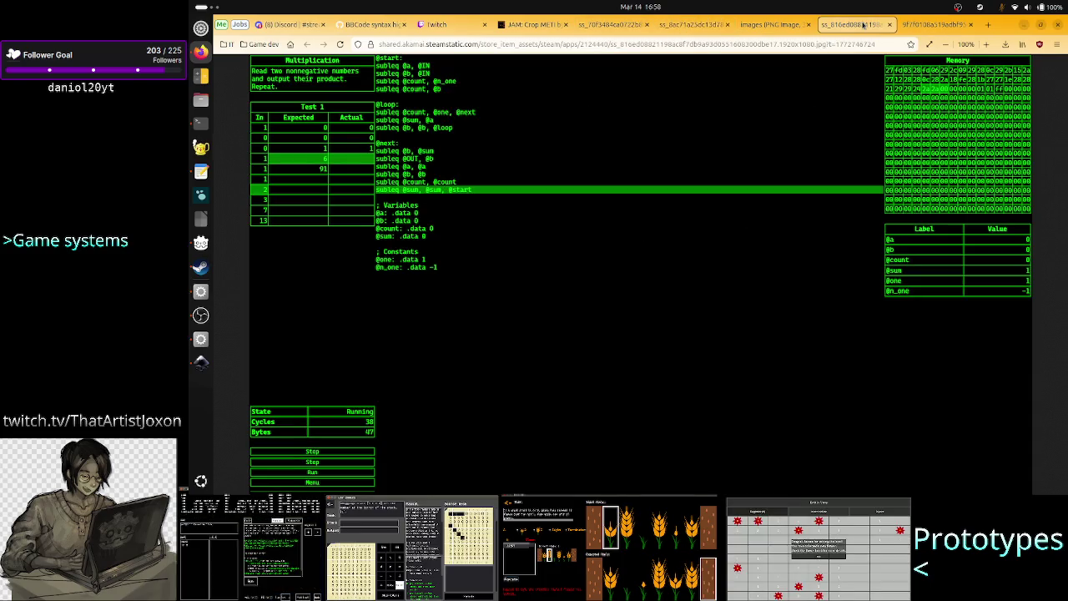
click(935, 25)
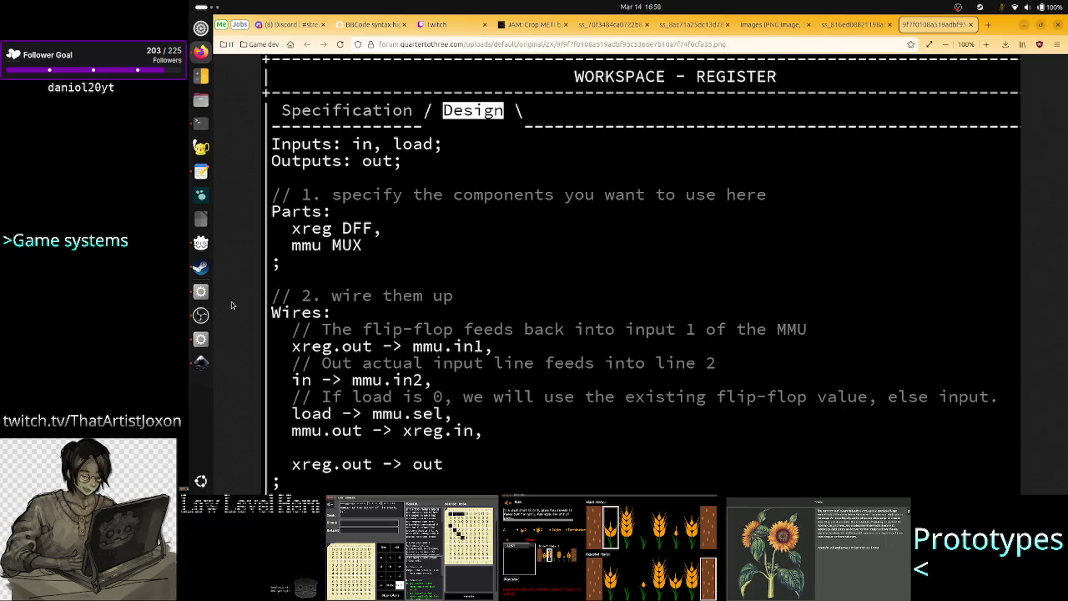
click(198, 365)
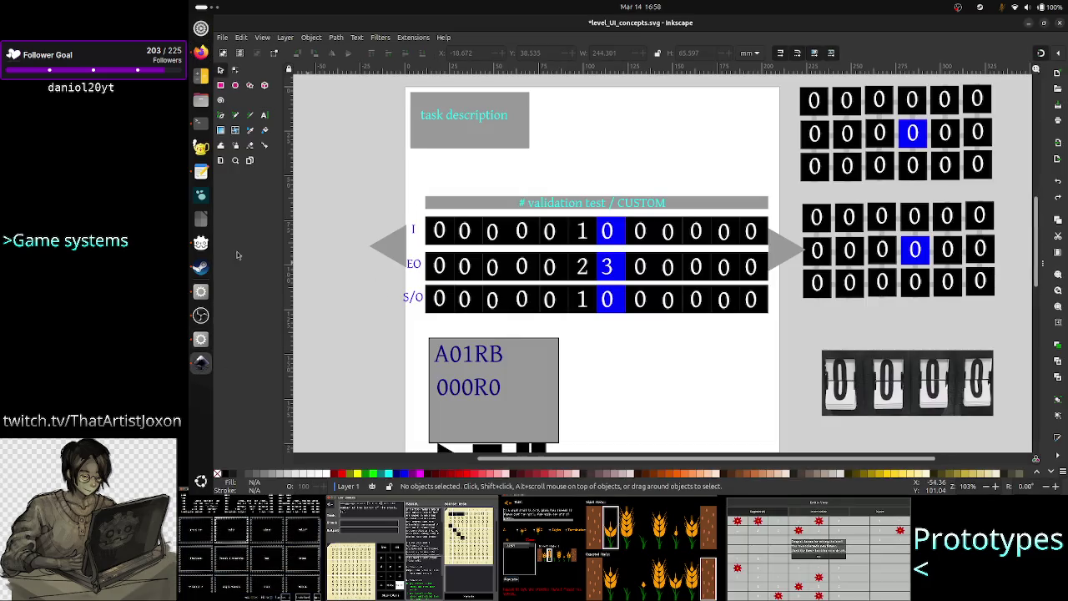
click(200, 52)
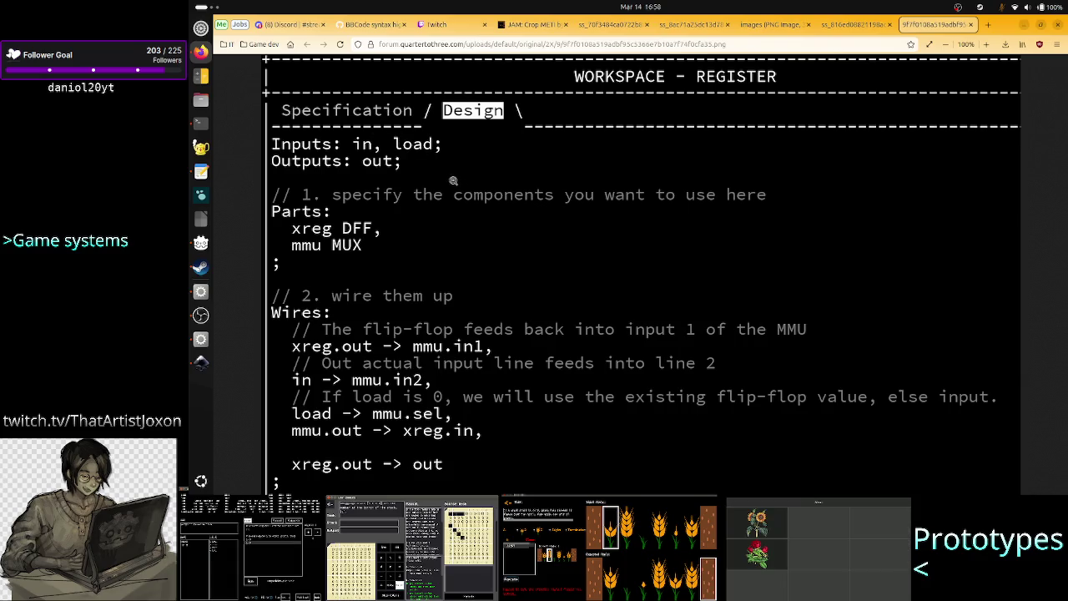
Cycle through the TIS-100, Crop METI, 1-6 Sort and WORKSPACE - REGISTER tabs, ending on Multiplication.
click(763, 25)
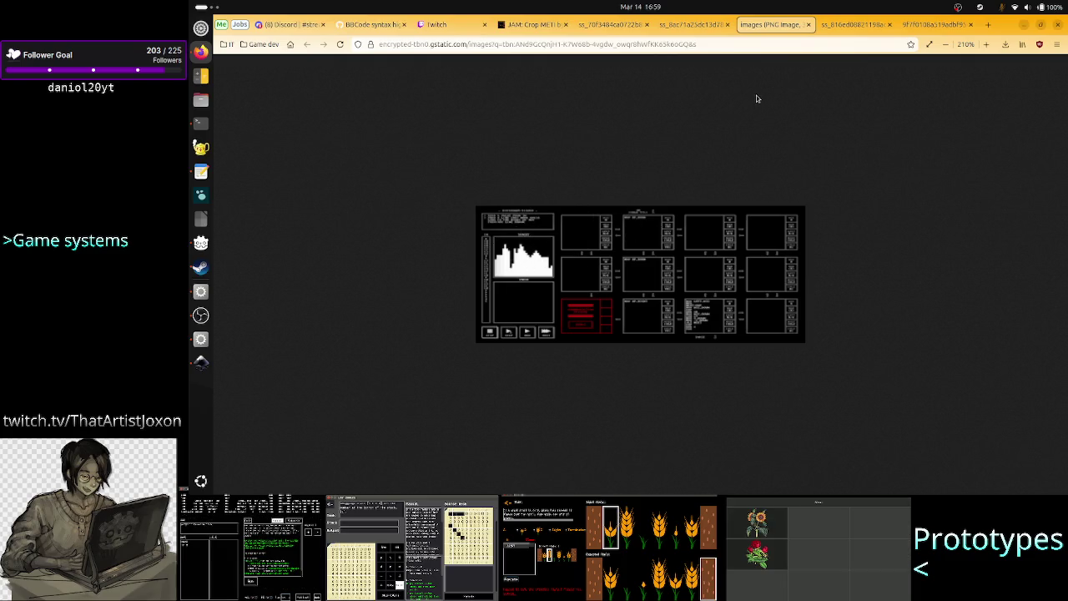
click(691, 24)
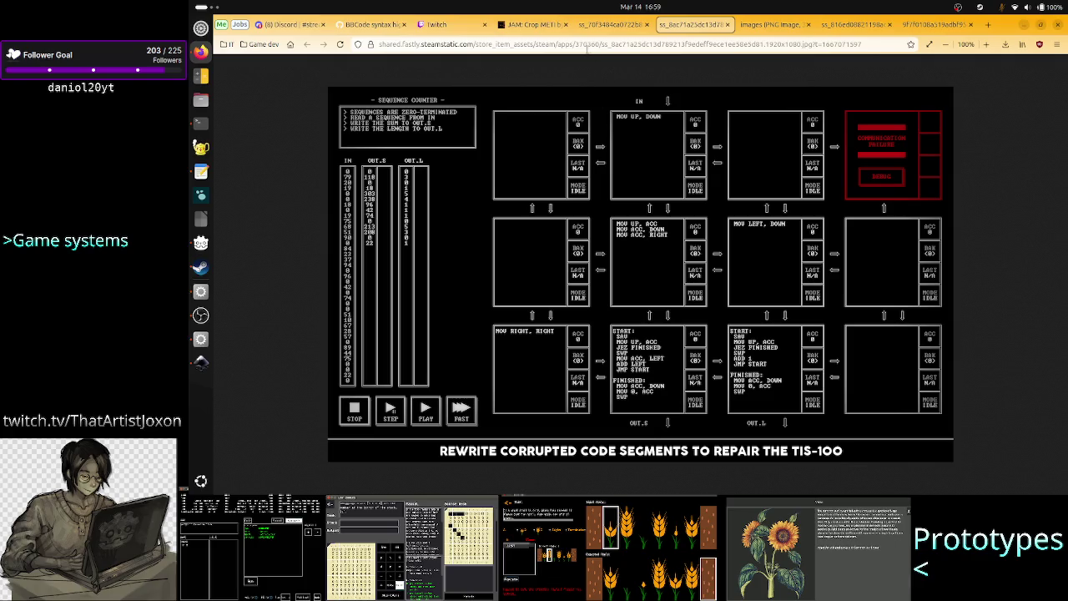
click(535, 24)
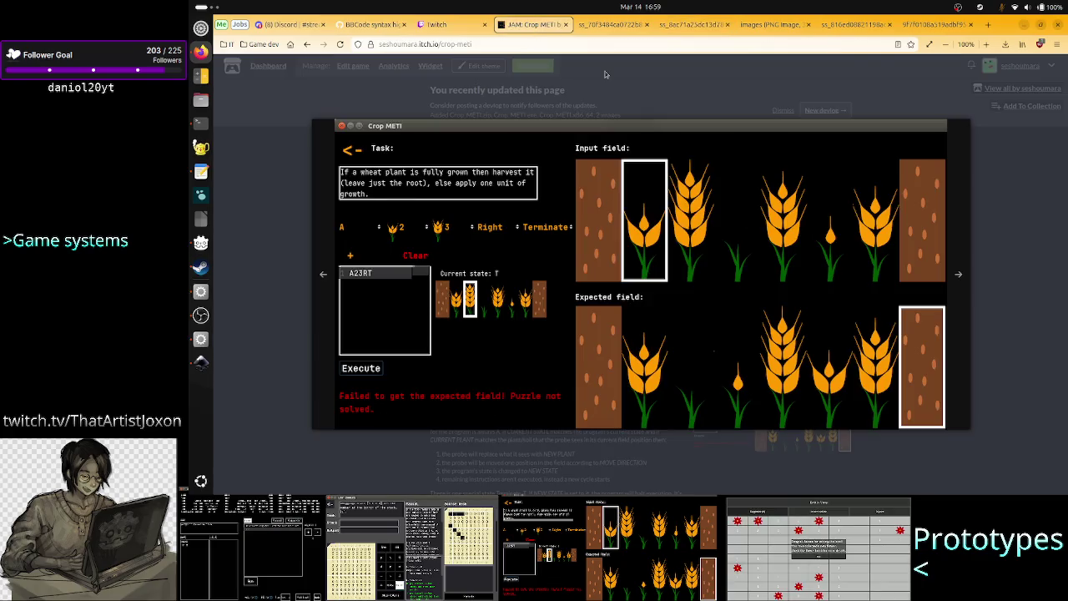
click(613, 24)
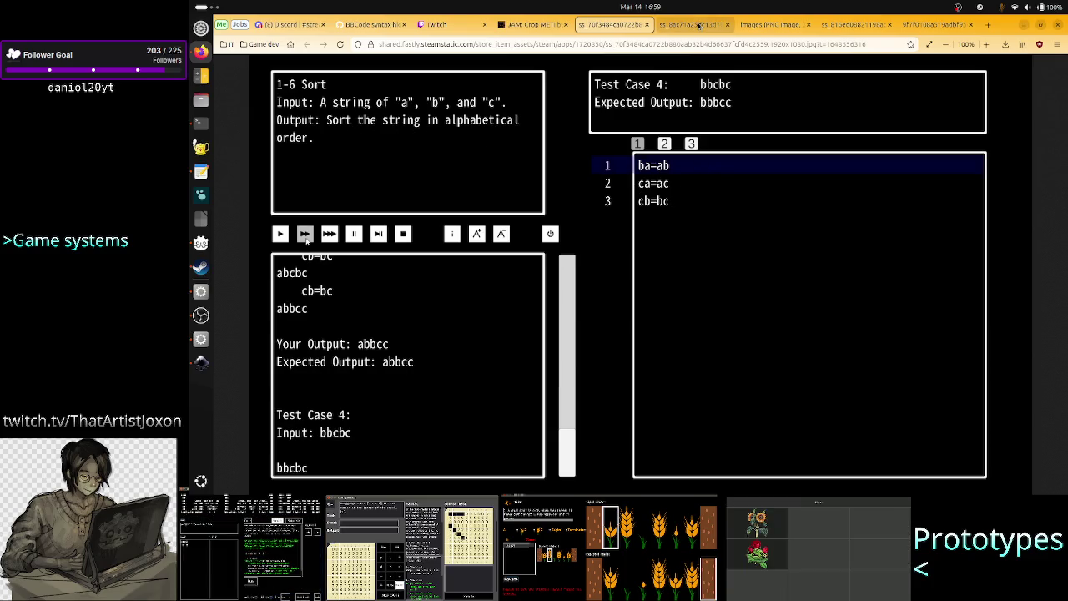
click(935, 24)
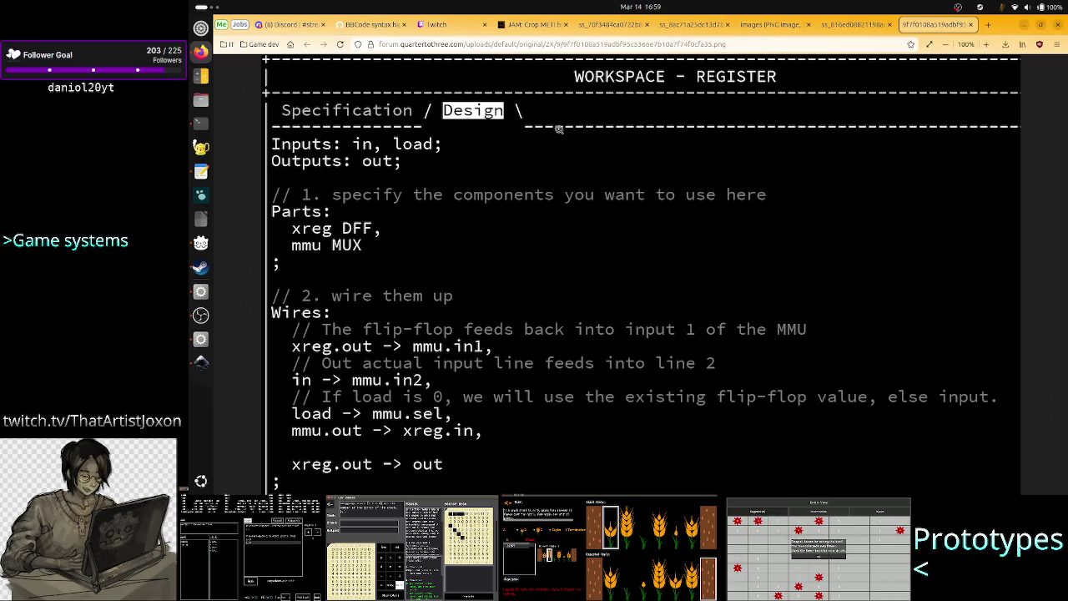
click(847, 25)
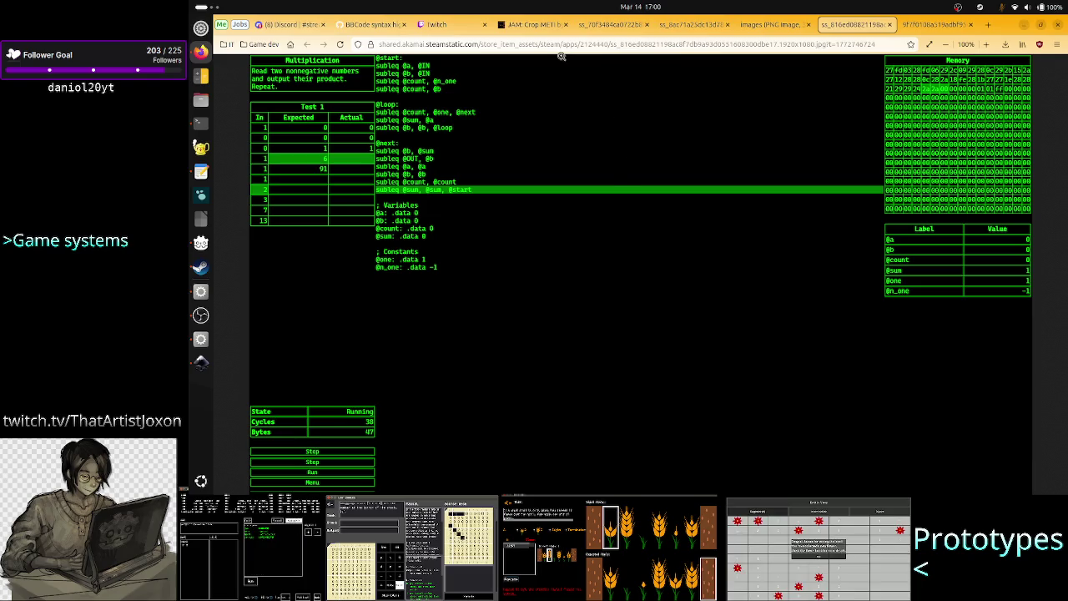
Revisit the 1-6 Sort, TIS-100 and Multiplication screenshots, end on WORKSPACE - REGISTER, then return to Inkscape.
click(624, 32)
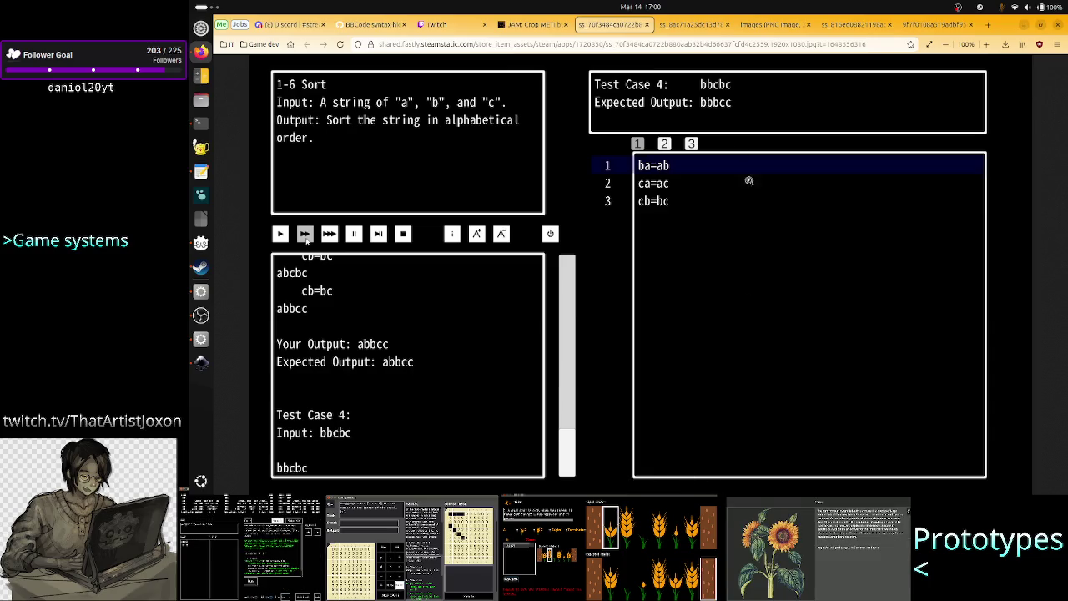
click(692, 25)
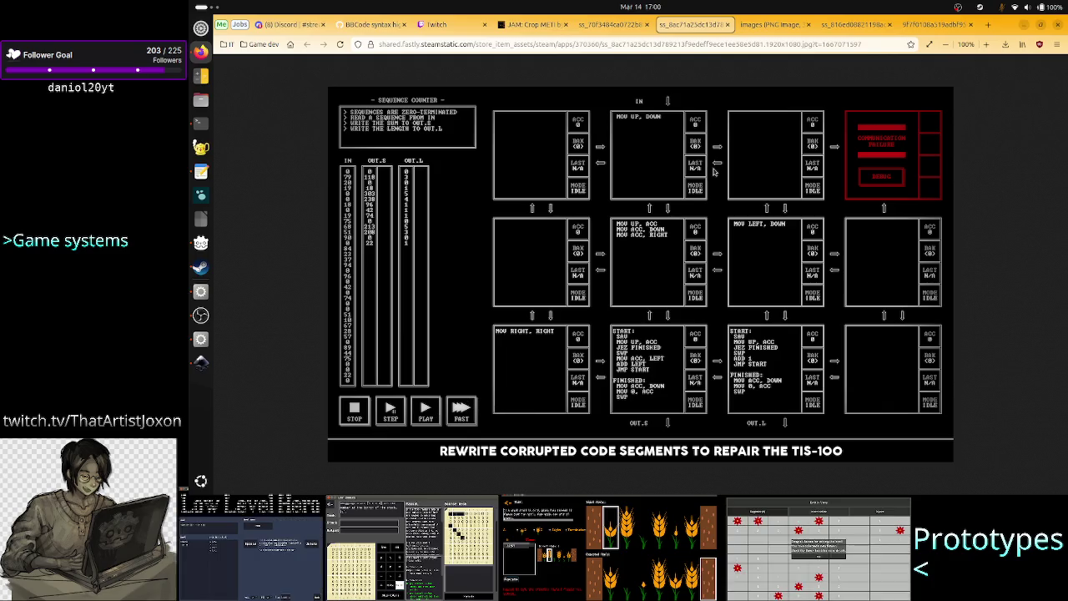
click(611, 25)
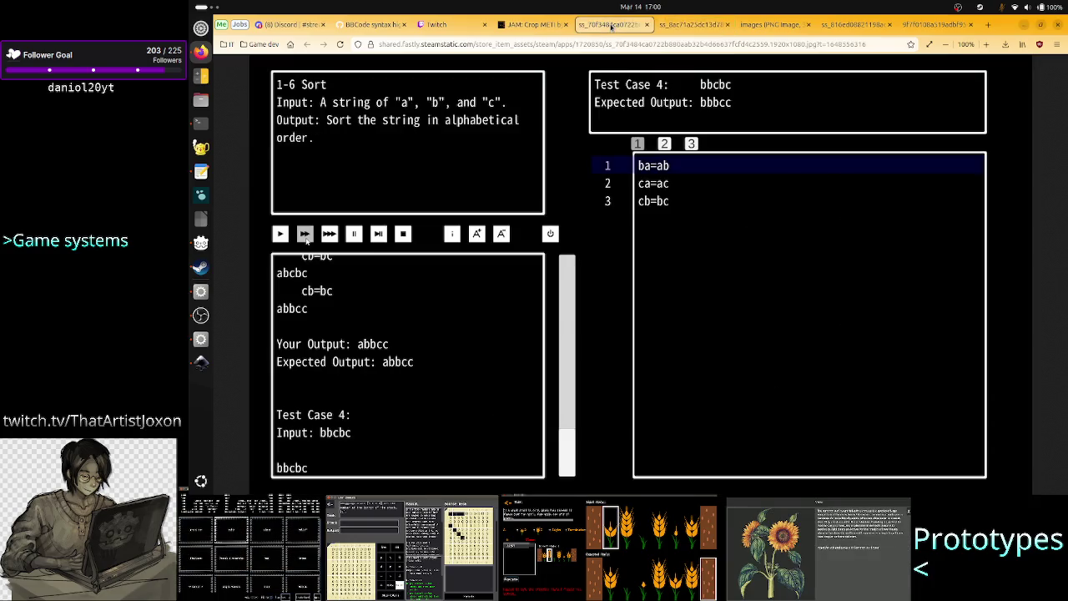
click(678, 25)
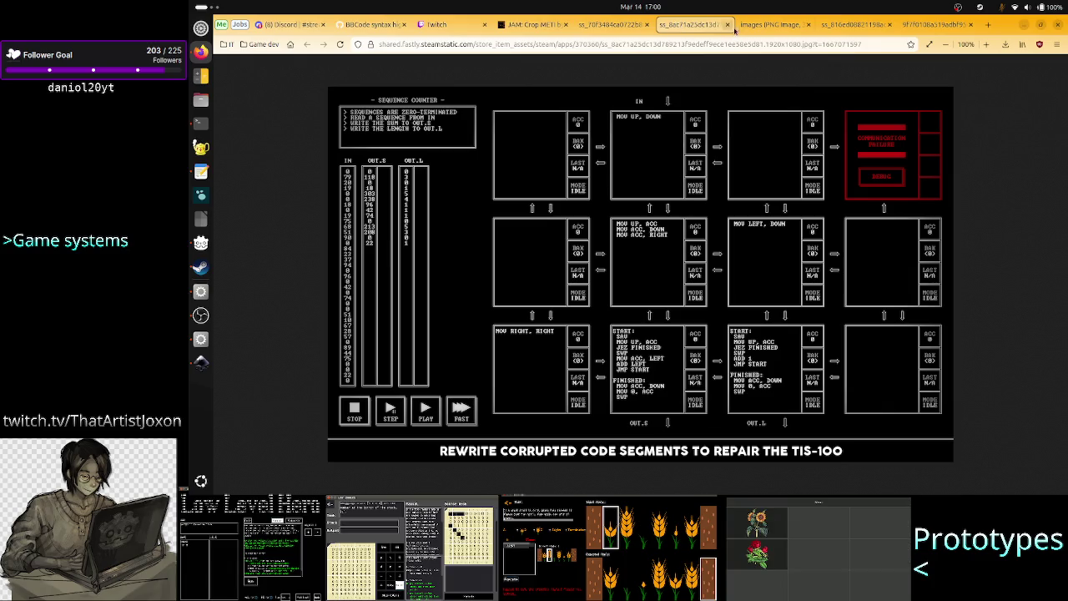
click(763, 25)
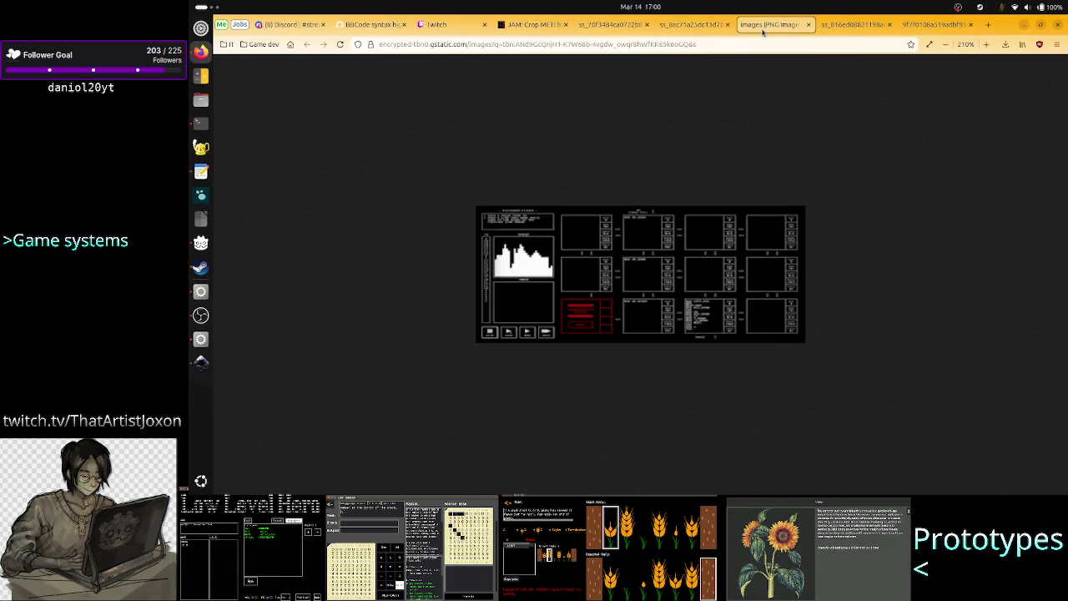
click(837, 25)
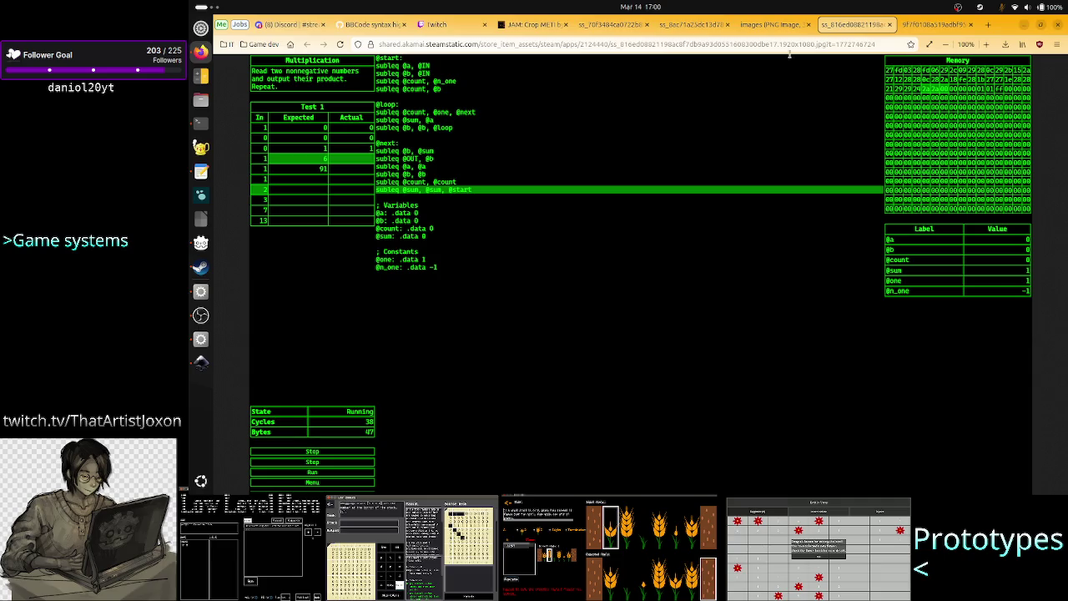
click(930, 24)
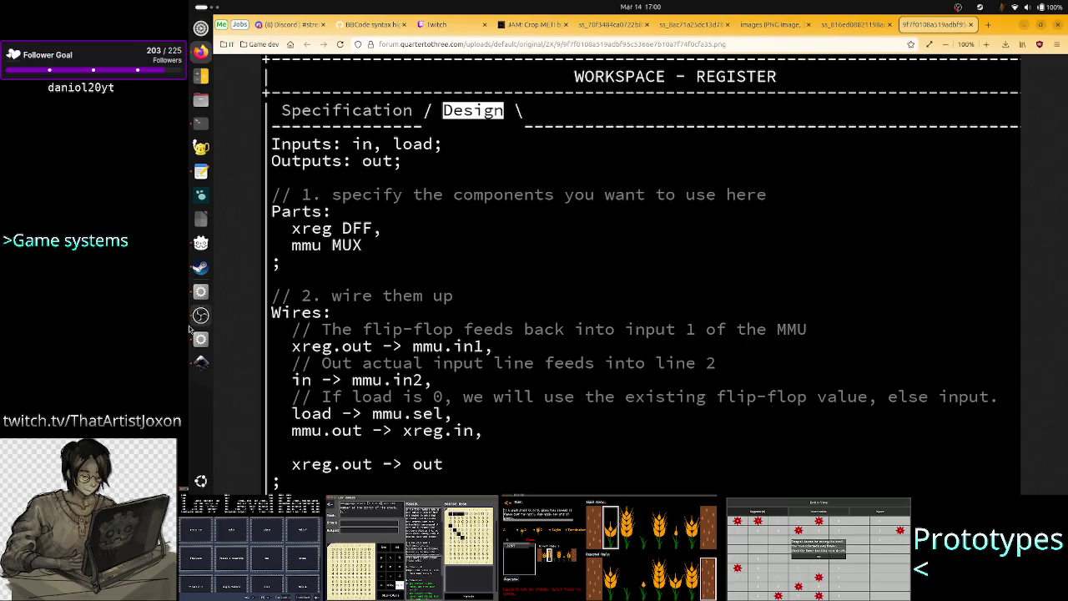
click(200, 363)
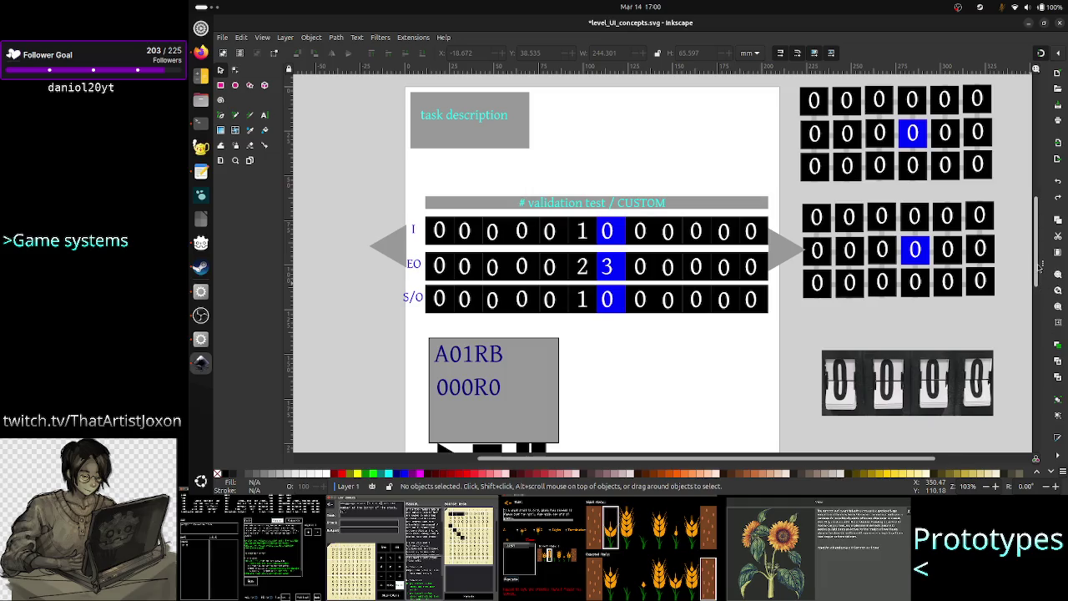
Bring the mockup into view and select the '# validation test' counter group.
scroll(1040, 266, down, 2)
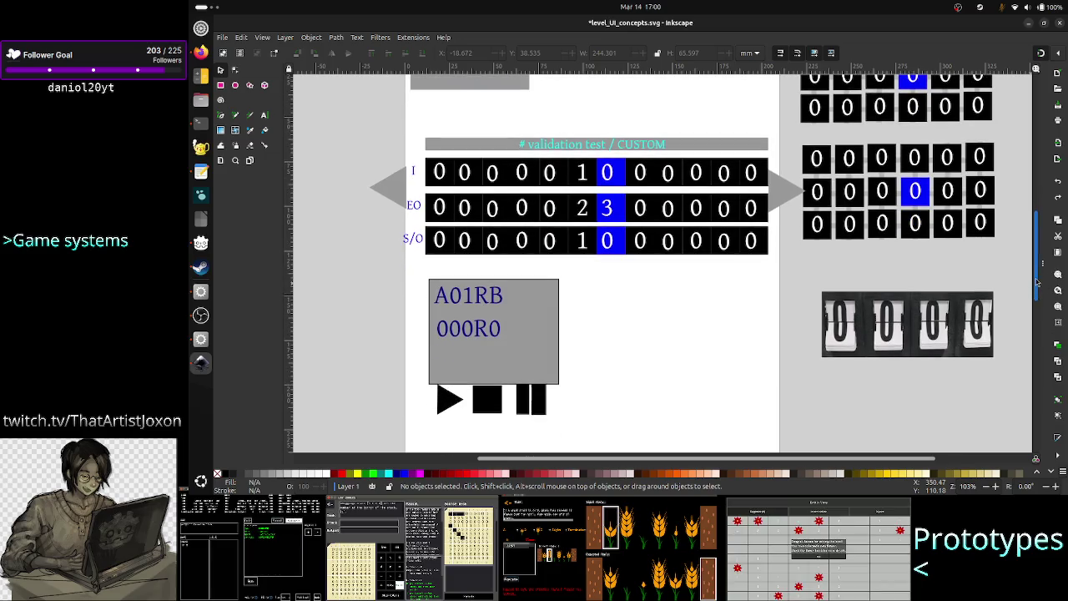
click(493, 402)
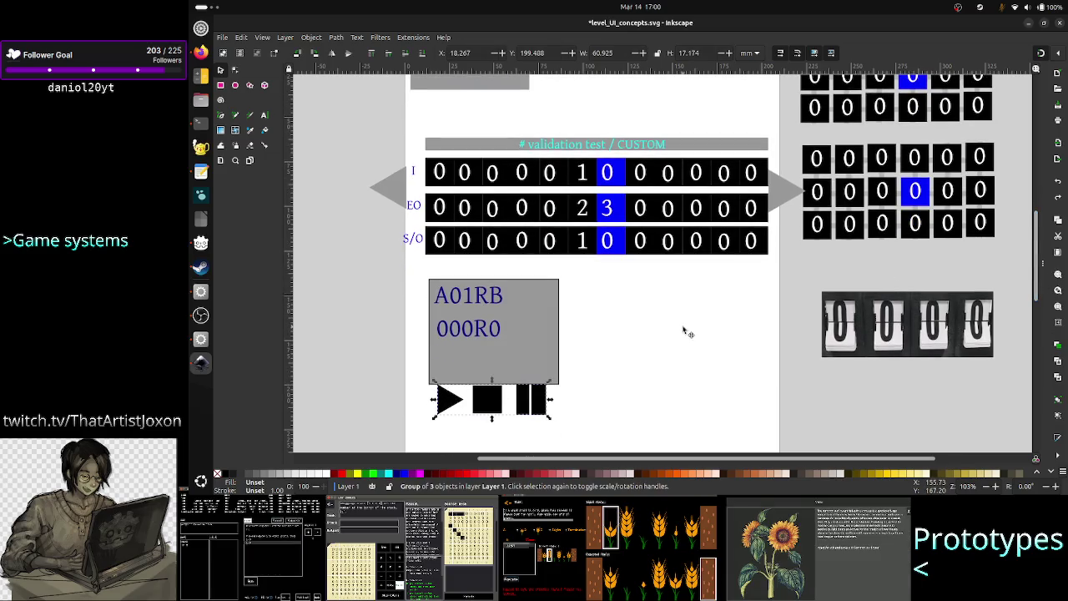
click(596, 378)
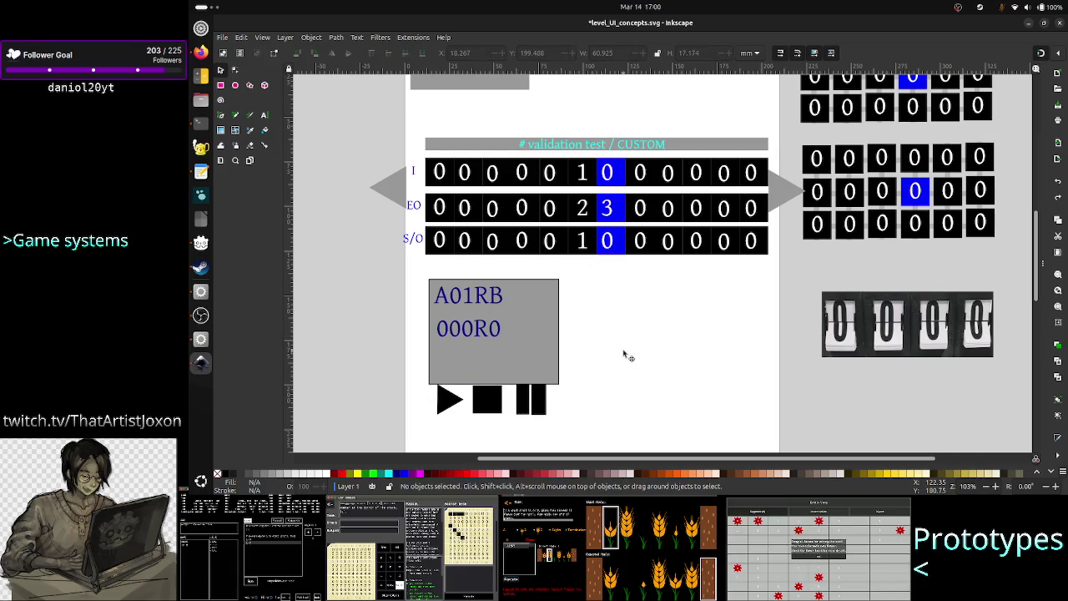
scroll(624, 354, up, 5)
scroll(626, 354, down, 2)
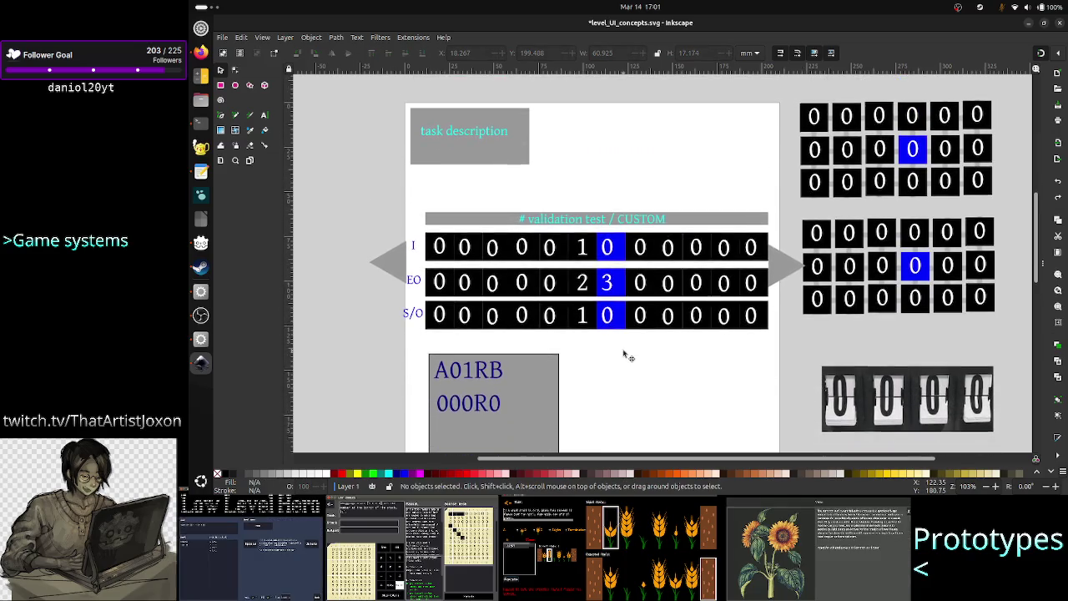
scroll(625, 355, down, 3)
scroll(625, 355, down, 1)
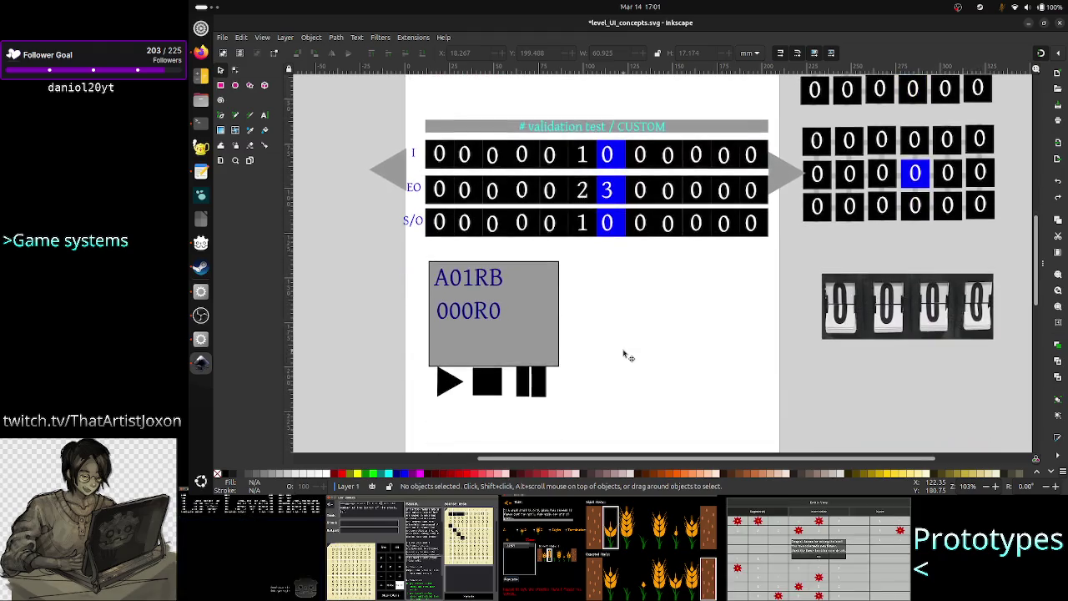
scroll(625, 355, up, 3)
scroll(624, 355, down, 2)
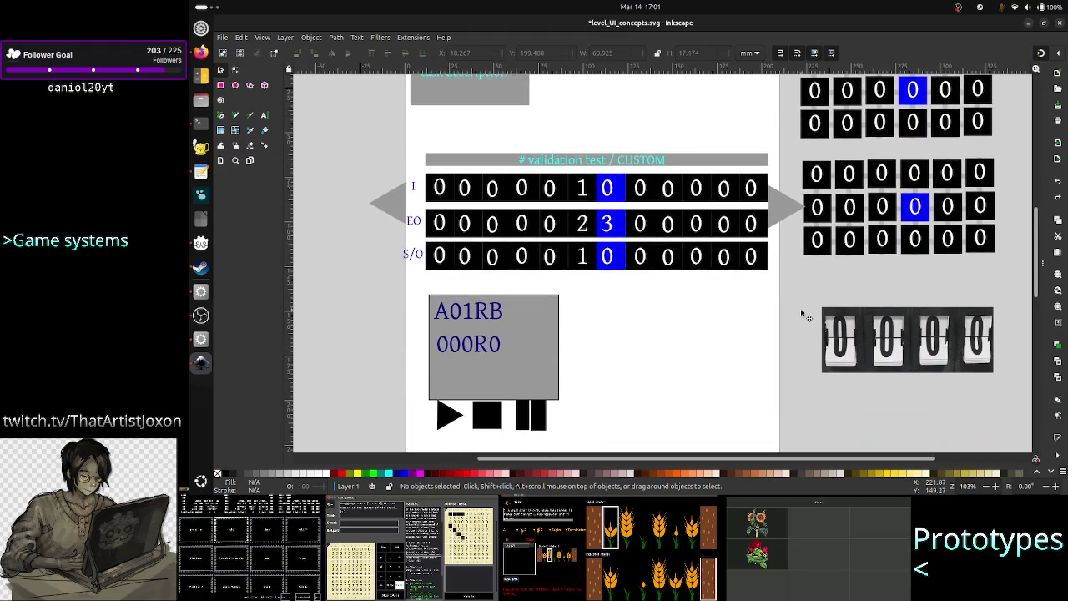
scroll(686, 338, up, 2)
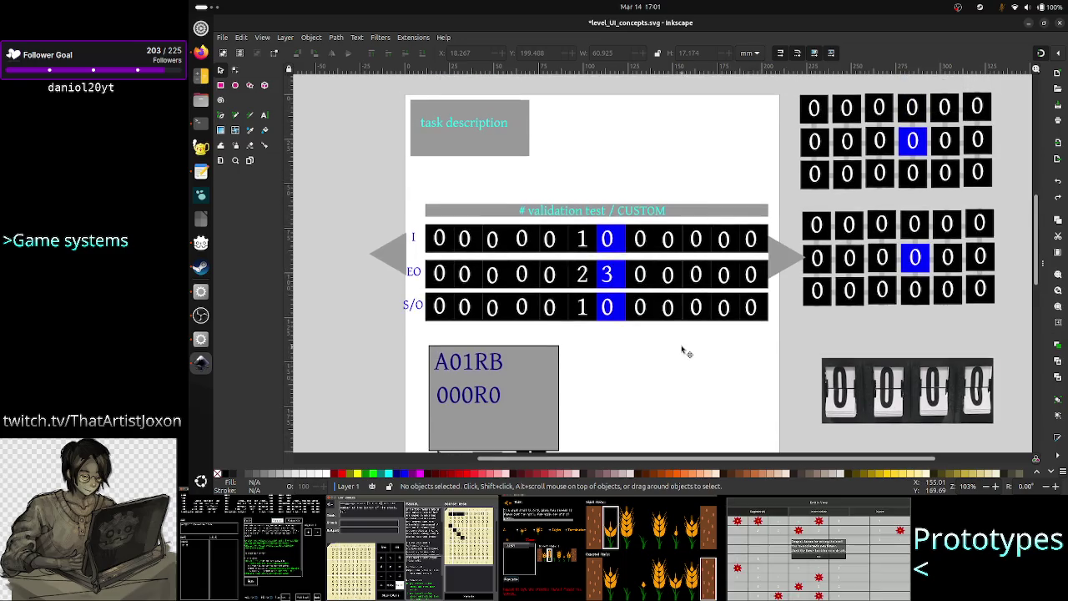
scroll(682, 350, down, 1)
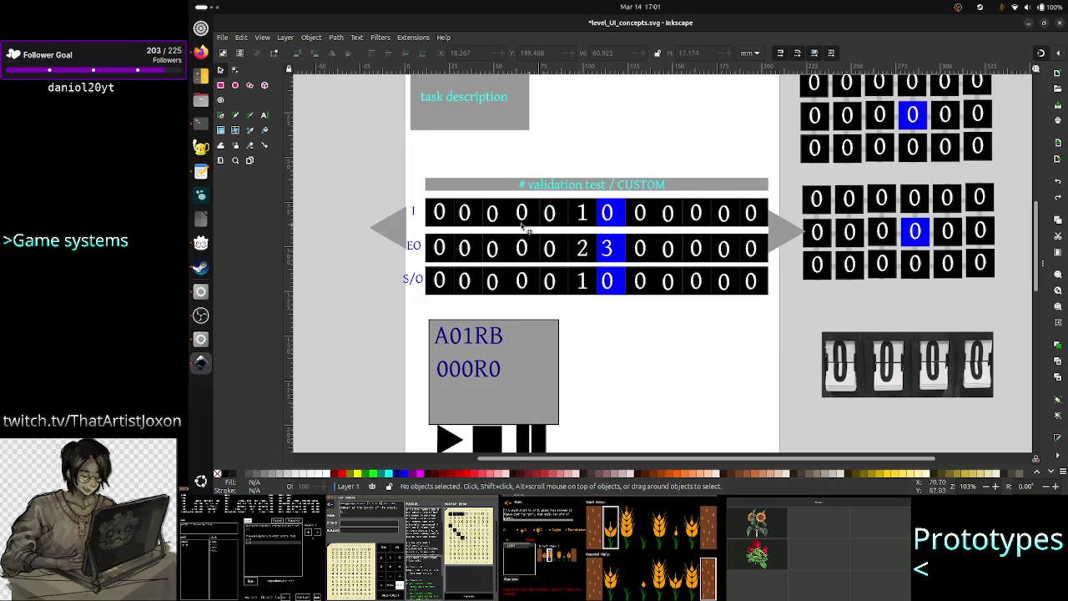
click(585, 218)
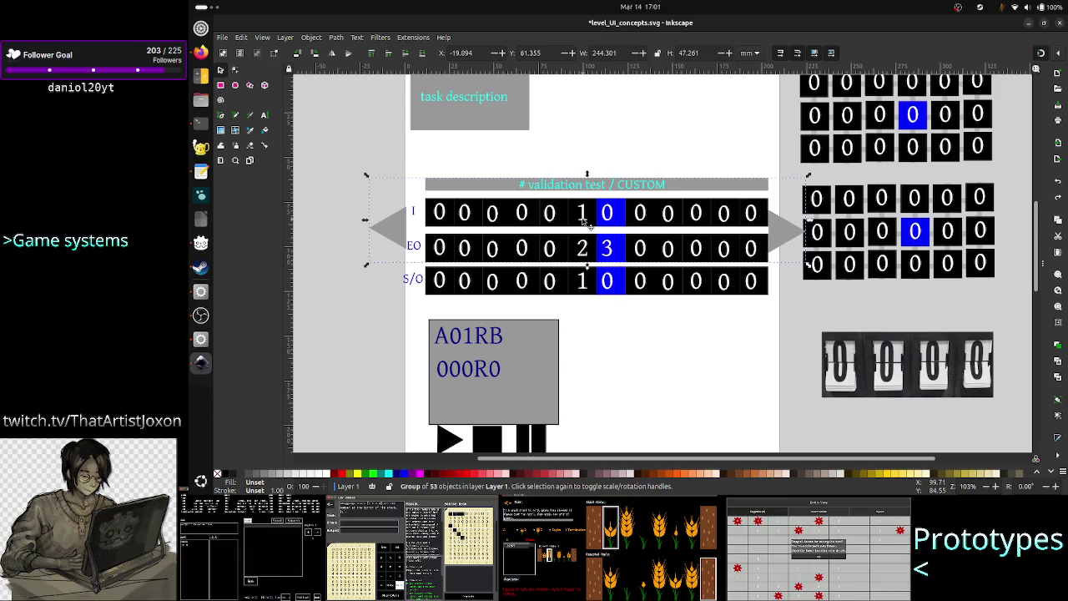
Add the S/O row to the selection and rotate the three-row counter block 90°.
shift+click(519, 284)
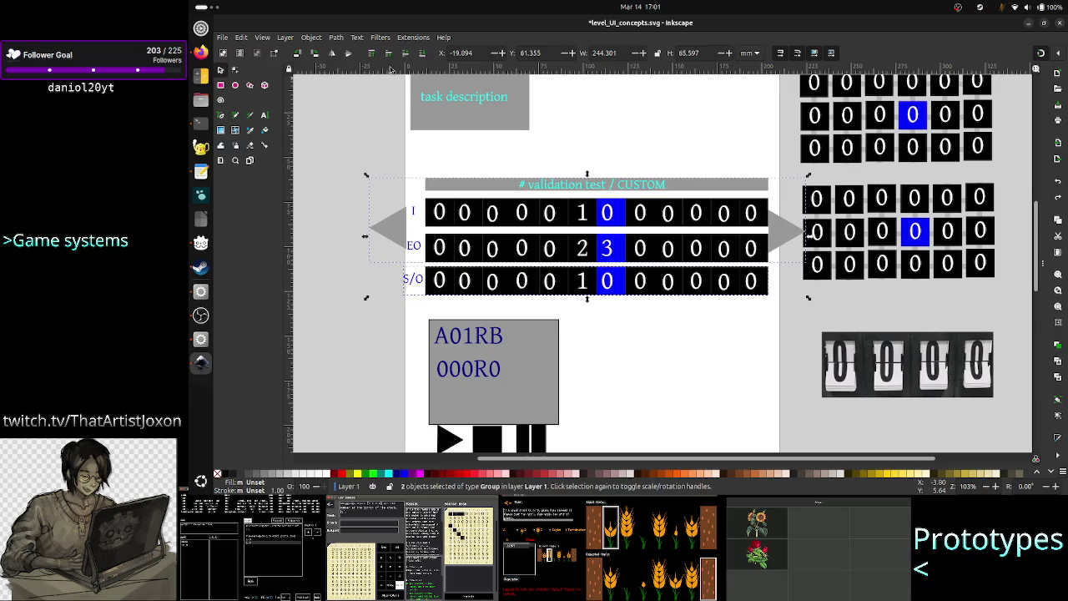
click(310, 38)
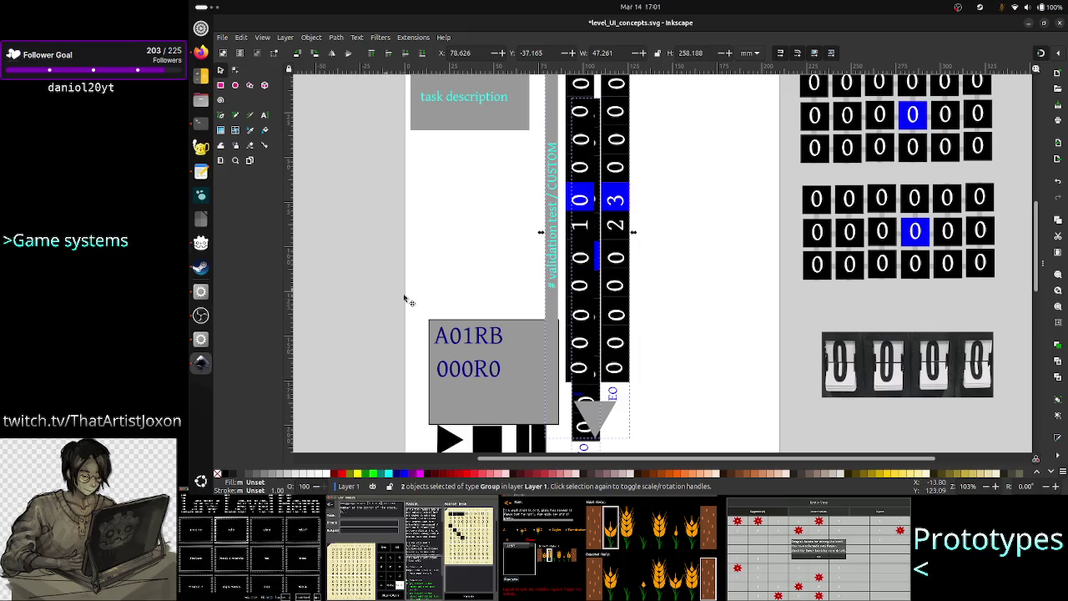
scroll(688, 332, up, 3)
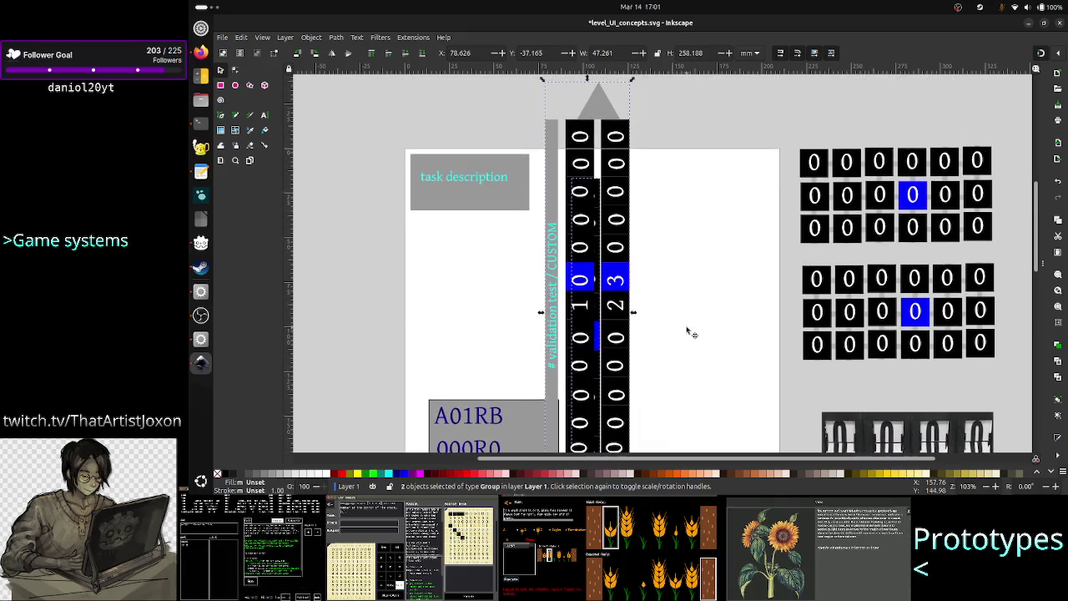
Undo the rotation and select both horizontal counter row groups.
scroll(688, 332, down, 3)
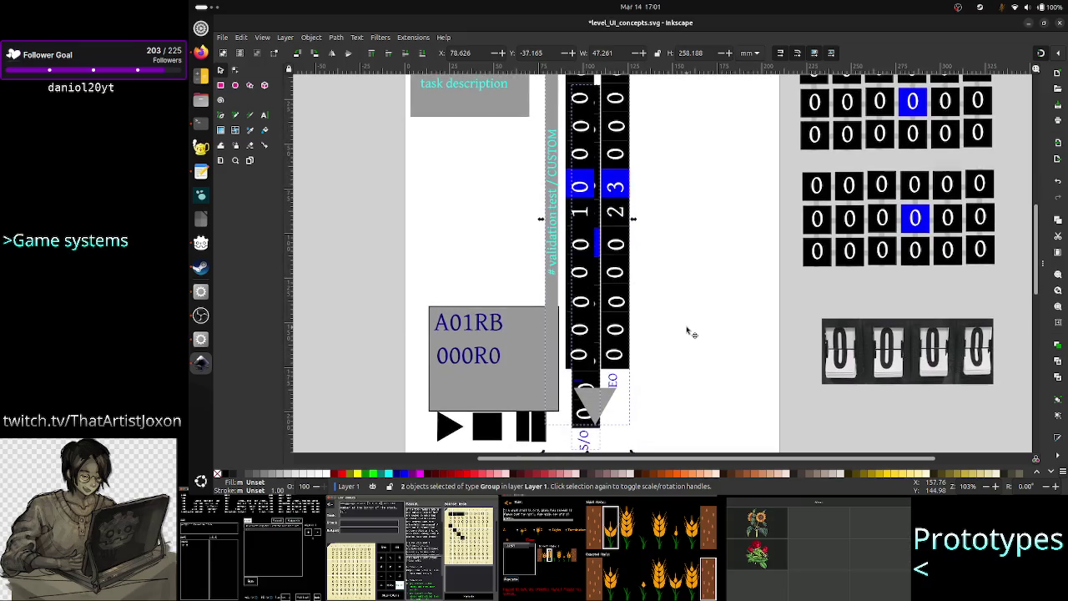
key(ctrl+bracketright)
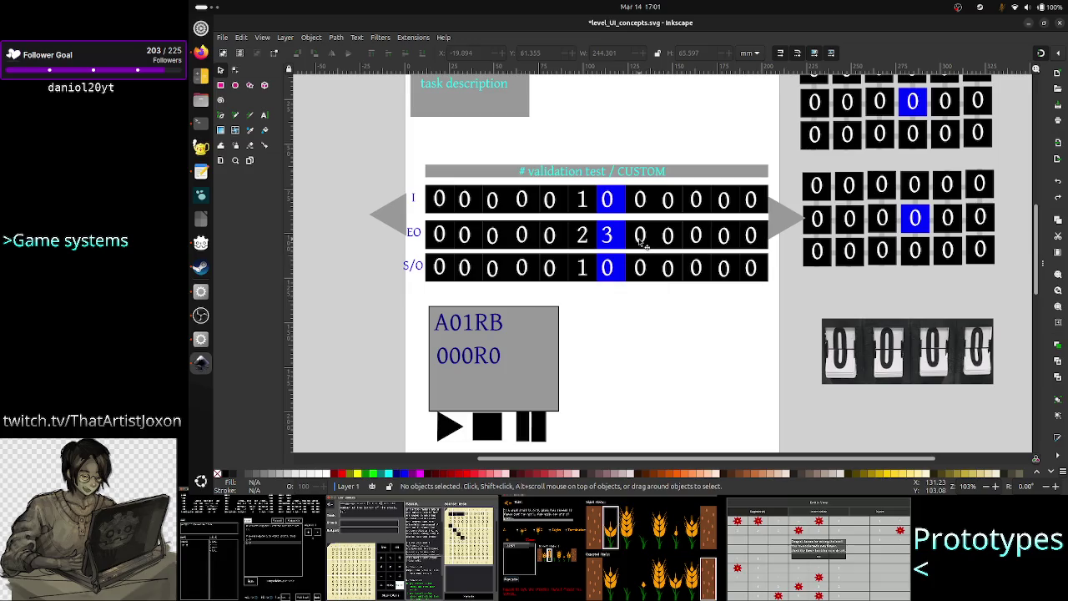
click(641, 240)
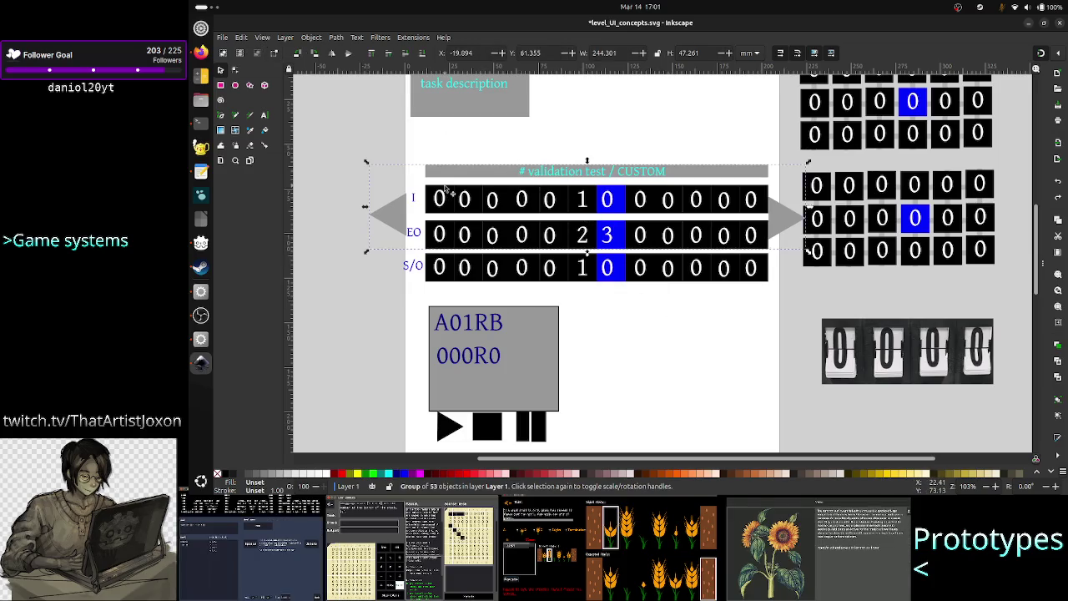
shift+click(580, 267)
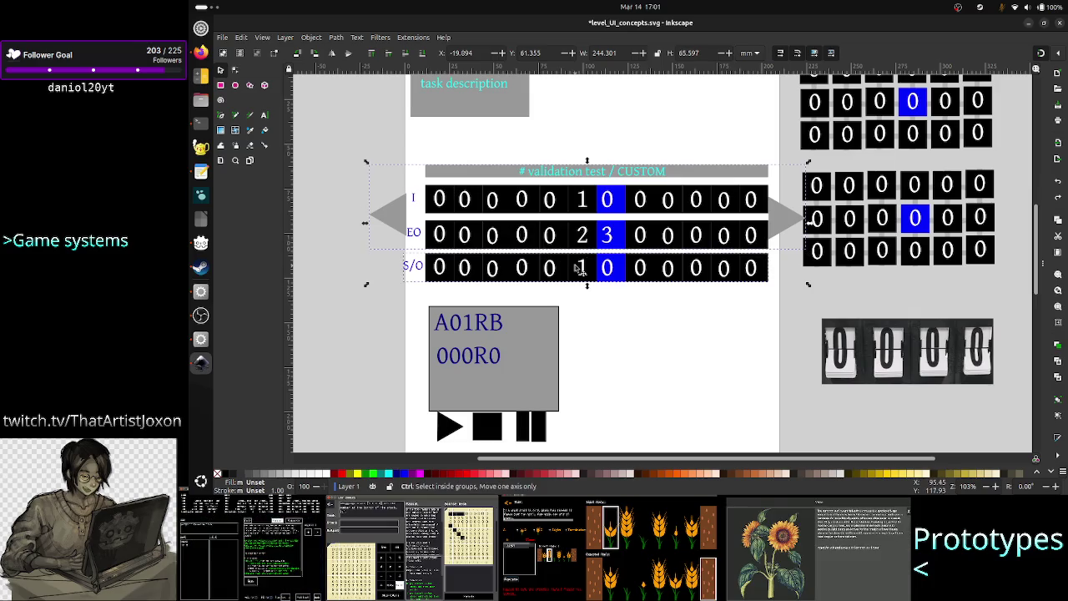
Duplicate the three counter rows and move the copy above the page's top edge.
key(ctrl+d)
drag(580, 267, 632, 310)
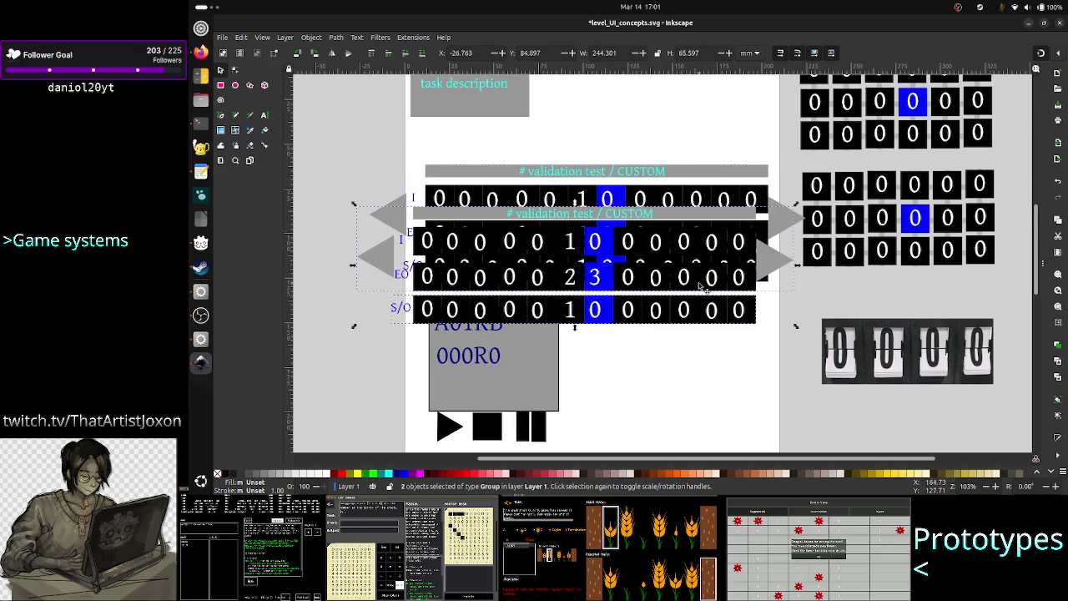
scroll(700, 287, up, 5)
scroll(612, 365, down, 2)
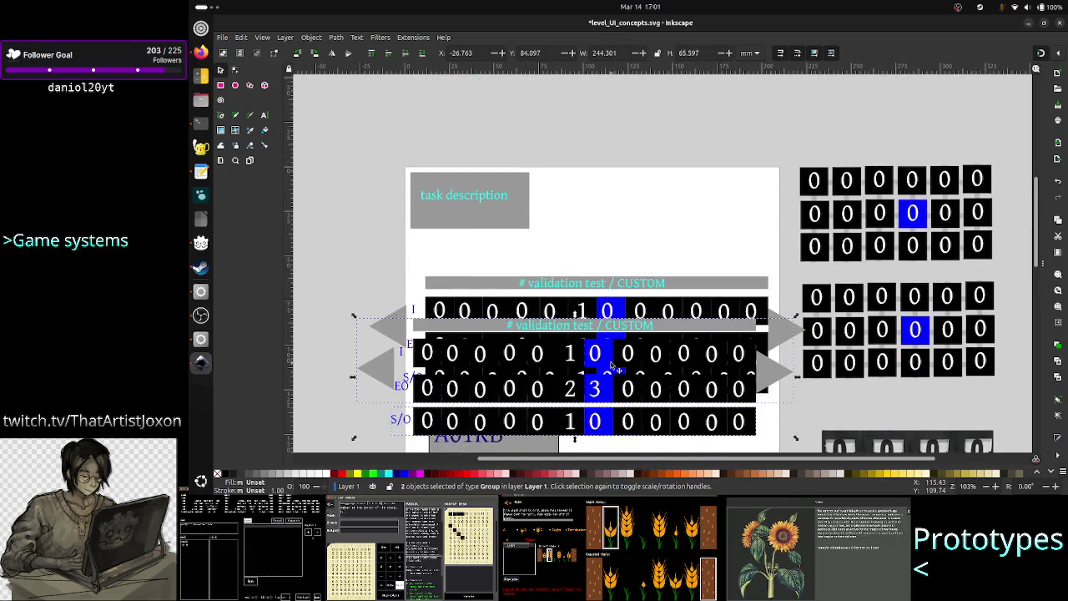
drag(612, 365, 660, 78)
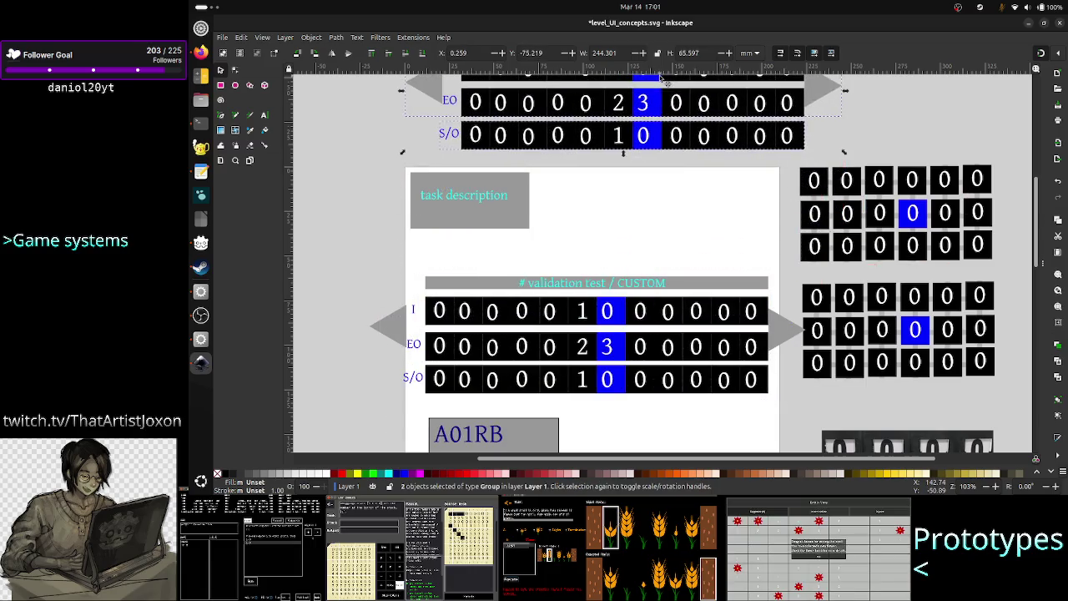
click(615, 345)
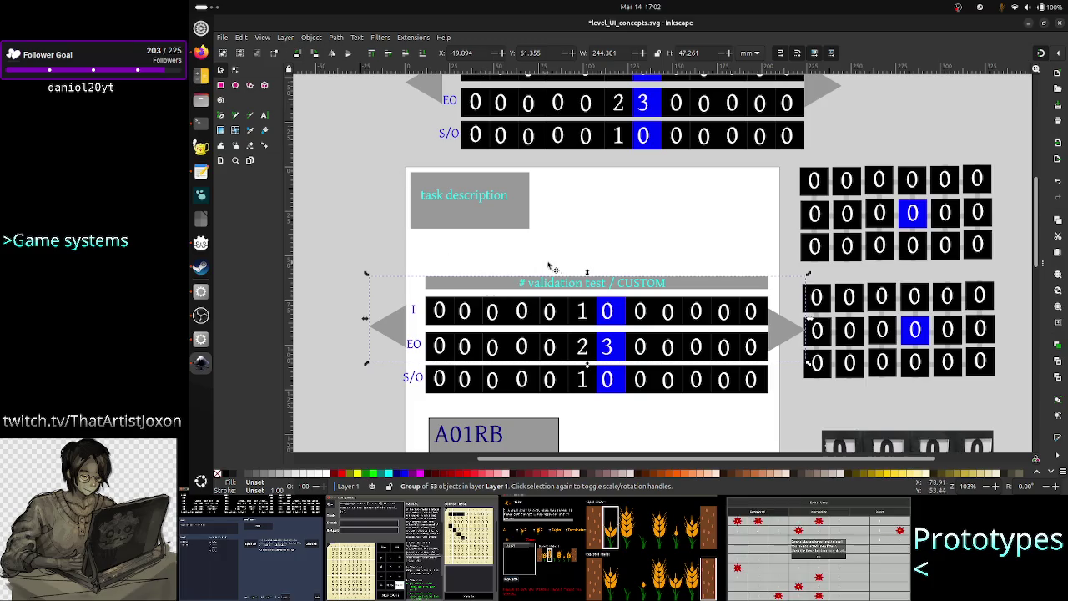
click(566, 380)
Delete the S/O row and rotate the validation block 90° counter-clockwise.
key(Delete)
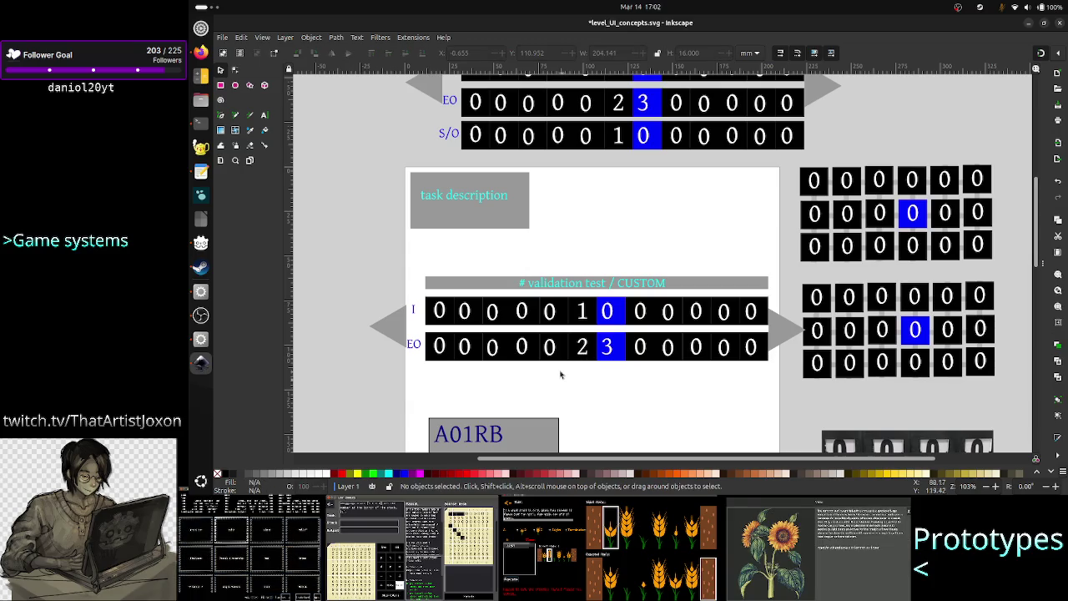
click(555, 336)
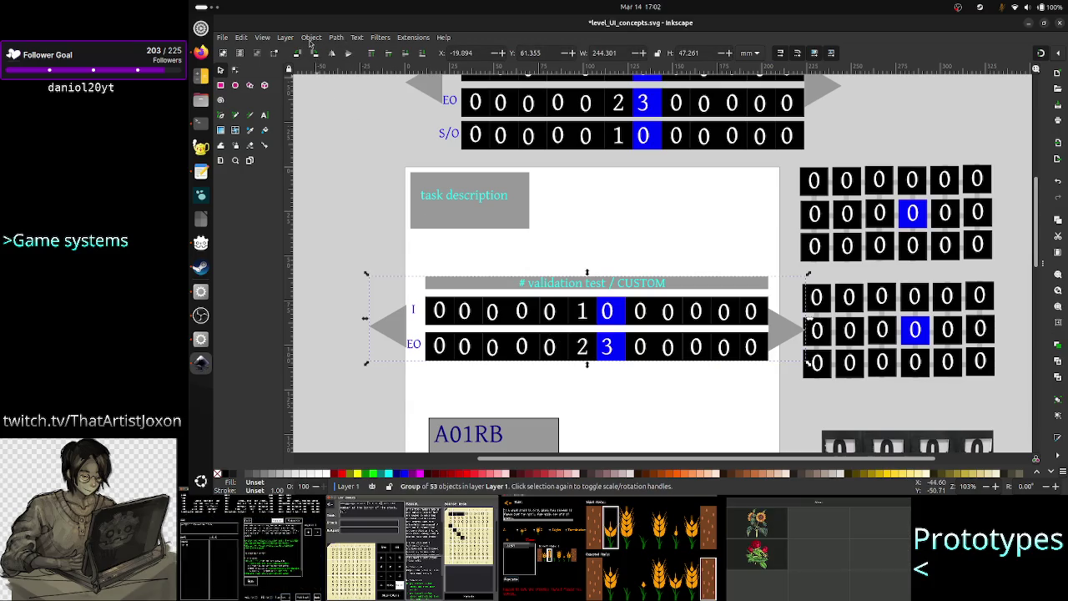
click(311, 37)
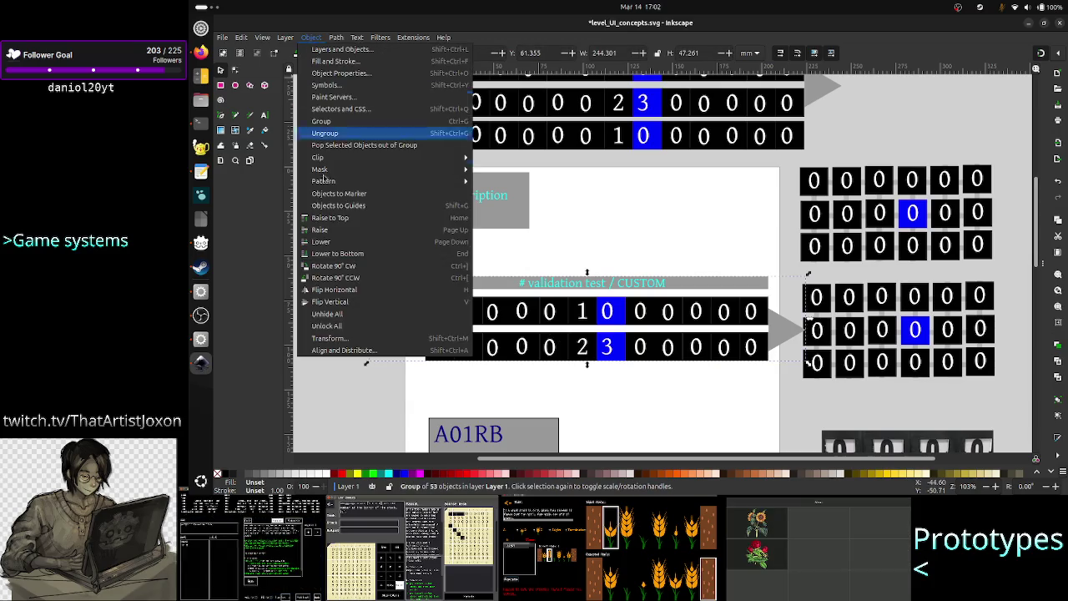
click(354, 277)
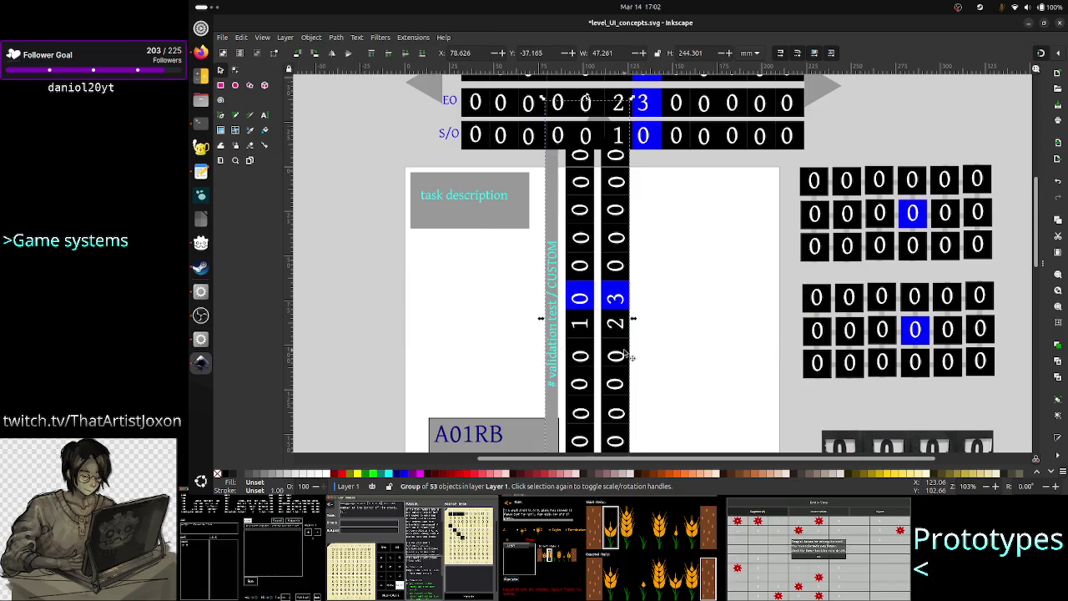
scroll(693, 317, up, 1)
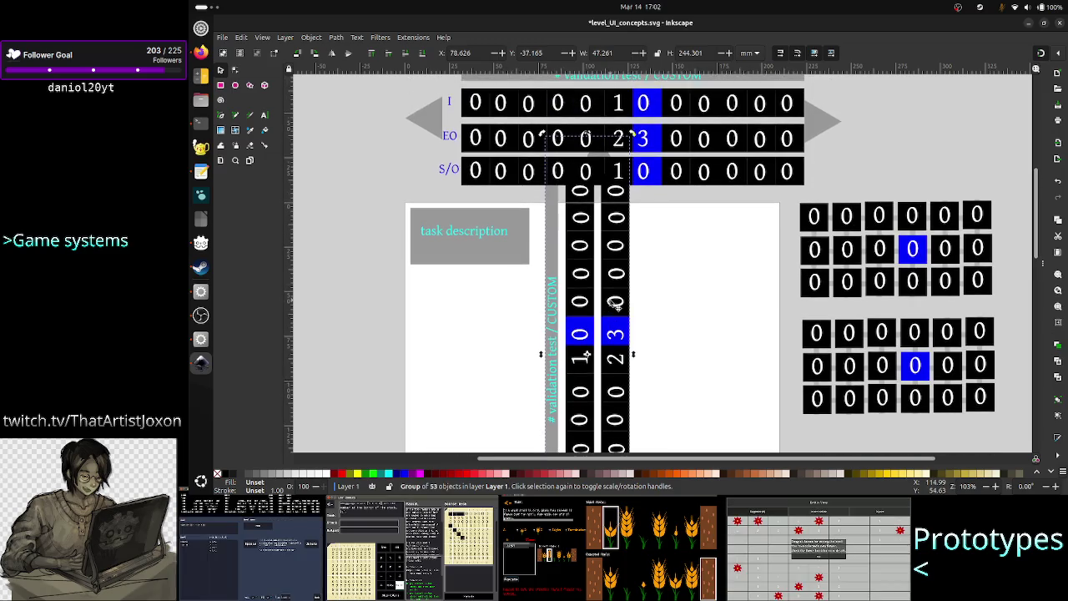
Shrink the vertical counter column and place it under the task description box.
mouse_move(615, 303)
mouse_down()
mouse_move(714, 359)
mouse_move(656, 344)
mouse_up()
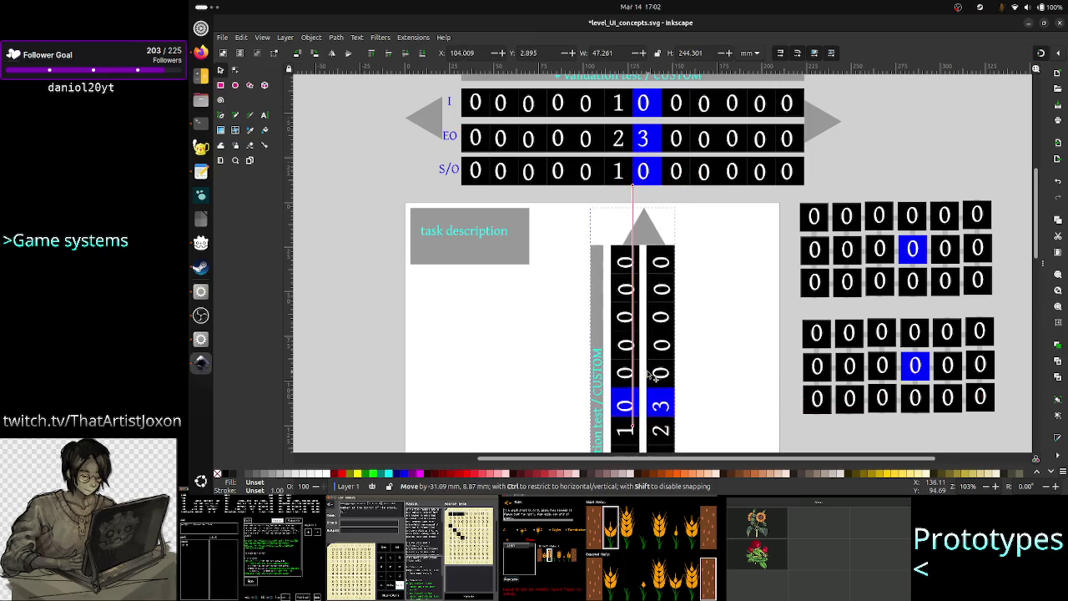
drag(655, 343, 649, 376)
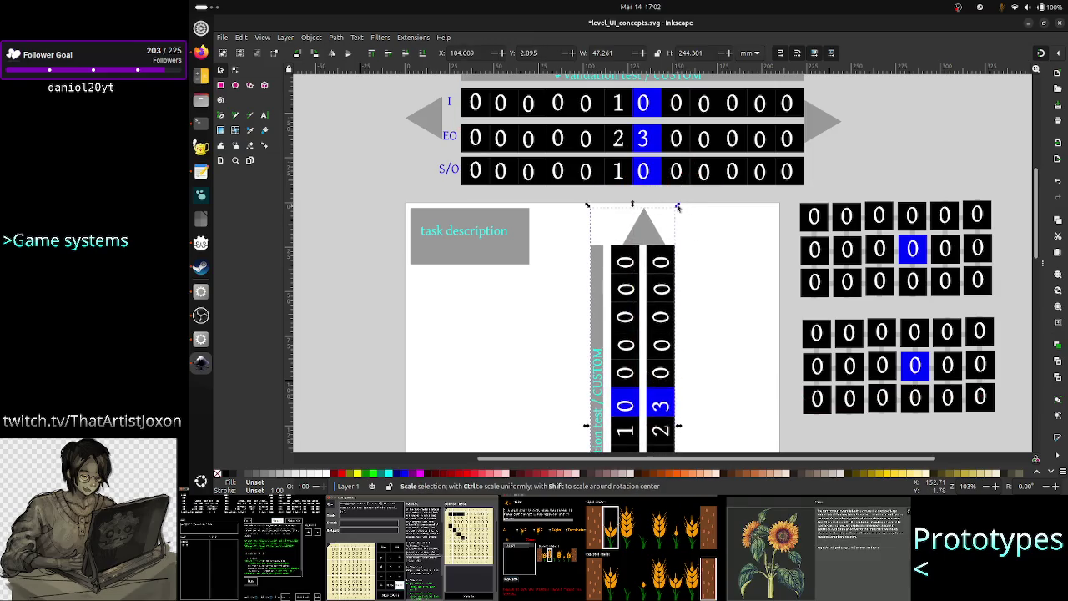
drag(678, 207, 676, 315)
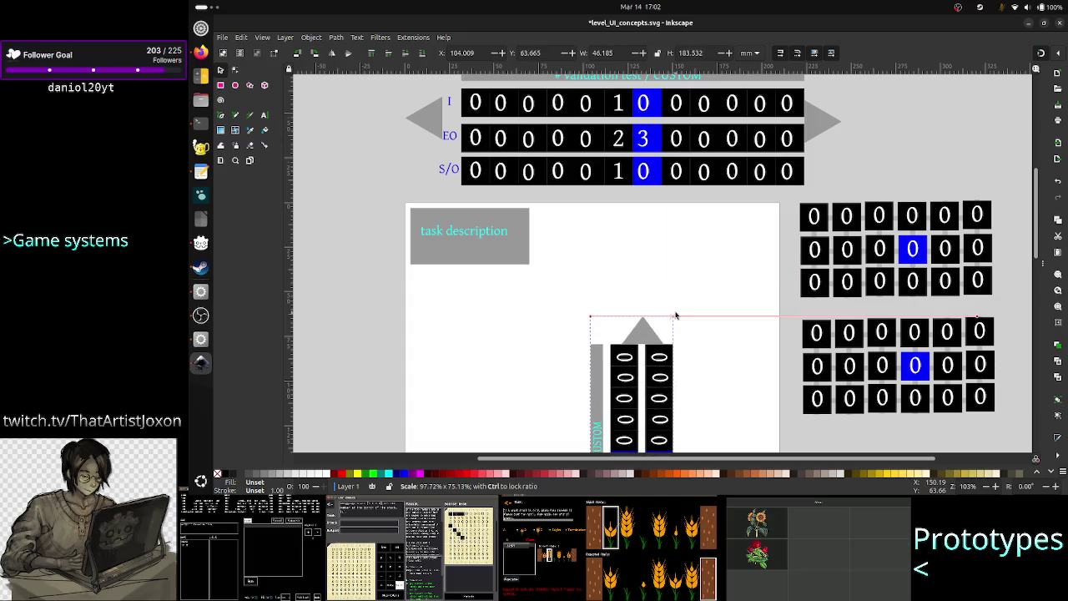
drag(676, 315, 667, 345)
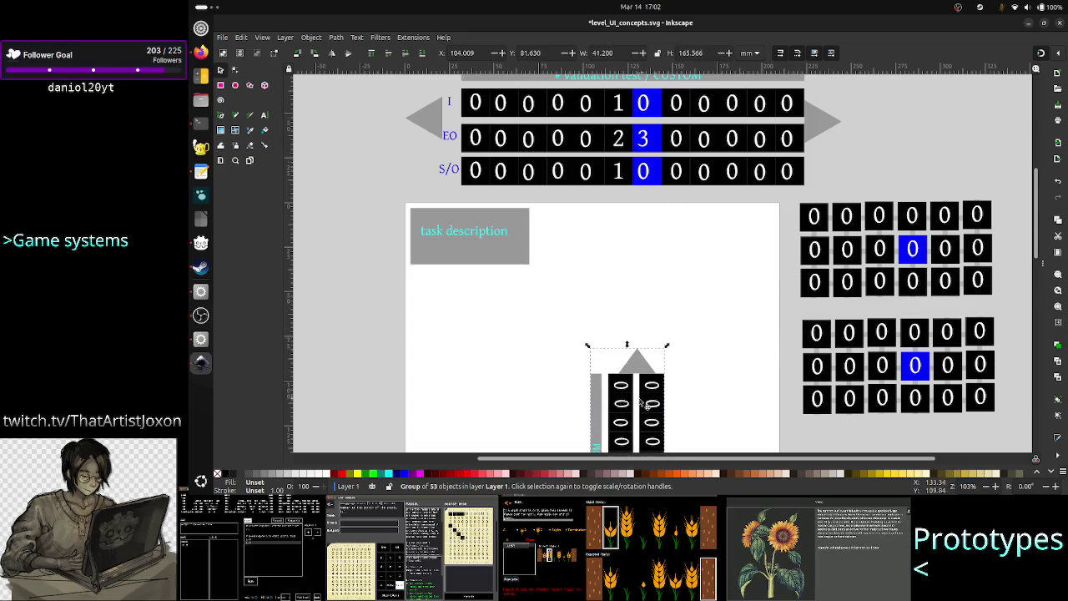
drag(643, 405, 643, 237)
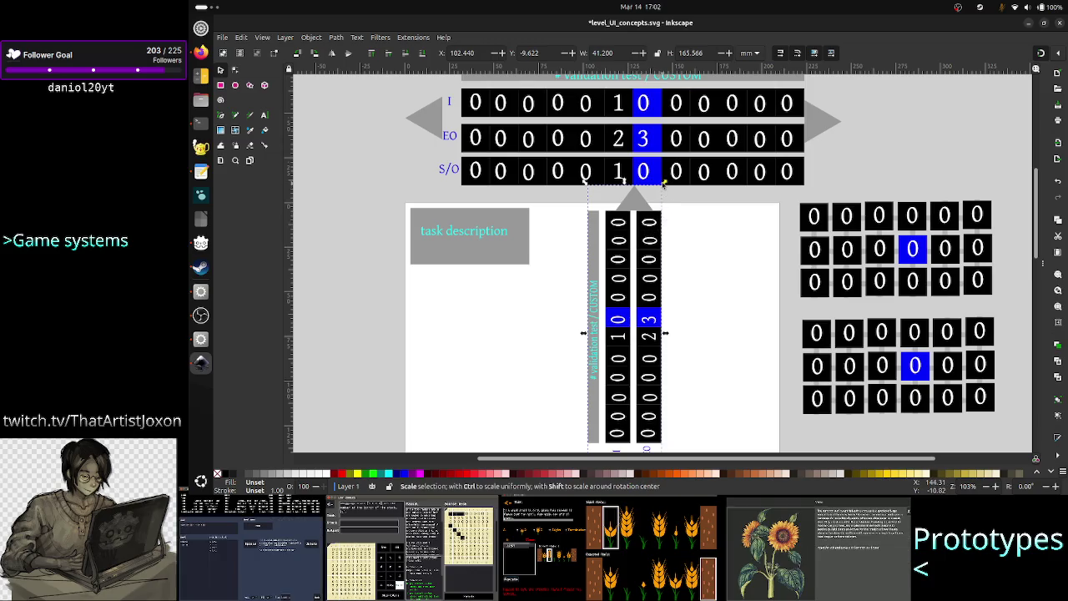
drag(663, 182, 651, 225)
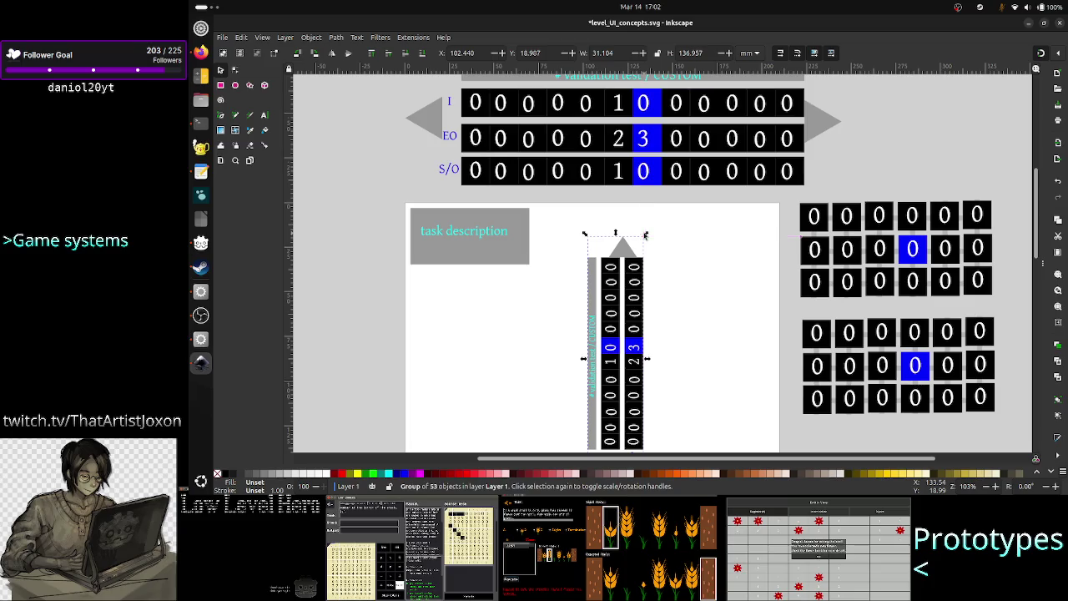
mouse_move(628, 319)
mouse_down()
mouse_move(637, 257)
mouse_move(448, 332)
mouse_up()
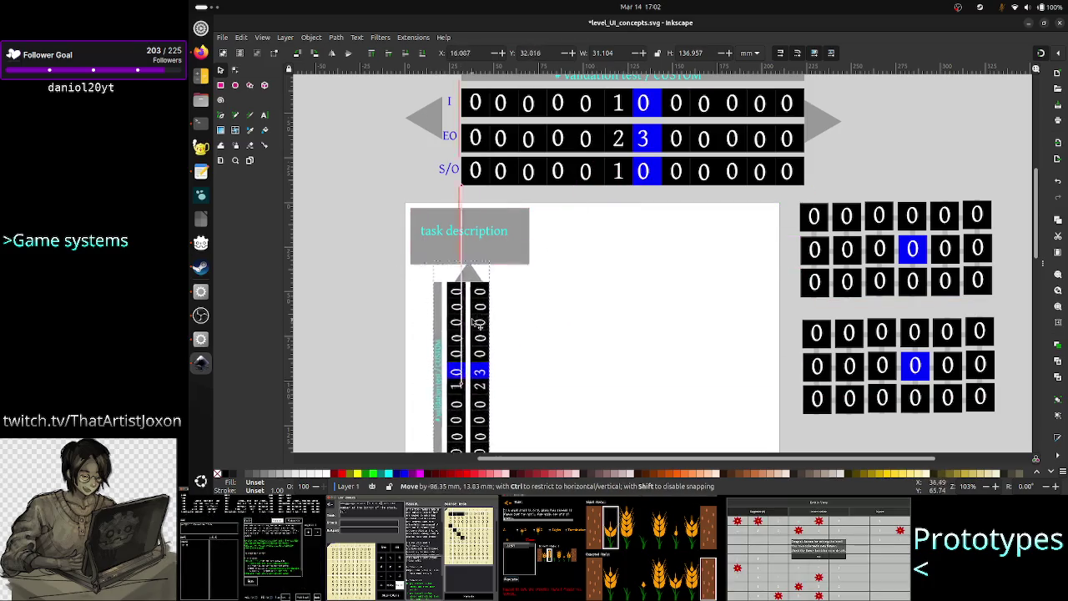
drag(449, 332, 460, 329)
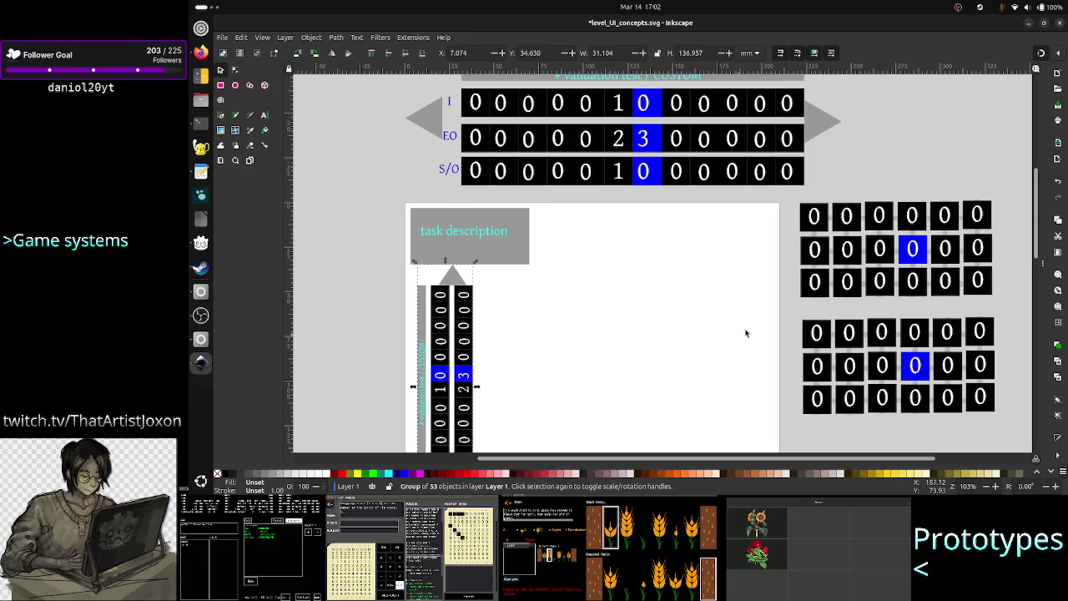
drag(1041, 211, 1040, 237)
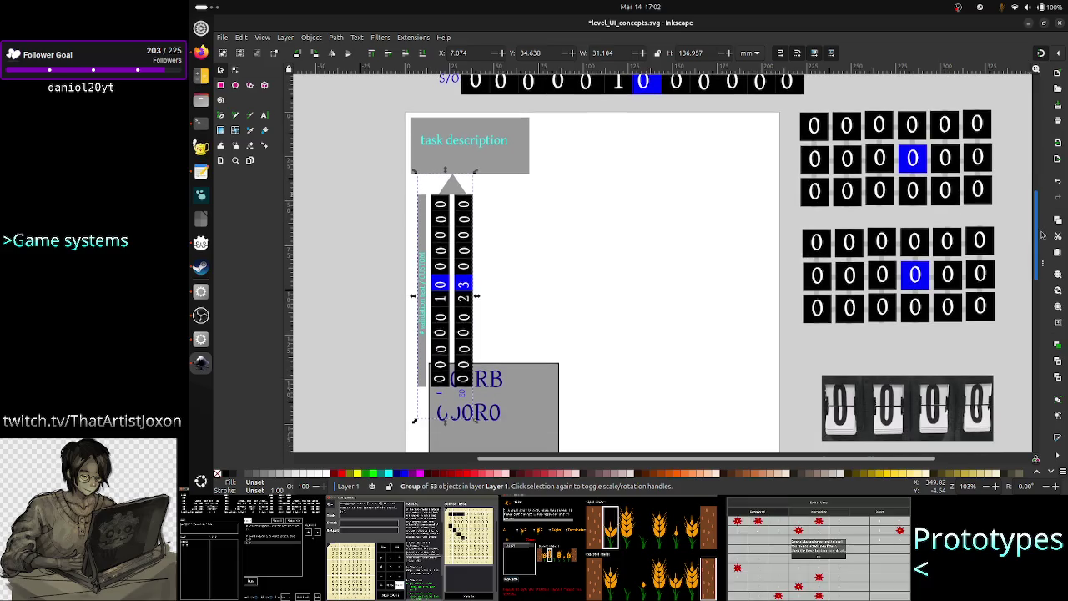
Move the A01RB register box under the task description and the digit column right.
click(532, 397)
drag(532, 398, 655, 240)
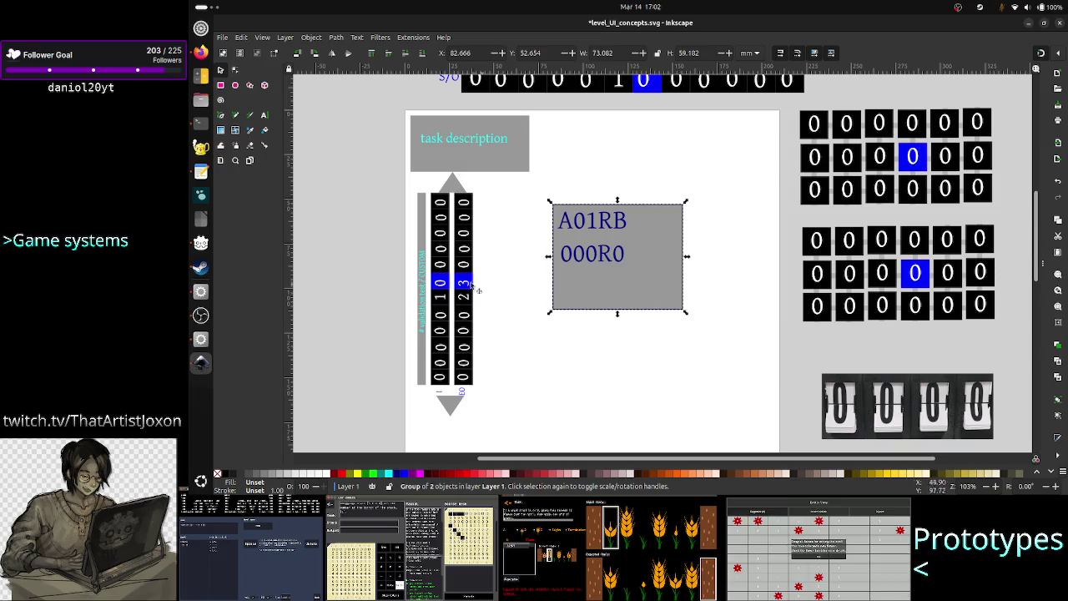
drag(475, 289, 708, 267)
click(591, 247)
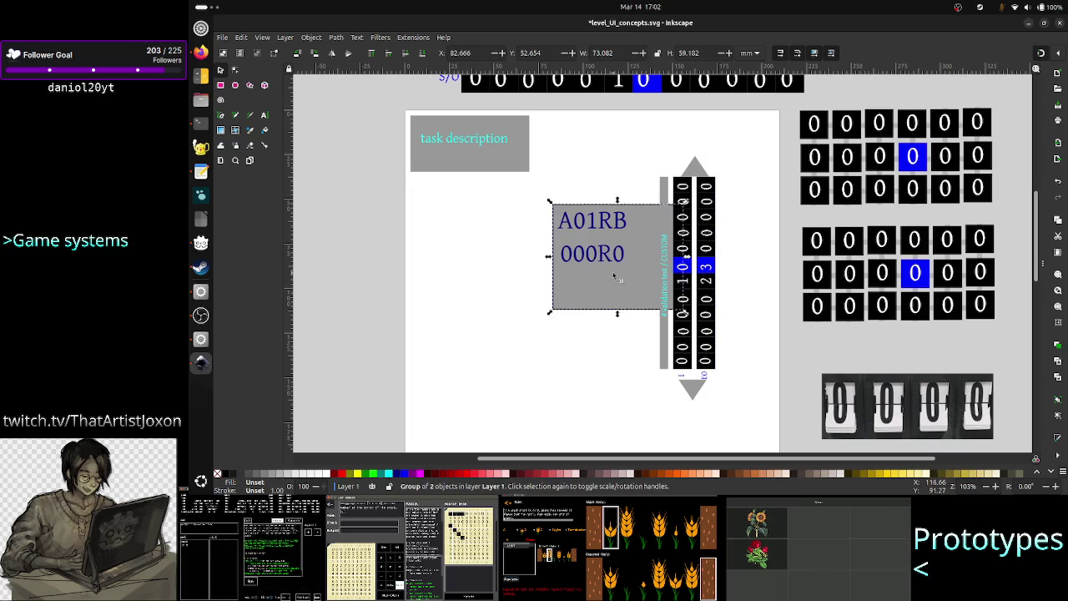
drag(588, 276, 445, 261)
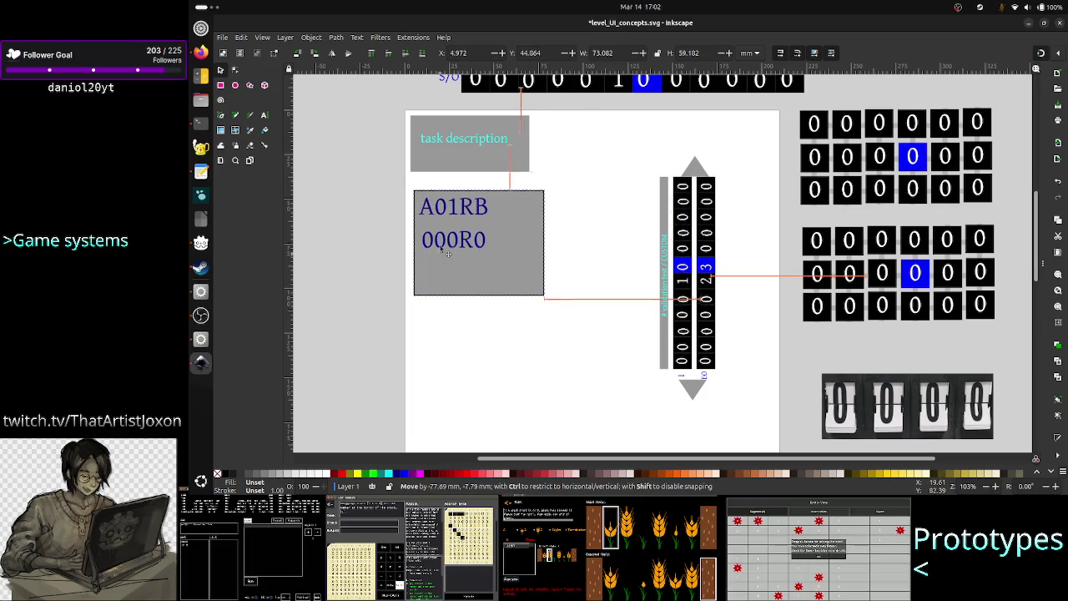
scroll(557, 378, down, 3)
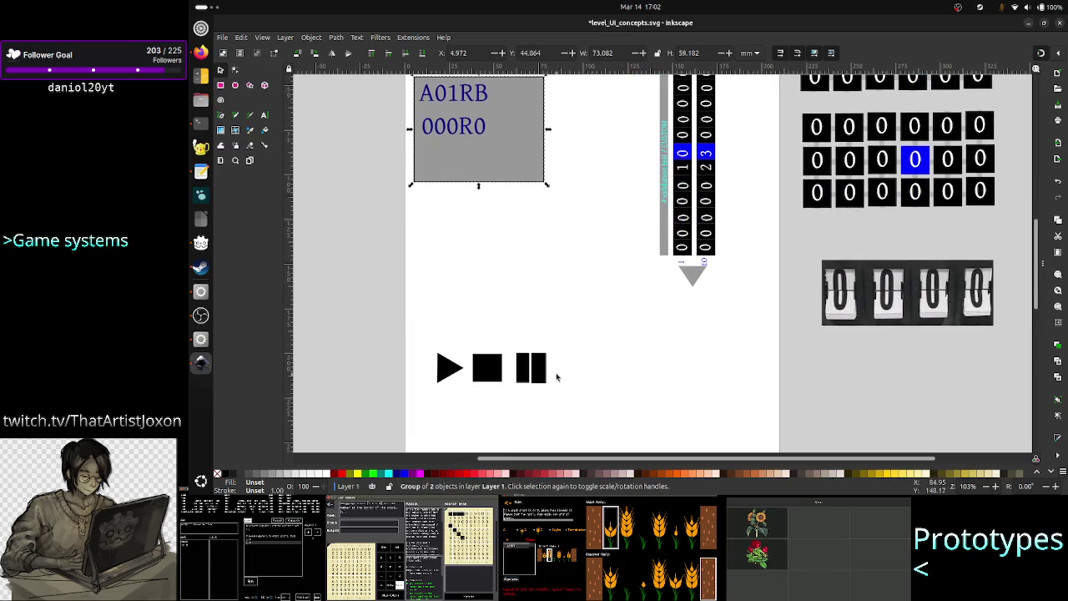
Move the play, stop and pause icons up and stretch the register box taller.
drag(417, 334, 596, 403)
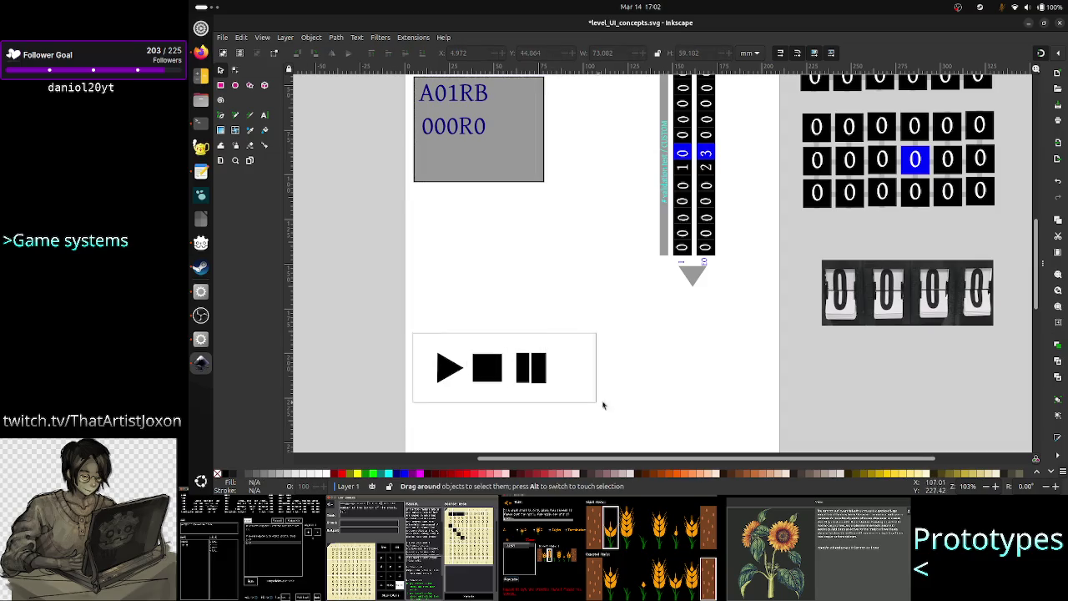
mouse_move(492, 373)
mouse_down()
mouse_move(478, 252)
mouse_move(476, 276)
mouse_up()
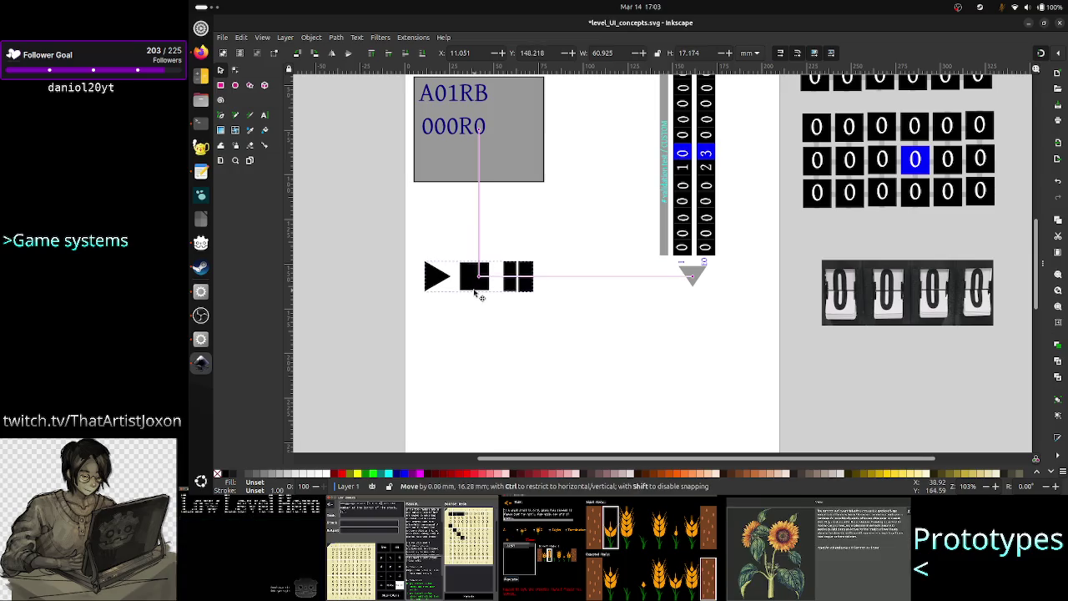
click(486, 177)
drag(480, 191, 476, 249)
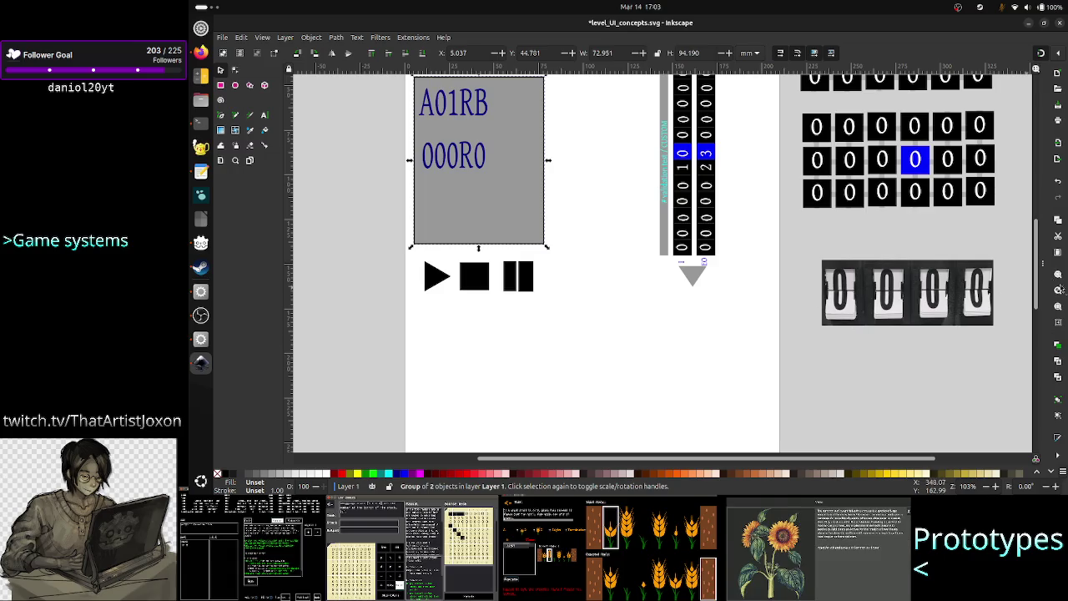
Enlarge the task description box.
scroll(1039, 278, up, 2)
scroll(1040, 278, up, 3)
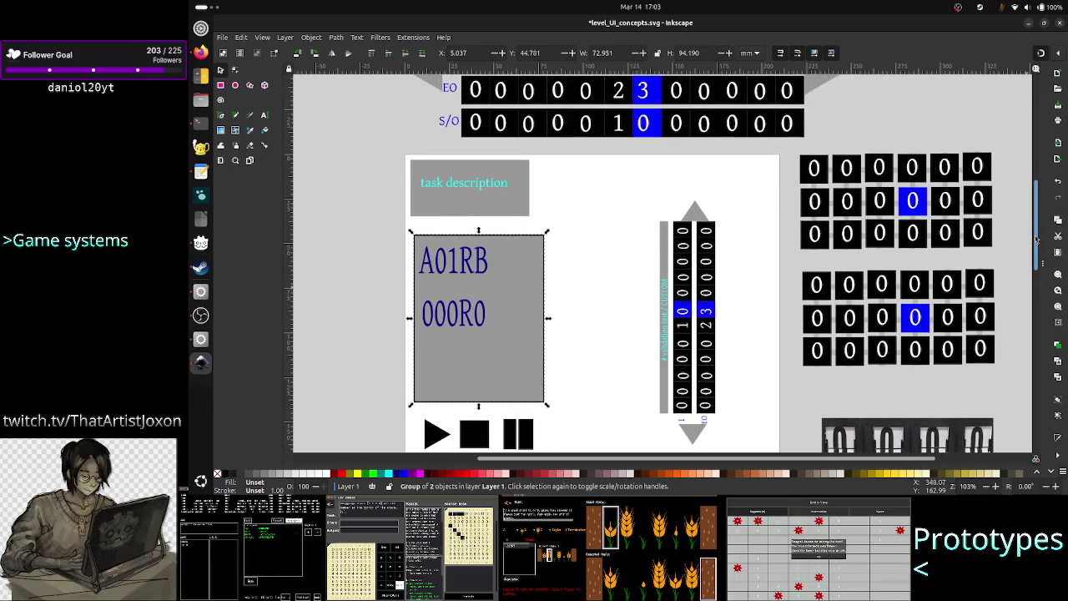
click(504, 209)
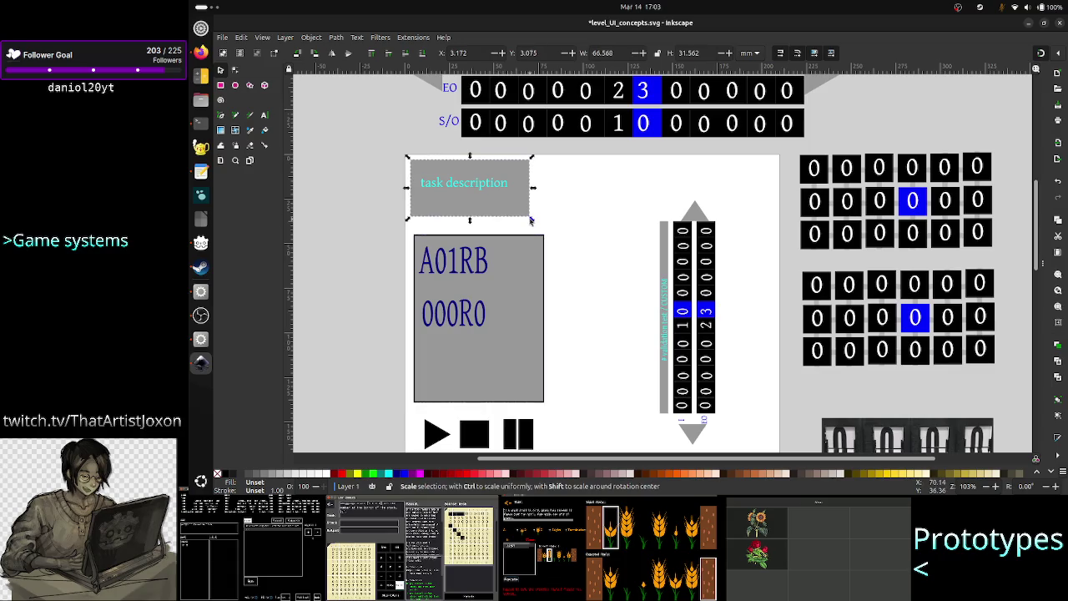
drag(534, 218, 546, 237)
Align the register box directly beneath the task box and widen it to match.
click(505, 296)
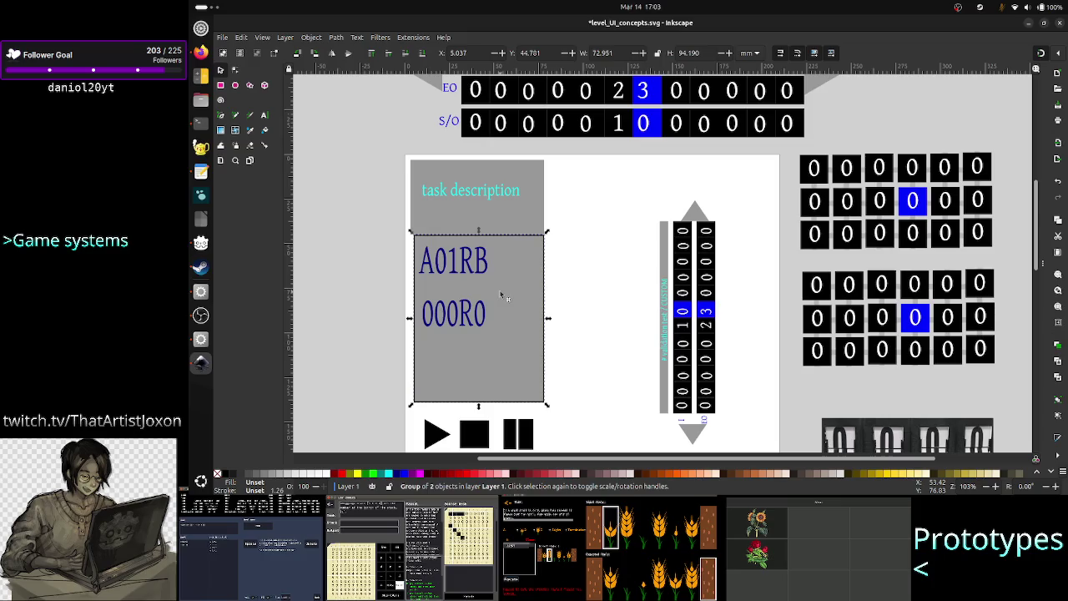
drag(470, 280, 463, 288)
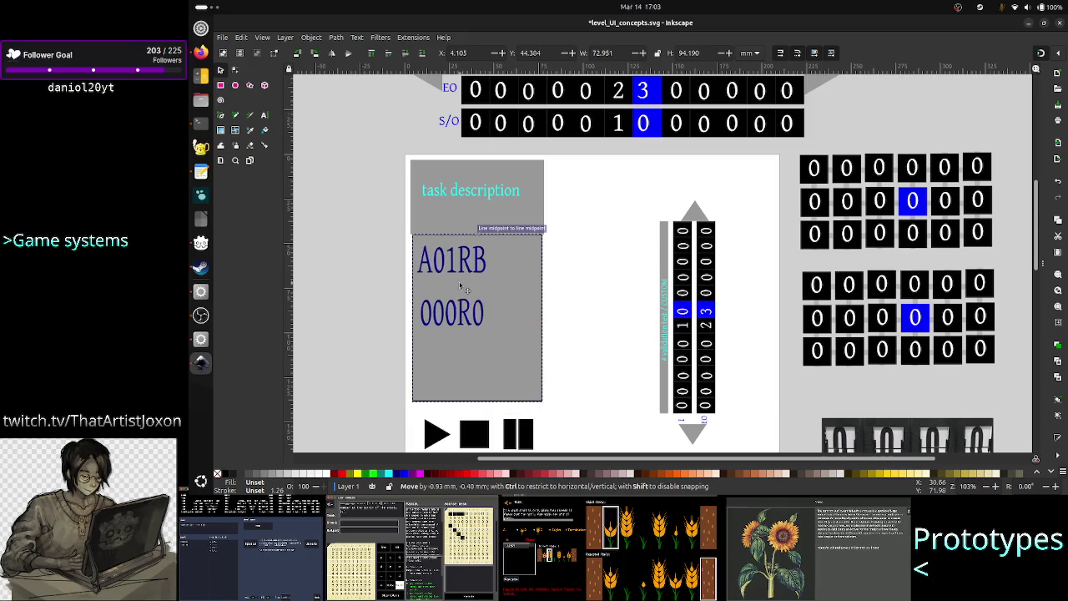
drag(463, 288, 463, 288)
key(Down)
key(Down)
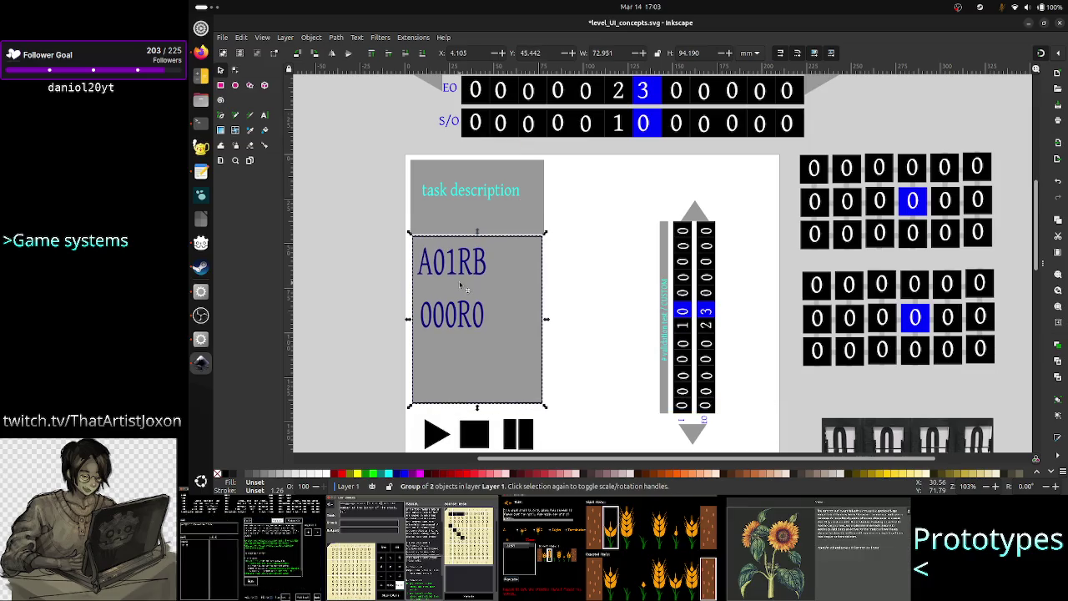
key(Down)
key(Down)
key(Down)
key(Down)
key(Left)
key(Left)
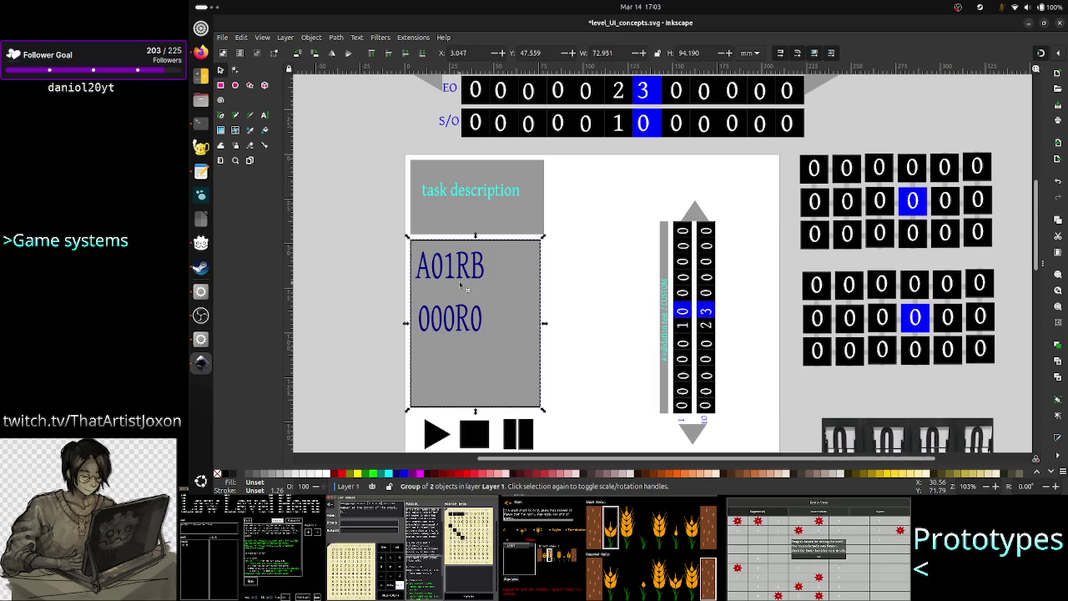
drag(544, 323, 550, 326)
click(591, 382)
scroll(591, 382, down, 1)
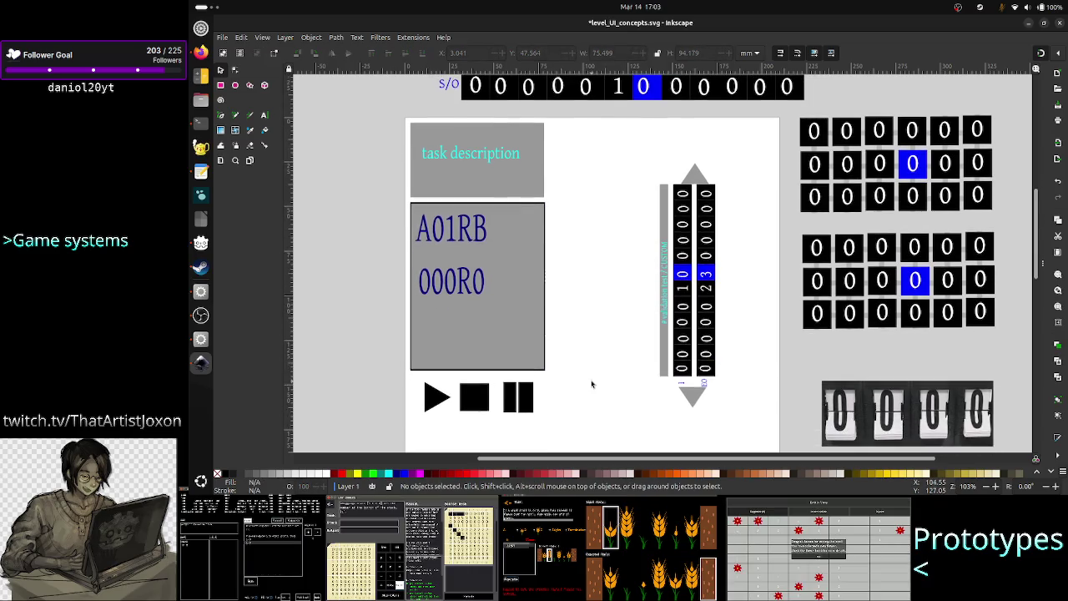
Nudge the play, stop and pause icons two steps up toward the register box.
click(492, 405)
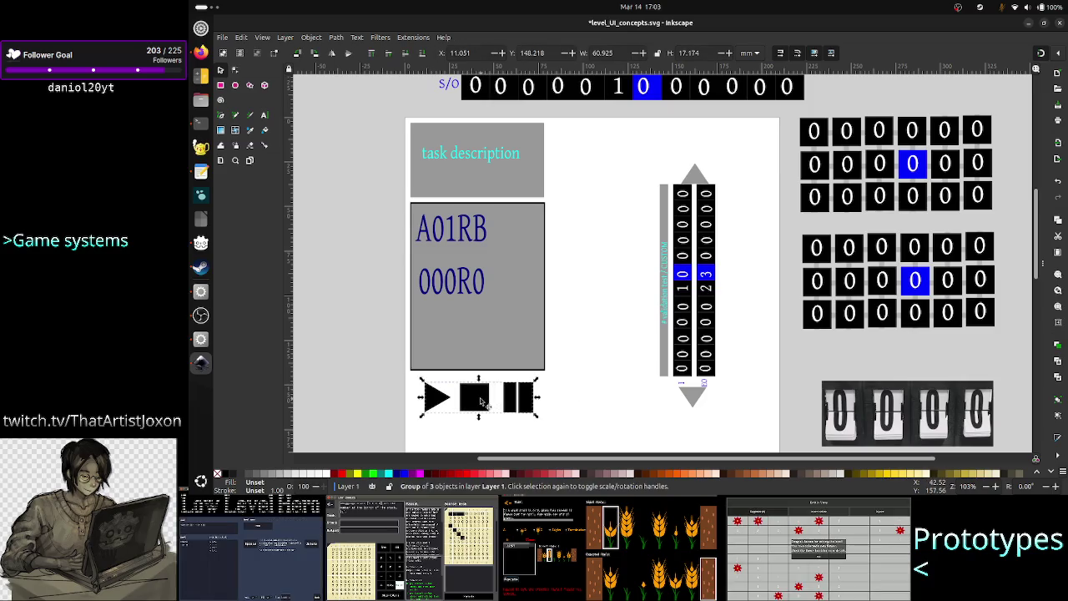
key(Up)
key(Up)
key(Up)
key(Up)
key(Up)
key(Up)
key(Up)
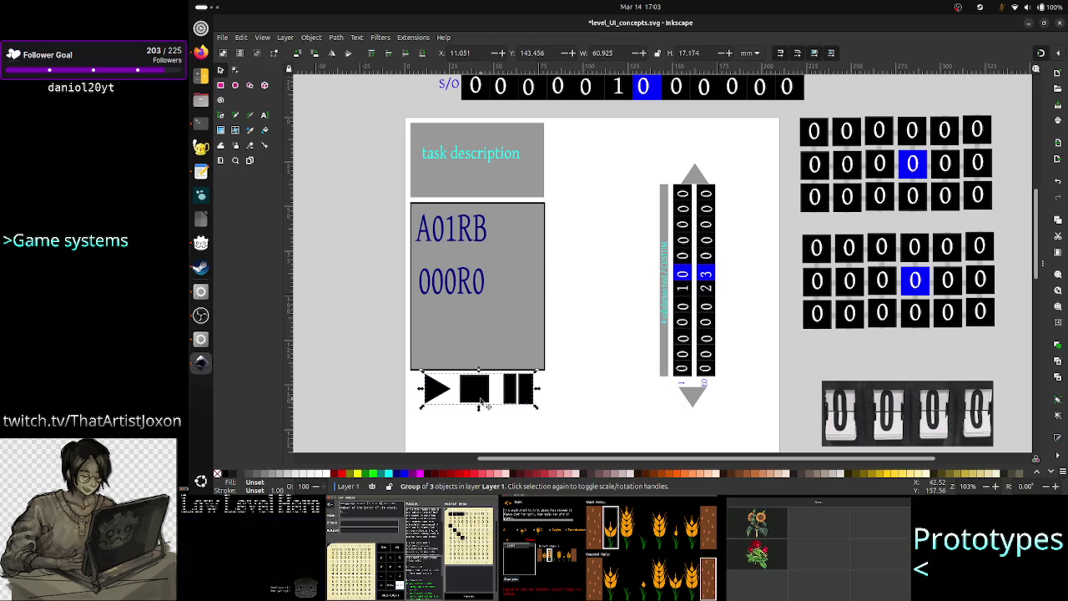
key(Up)
click(596, 400)
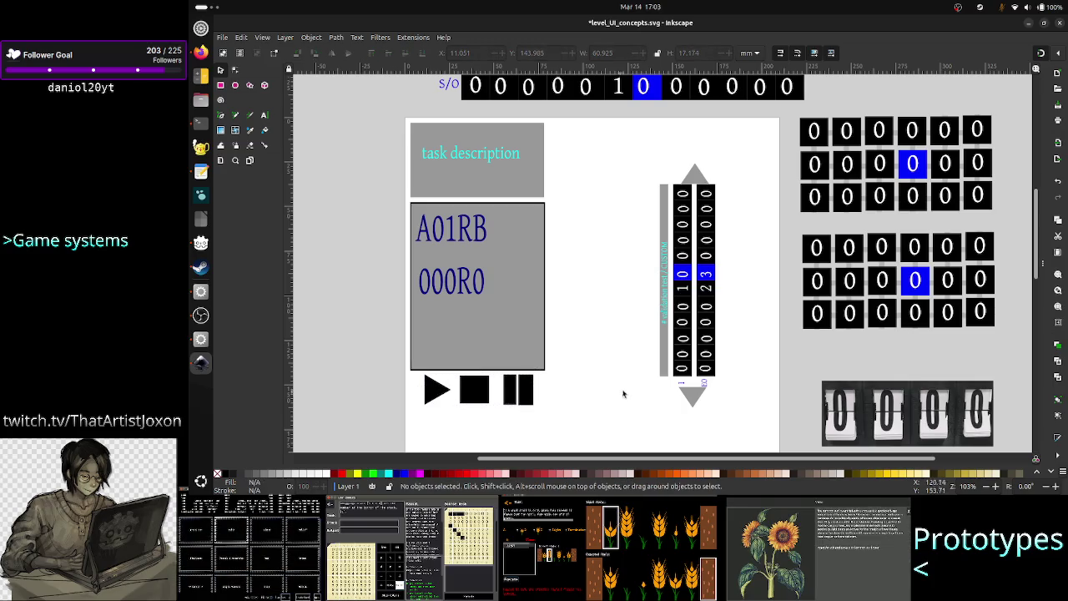
scroll(639, 376, down, 1)
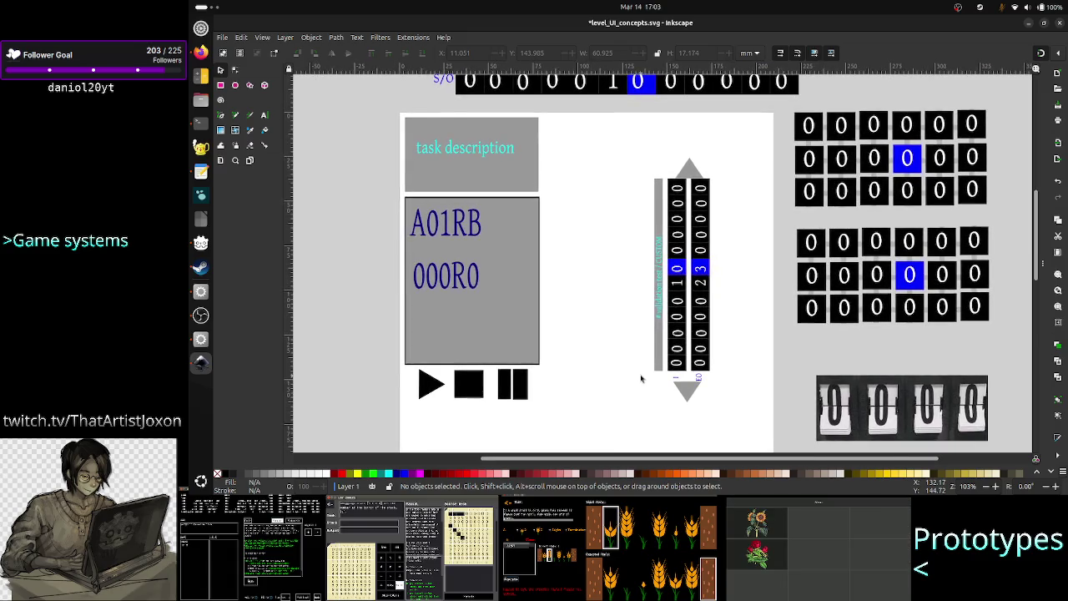
scroll(641, 378, up, 2)
scroll(641, 379, down, 1)
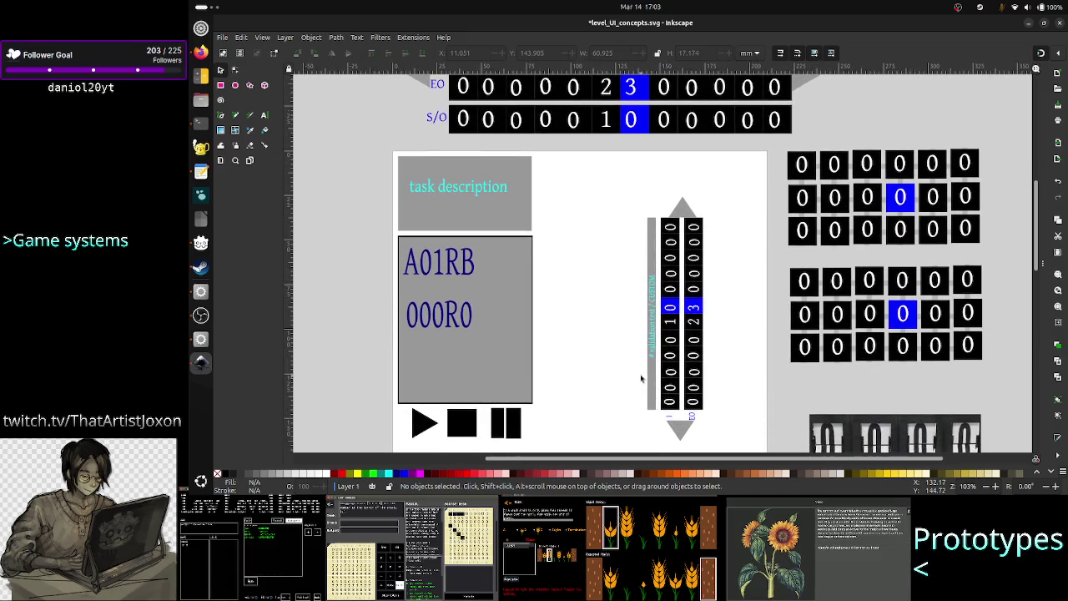
scroll(641, 378, up, 2)
scroll(641, 379, up, 1)
scroll(641, 378, down, 2)
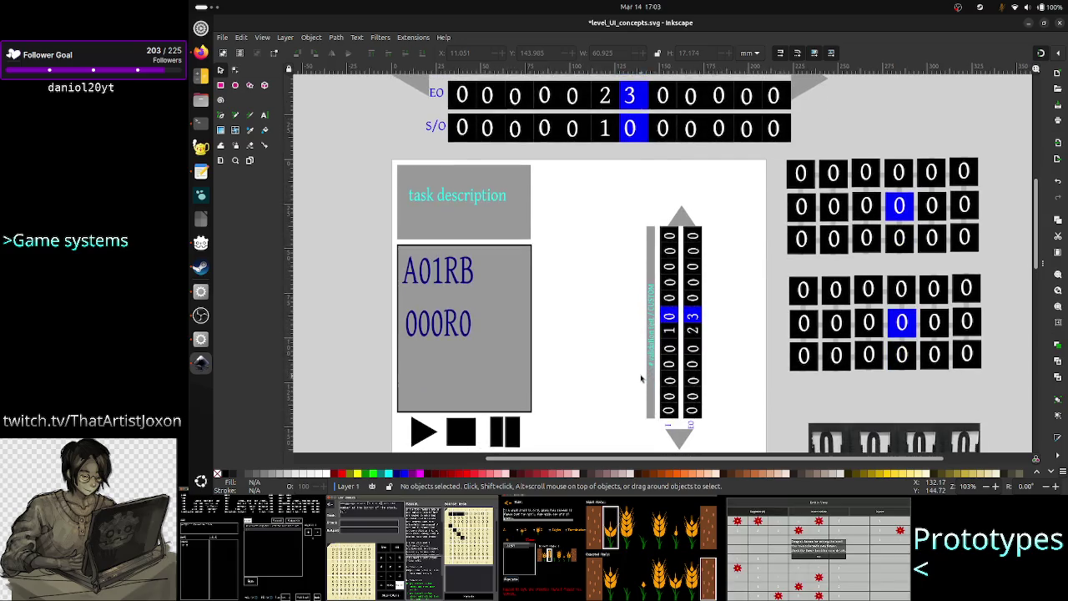
scroll(641, 378, down, 1)
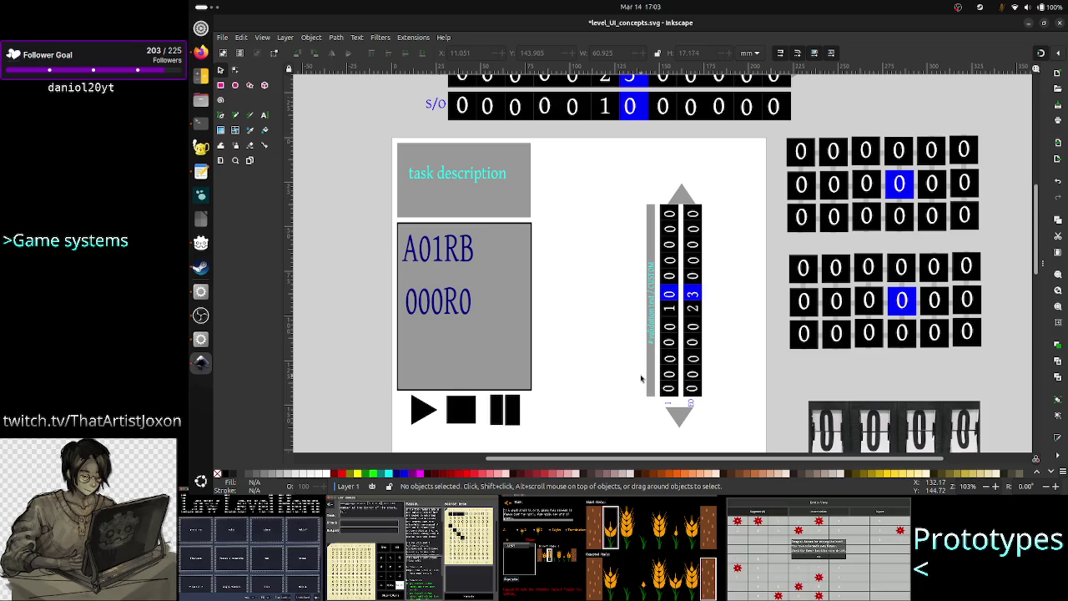
Shift the vertical counter column slightly left of its old position.
click(683, 325)
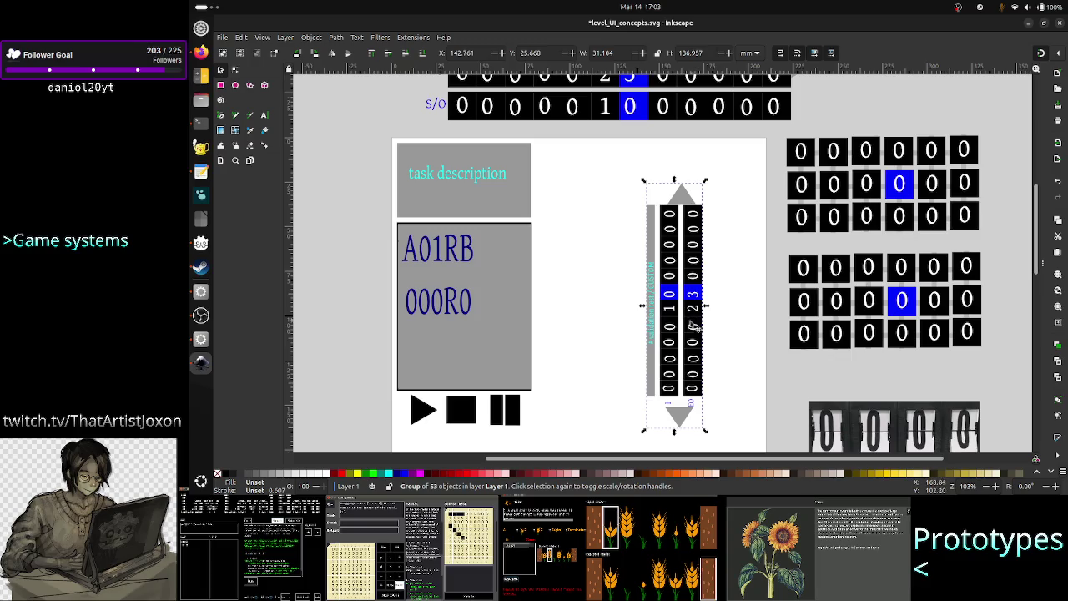
drag(694, 326, 639, 285)
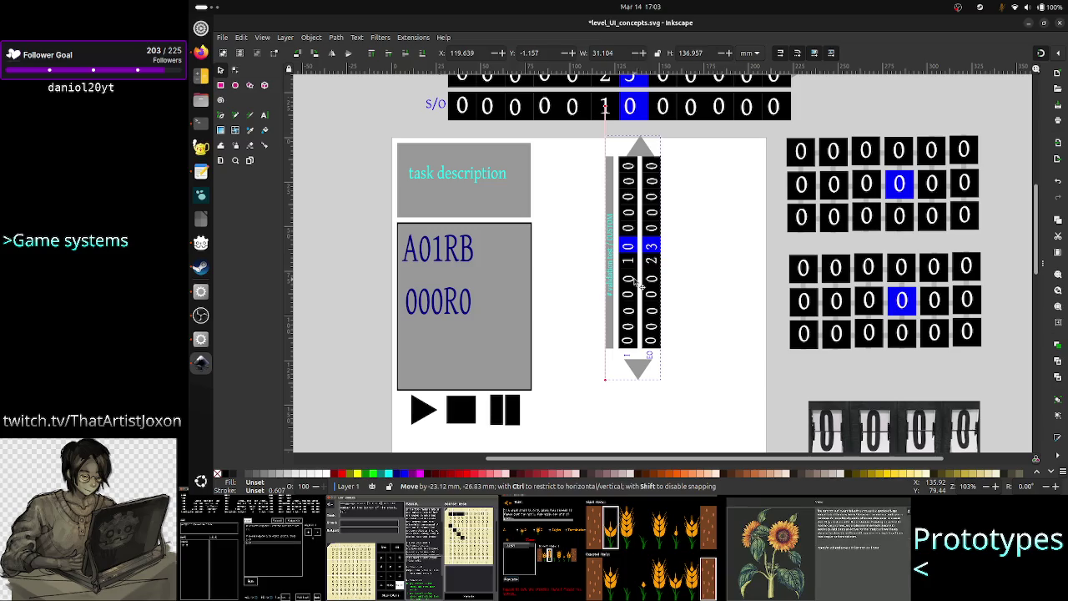
drag(639, 284, 646, 312)
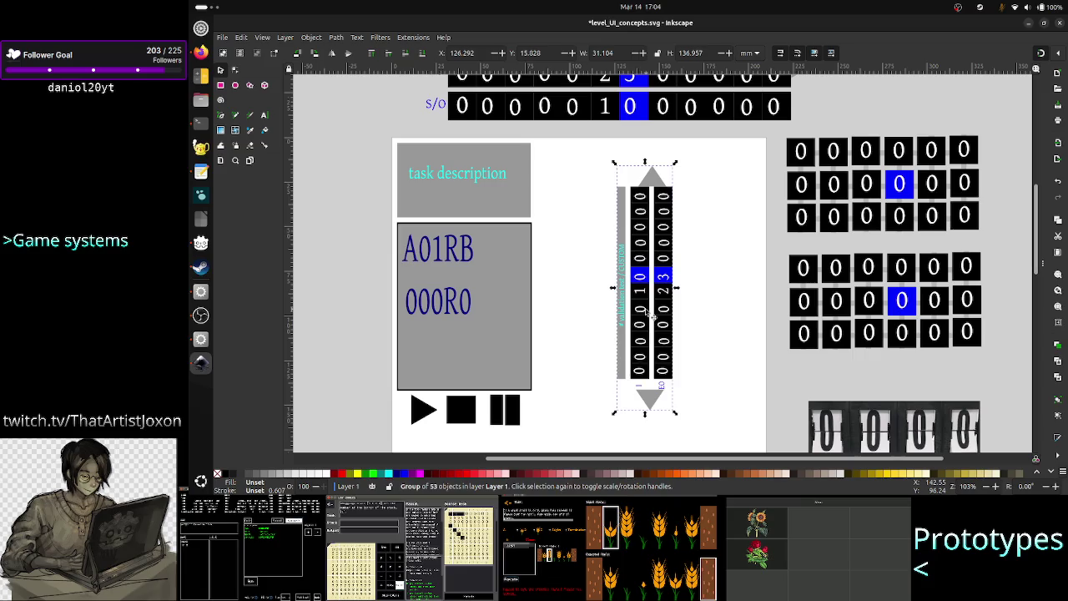
click(495, 188)
click(493, 285)
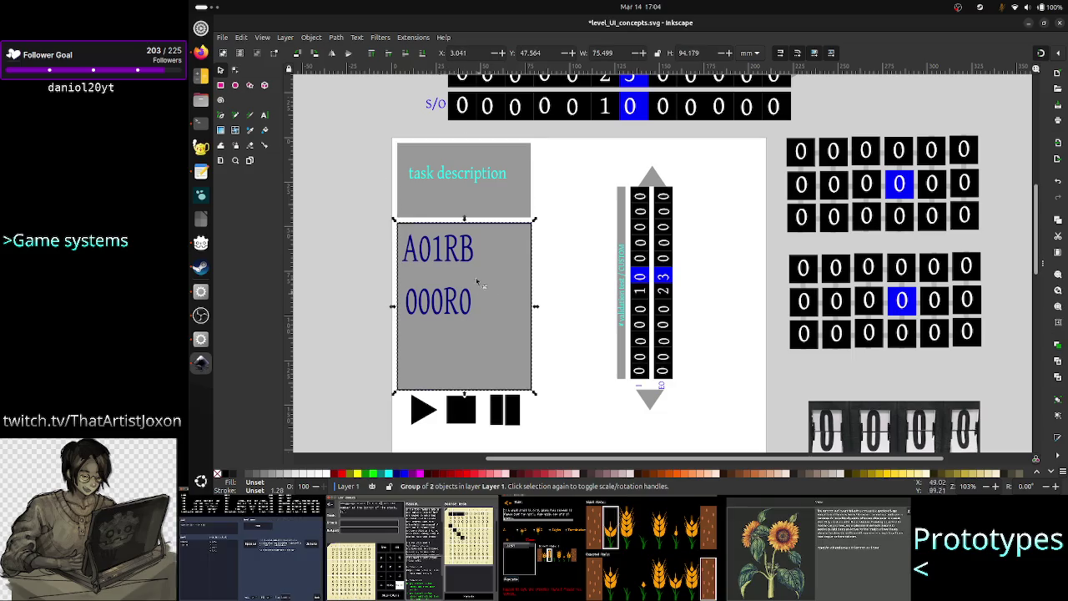
Move the task description box right, above the counter column.
click(421, 412)
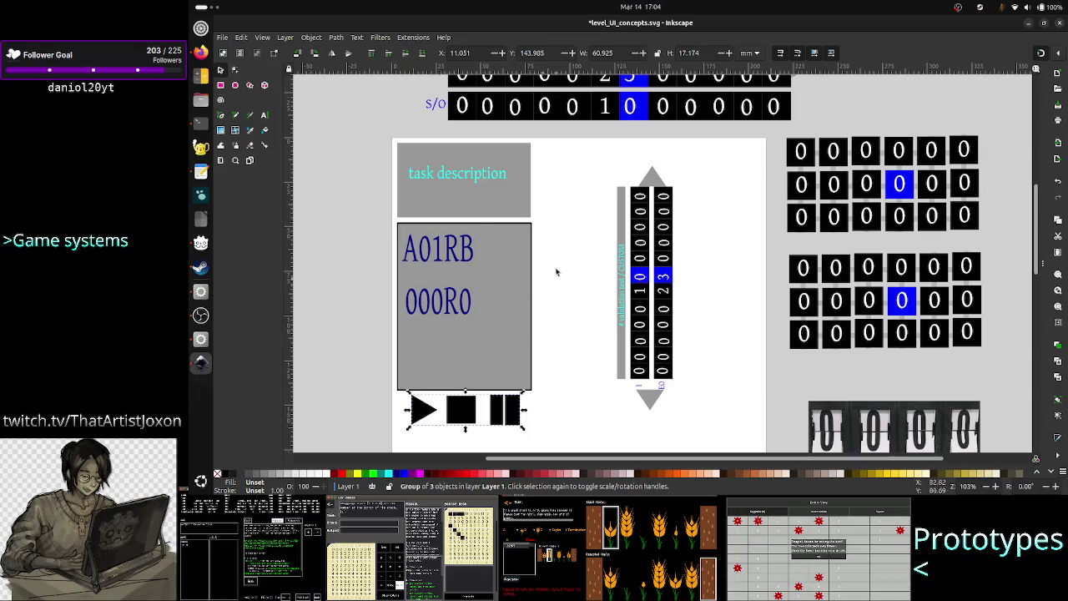
click(476, 185)
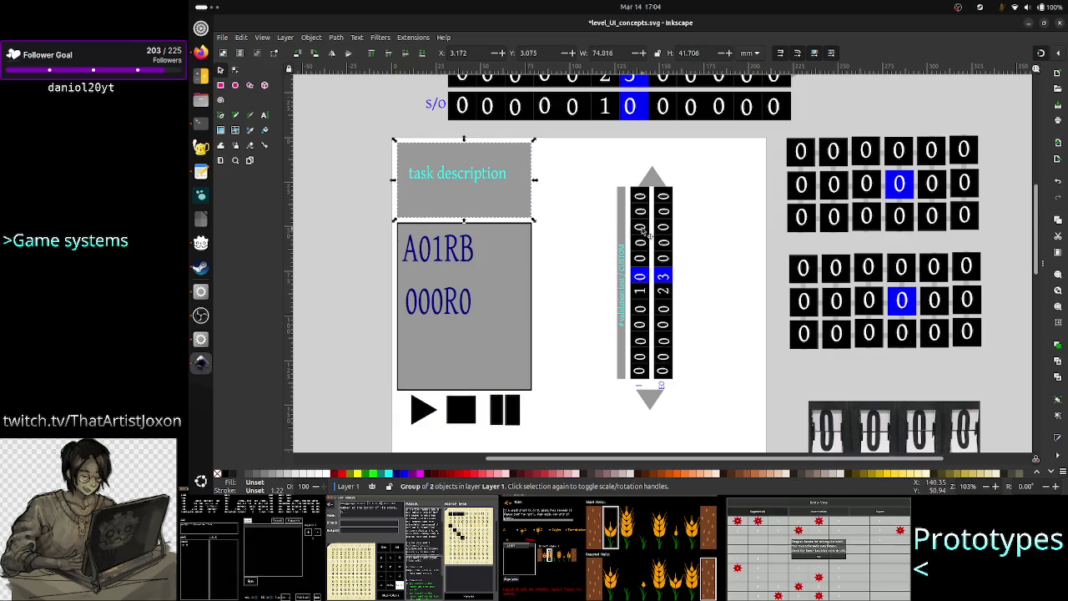
mouse_move(498, 187)
mouse_down()
mouse_move(590, 197)
mouse_move(651, 185)
mouse_up()
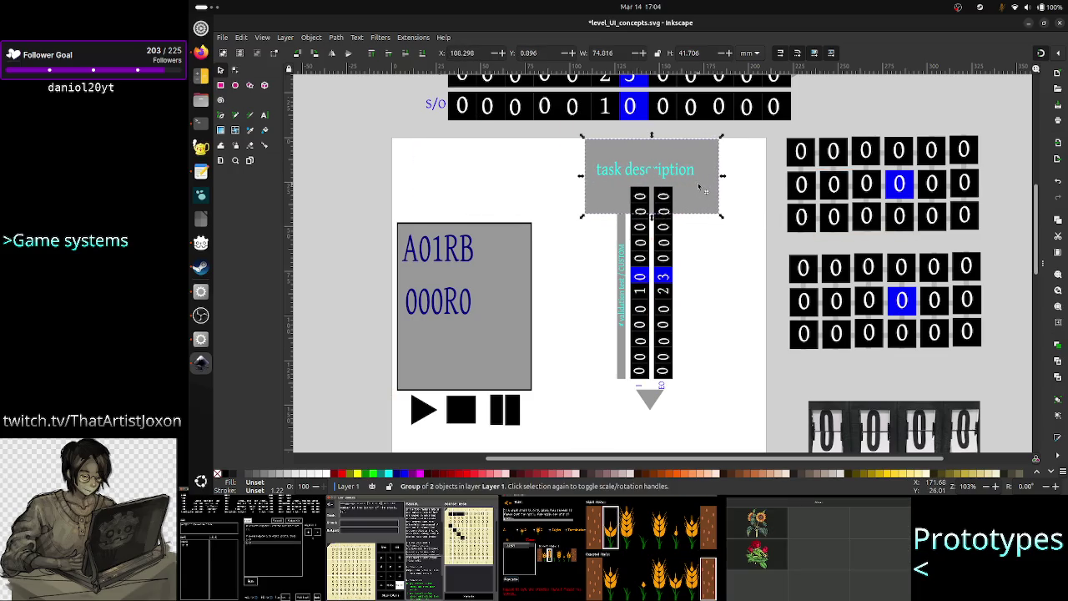
drag(668, 288, 680, 333)
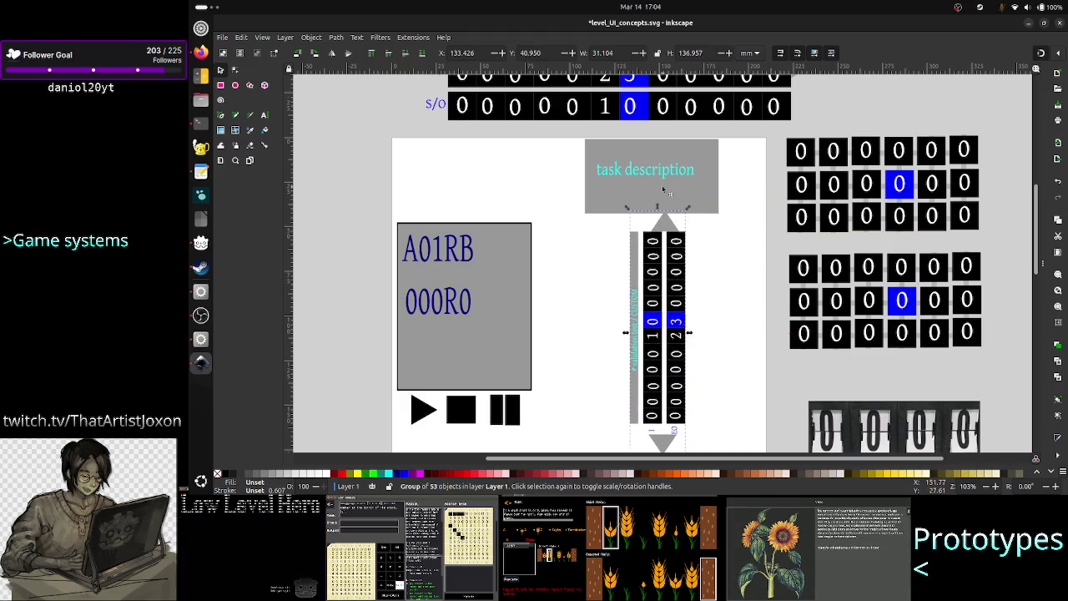
click(665, 192)
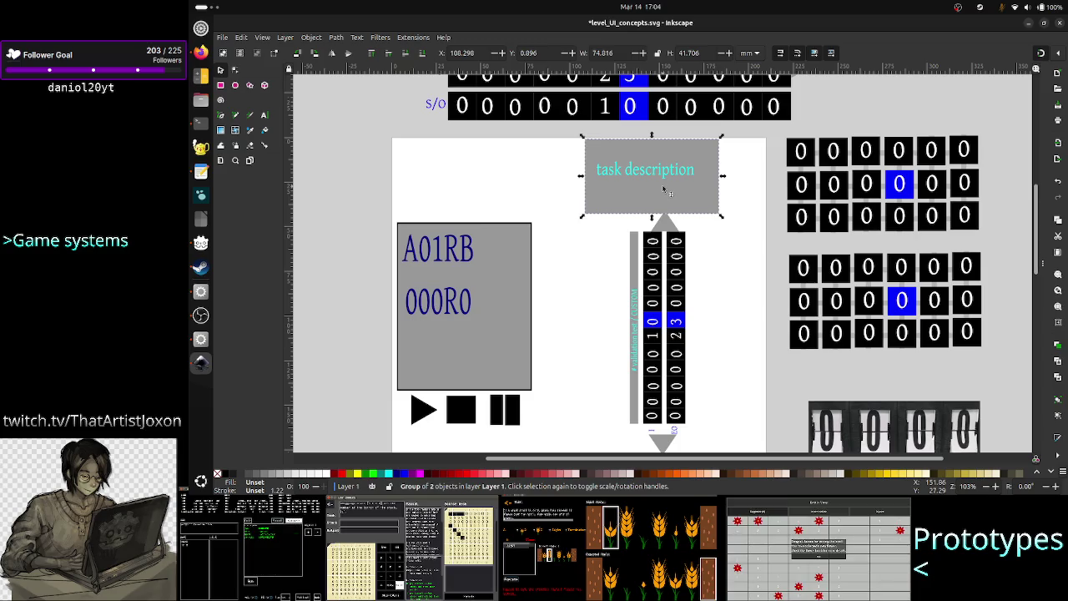
click(683, 187)
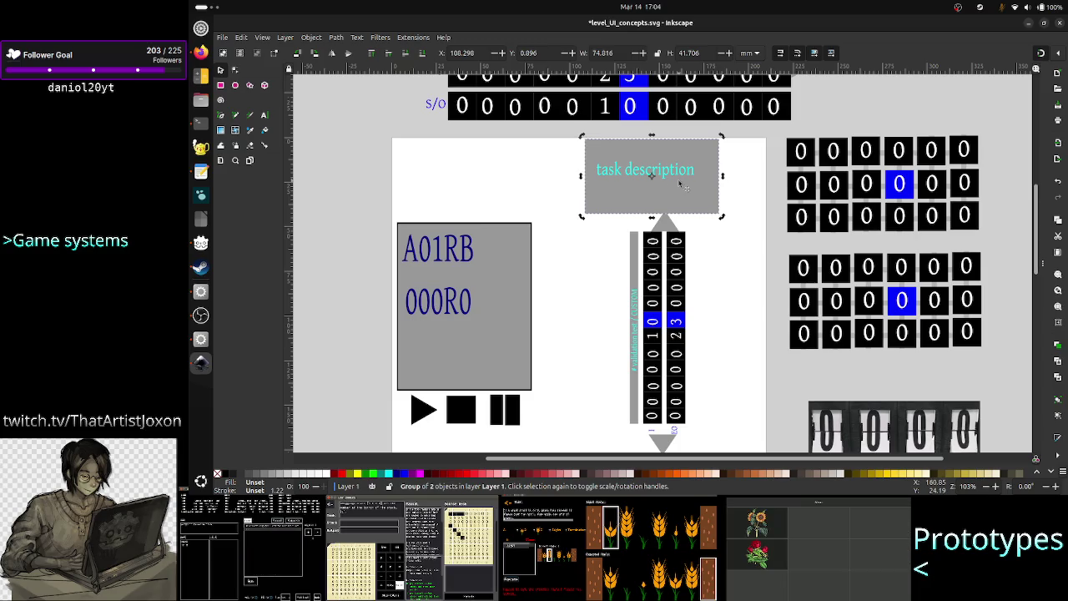
Stretch the A01RB card taller upward and shift the playback buttons up-left beneath it.
click(496, 291)
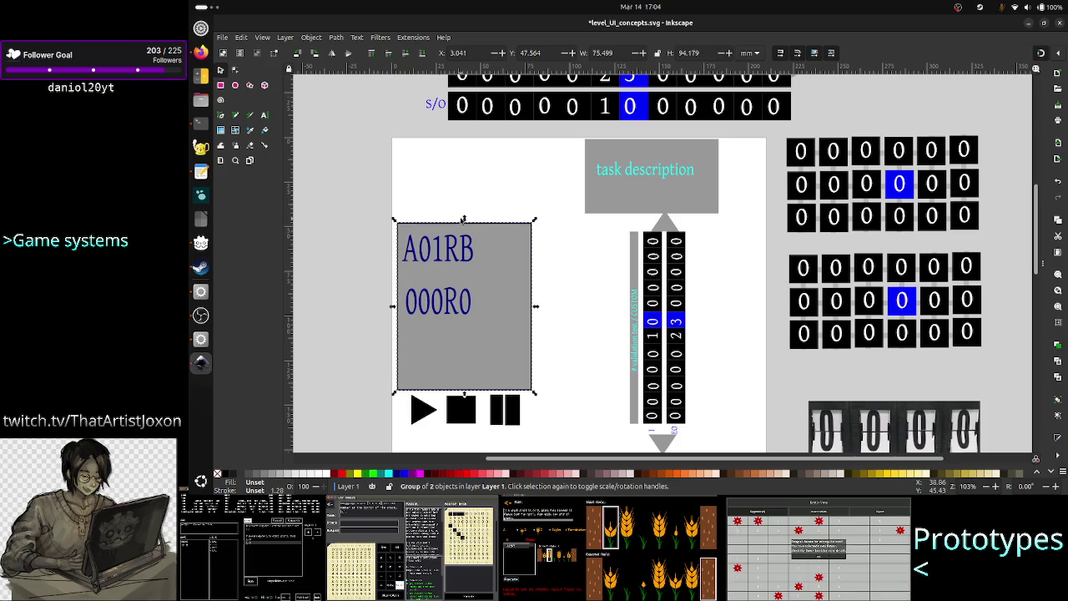
drag(463, 219, 473, 142)
click(467, 411)
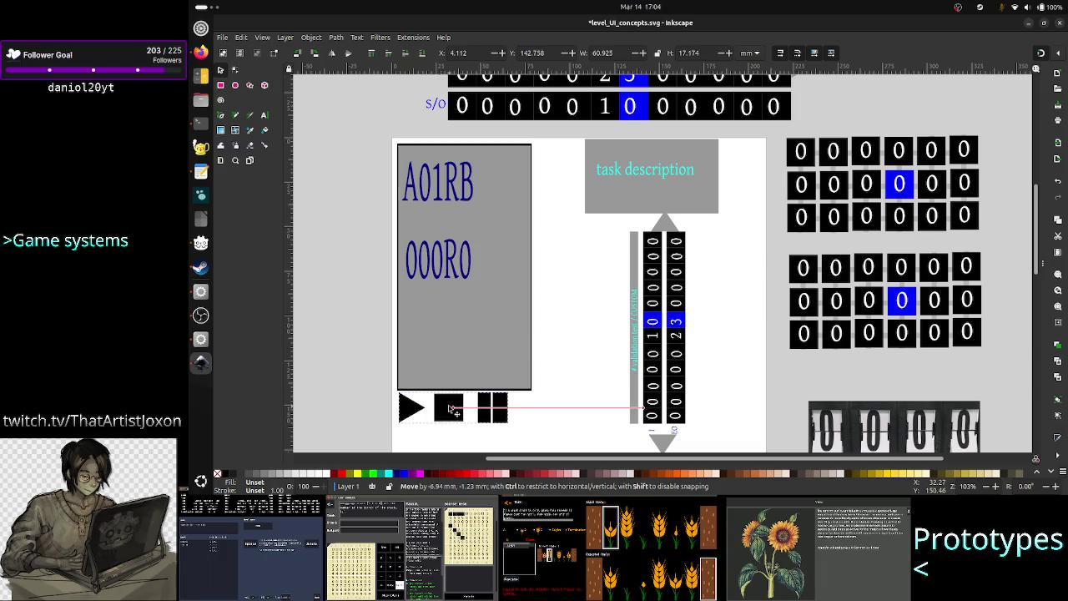
drag(465, 410, 456, 409)
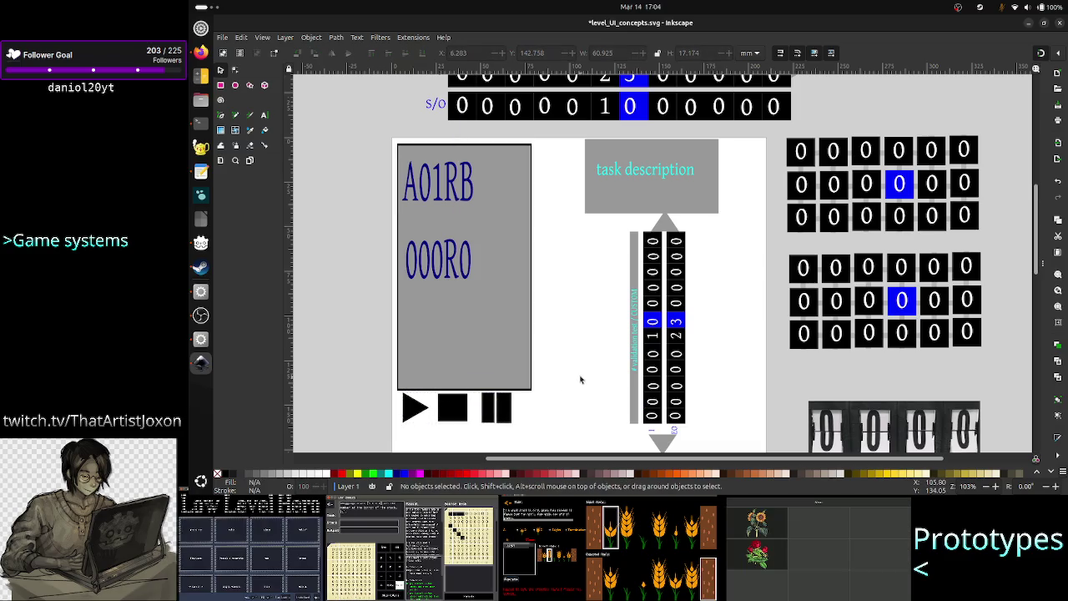
click(579, 377)
scroll(589, 361, down, 1)
Halve the task description box's height and raise the number columns directly beneath it.
scroll(590, 361, up, 1)
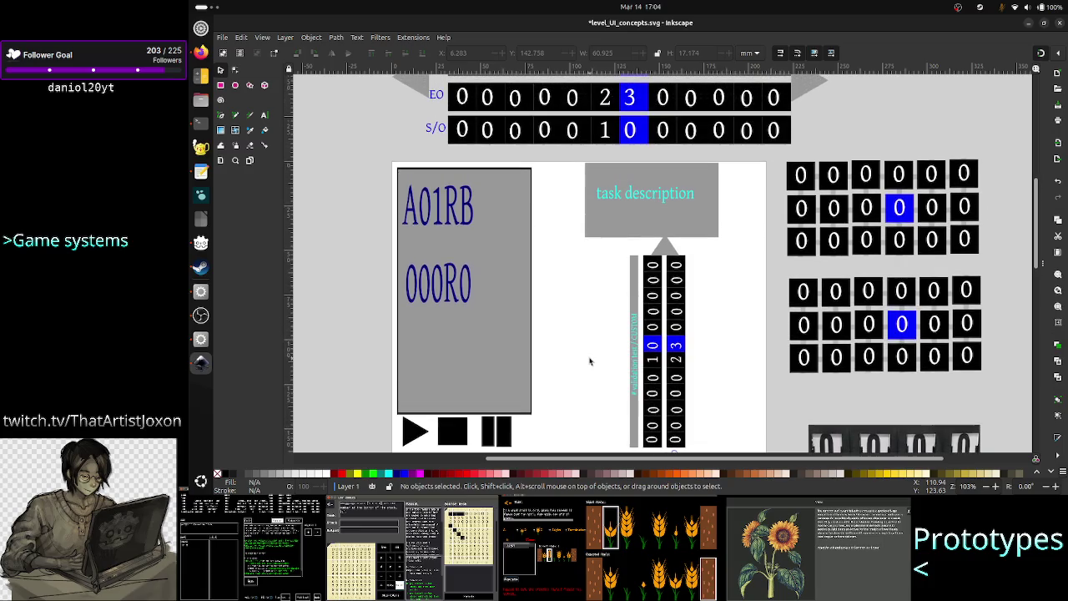
click(694, 218)
drag(652, 242, 656, 206)
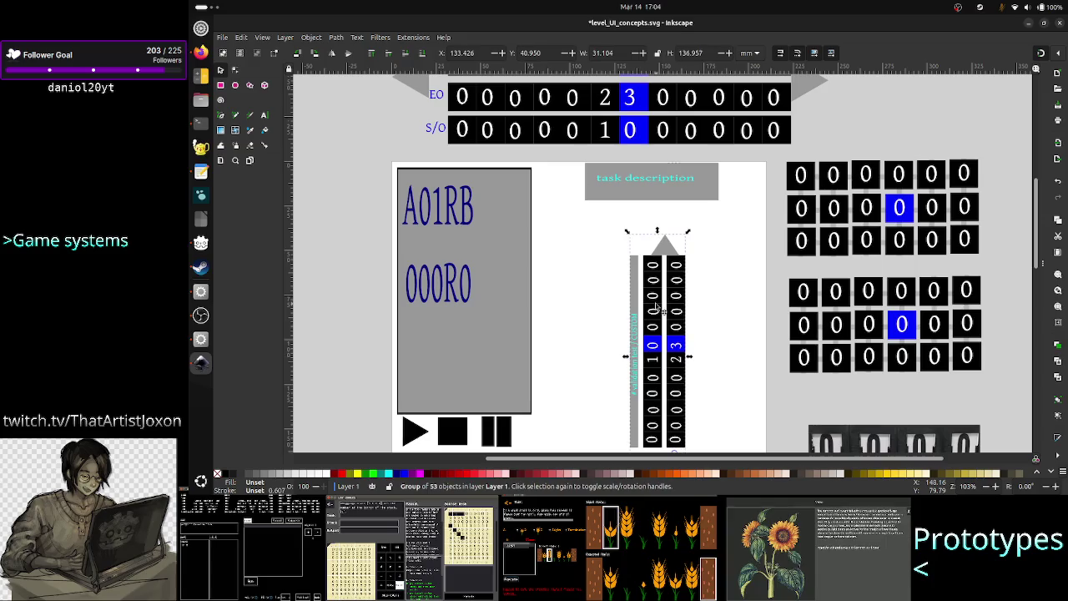
drag(659, 307, 637, 276)
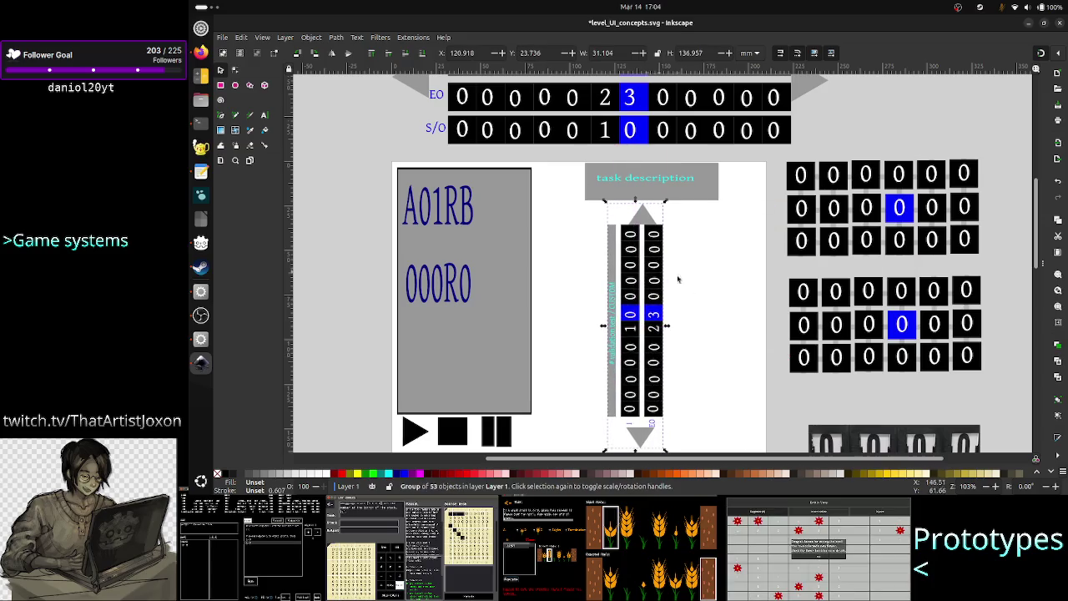
key(Escape)
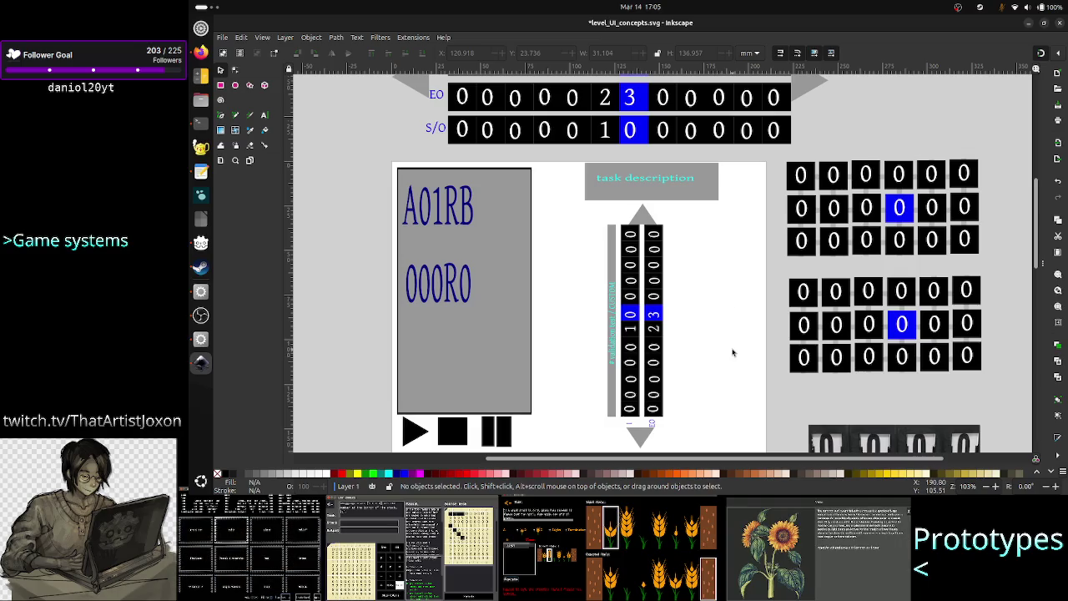
Duplicate the S/O digit row and rotate the copy 90° counter-clockwise.
scroll(727, 300, up, 2)
scroll(731, 299, up, 3)
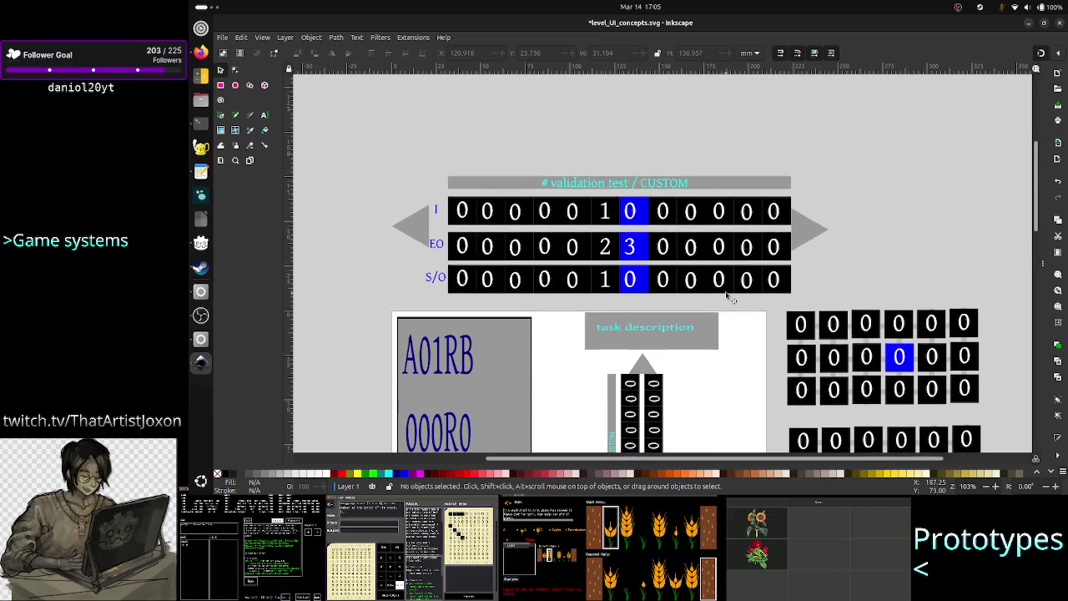
click(517, 284)
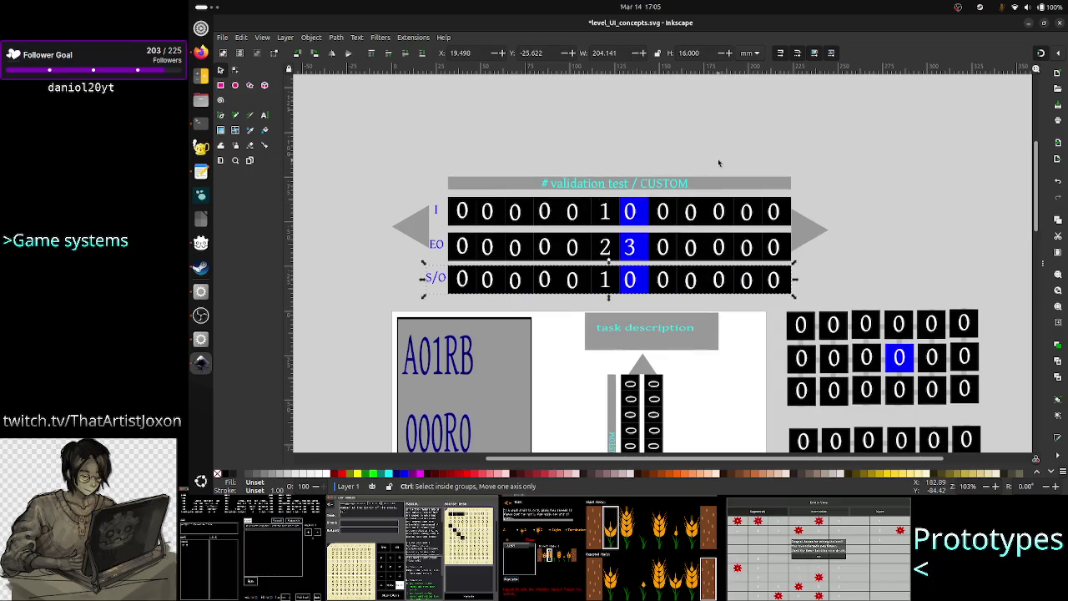
key(ctrl+v)
click(311, 36)
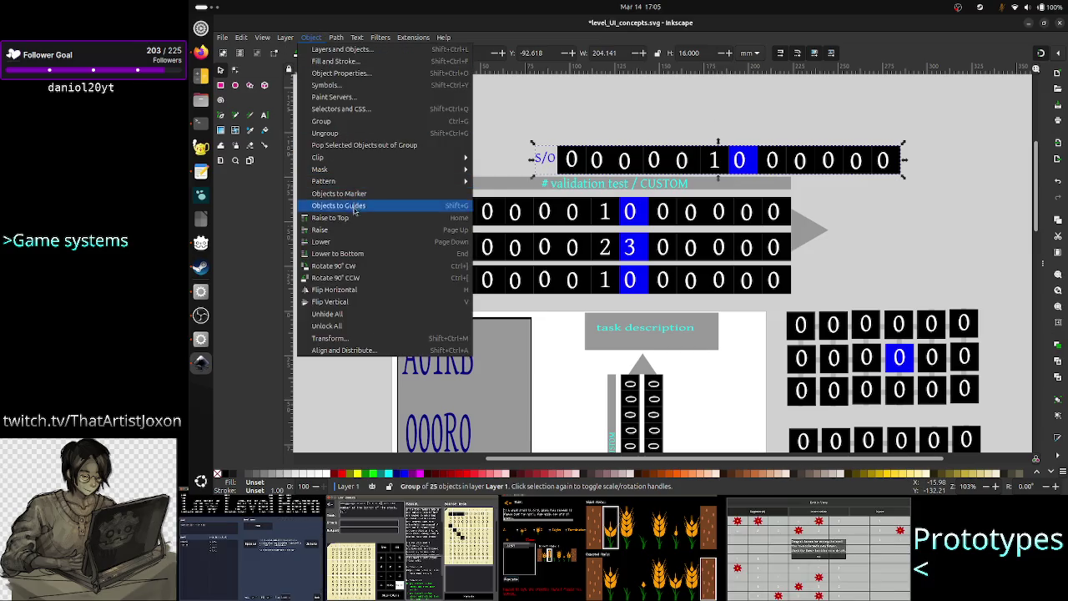
click(354, 277)
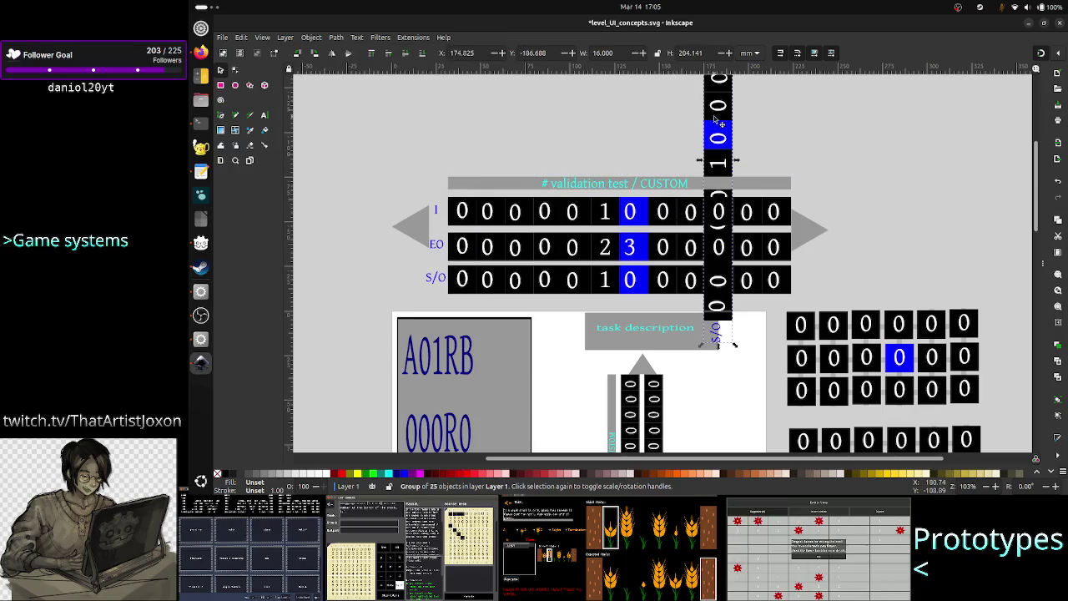
Place the new column beside the two vertical columns and resize it to match their length.
mouse_move(722, 129)
mouse_down()
mouse_move(743, 342)
mouse_move(712, 465)
mouse_up()
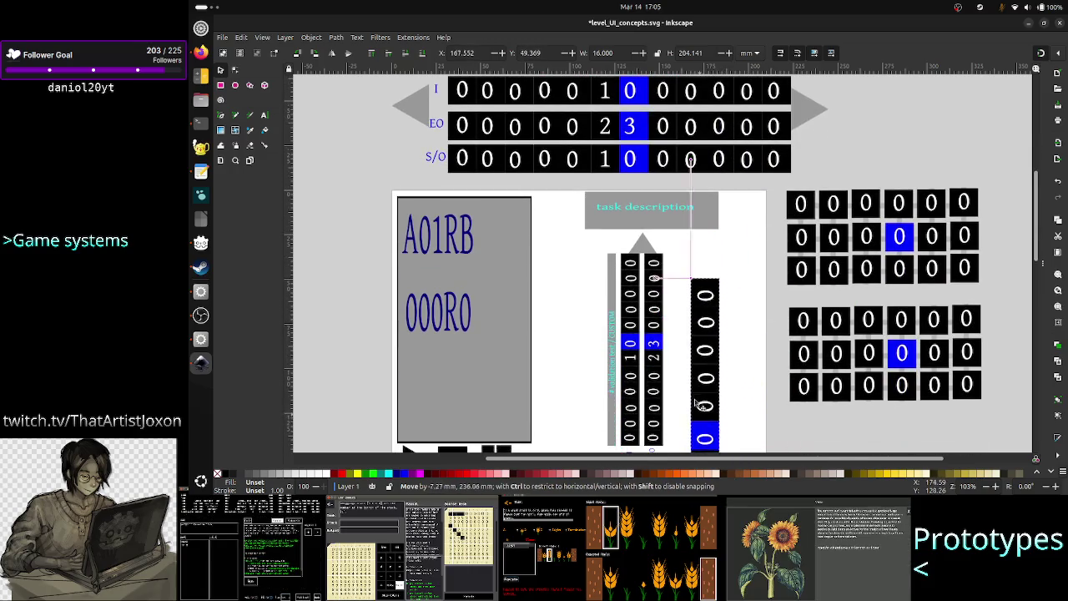
mouse_move(712, 465)
mouse_down()
mouse_move(684, 388)
mouse_move(674, 388)
mouse_up()
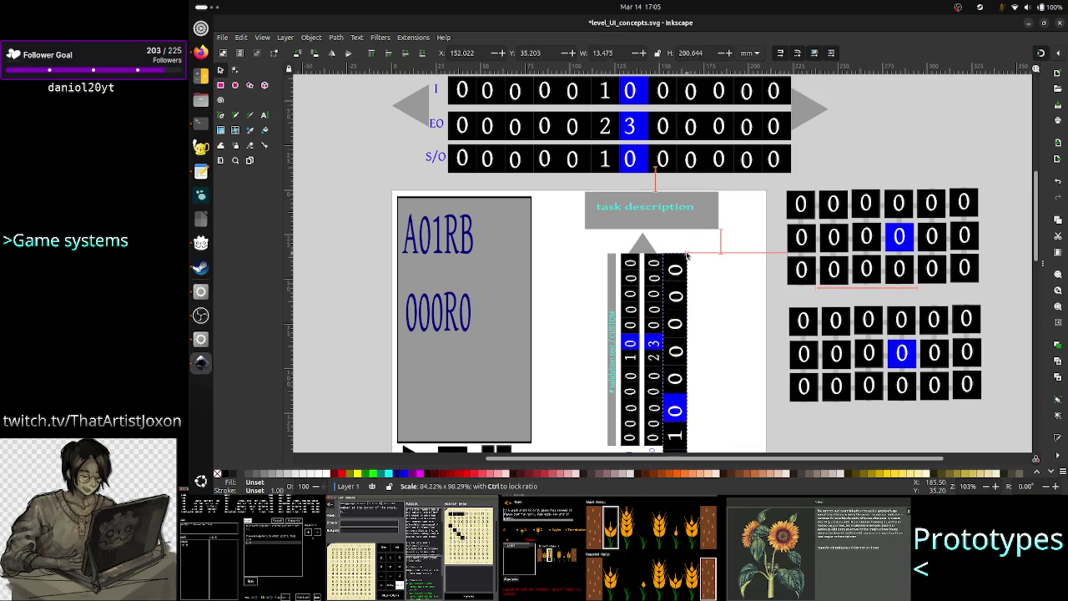
drag(694, 246, 683, 259)
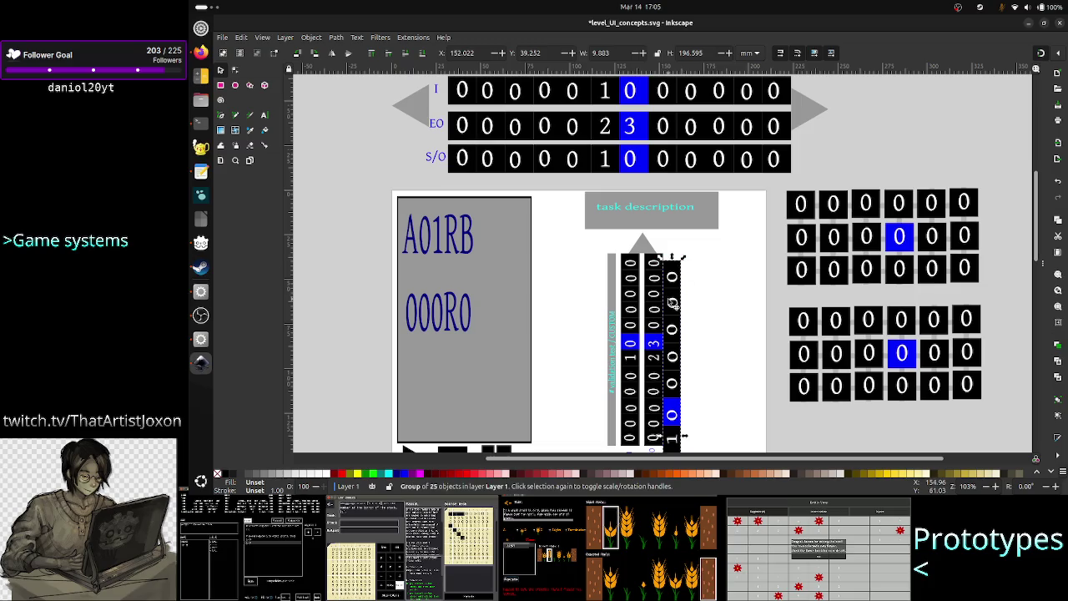
drag(673, 304, 687, 294)
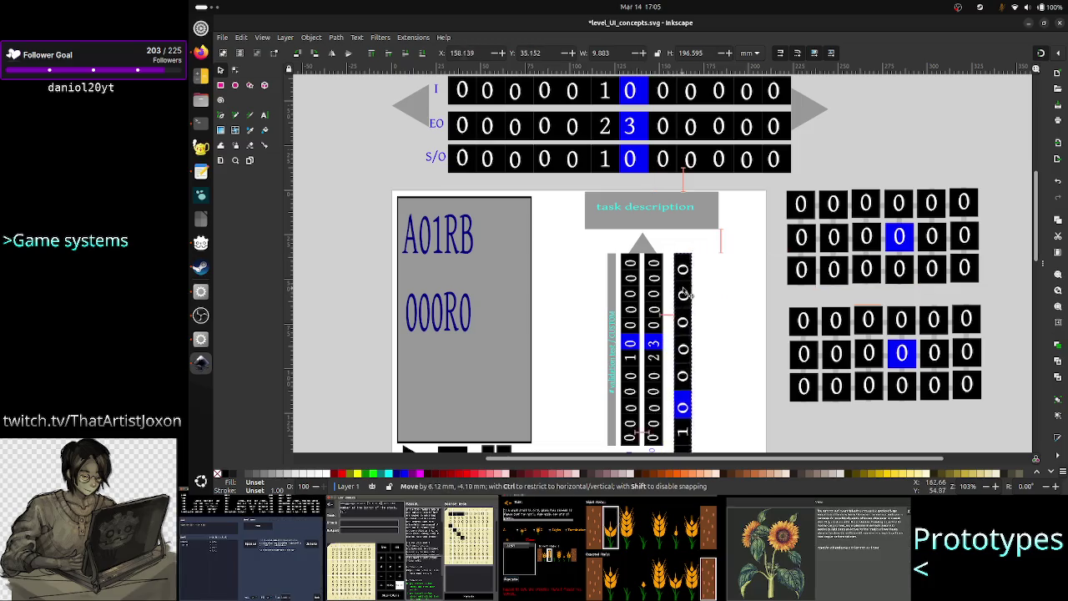
drag(698, 252, 692, 321)
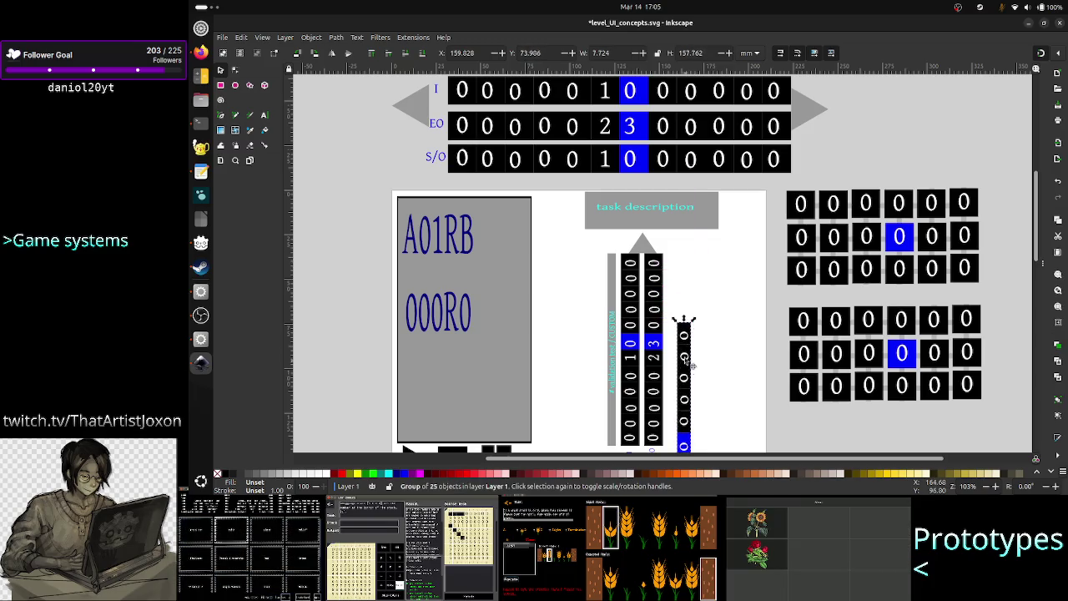
drag(691, 365, 690, 283)
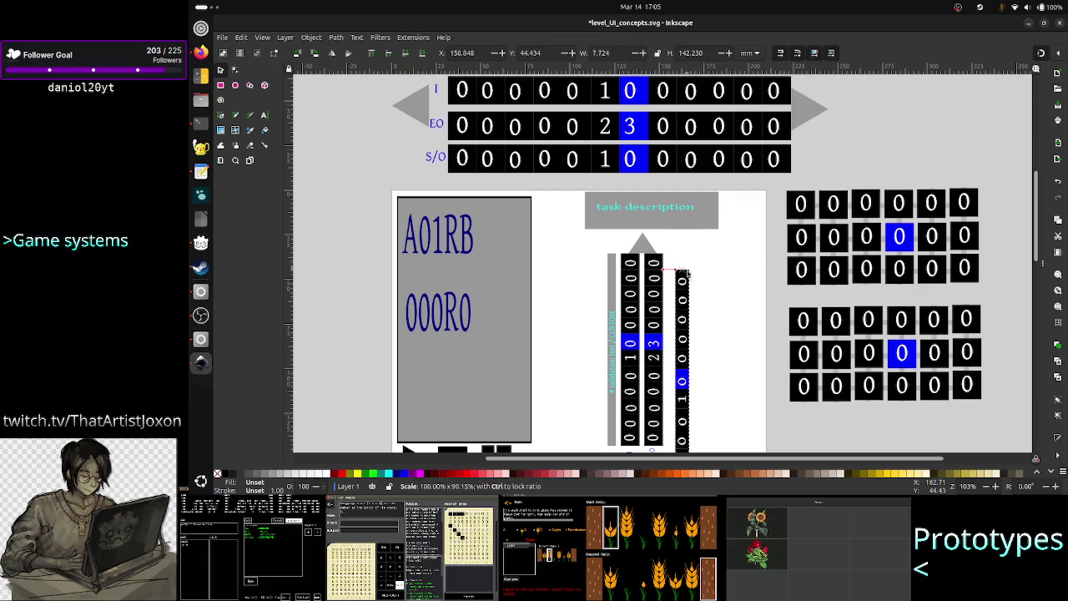
drag(683, 239, 683, 285)
drag(678, 245, 674, 297)
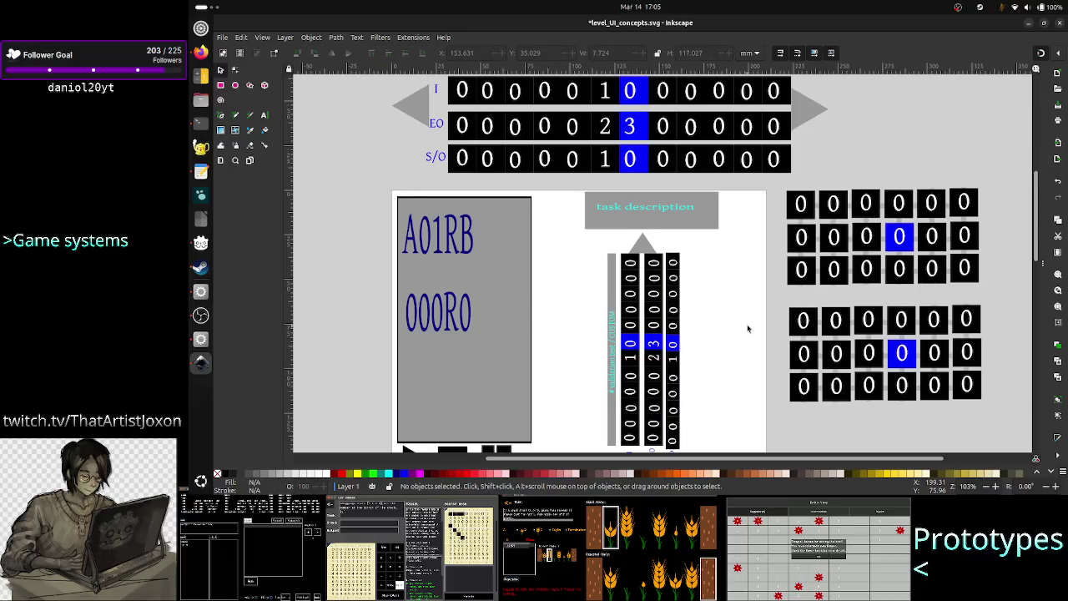
click(748, 329)
Move the A01RB card and playback buttons out of the way to the left.
scroll(748, 329, down, 3)
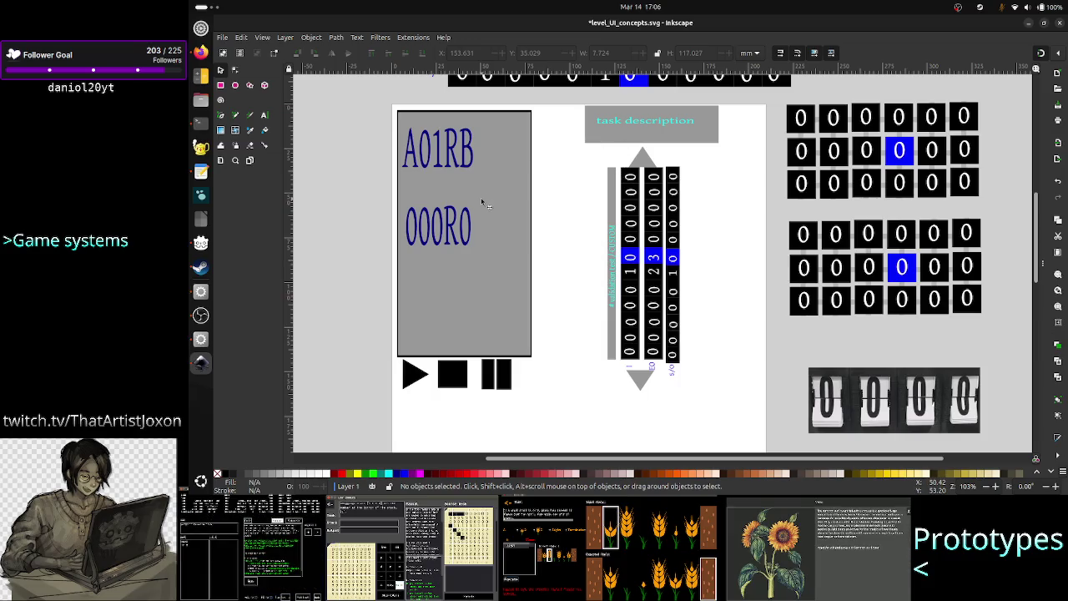
click(482, 253)
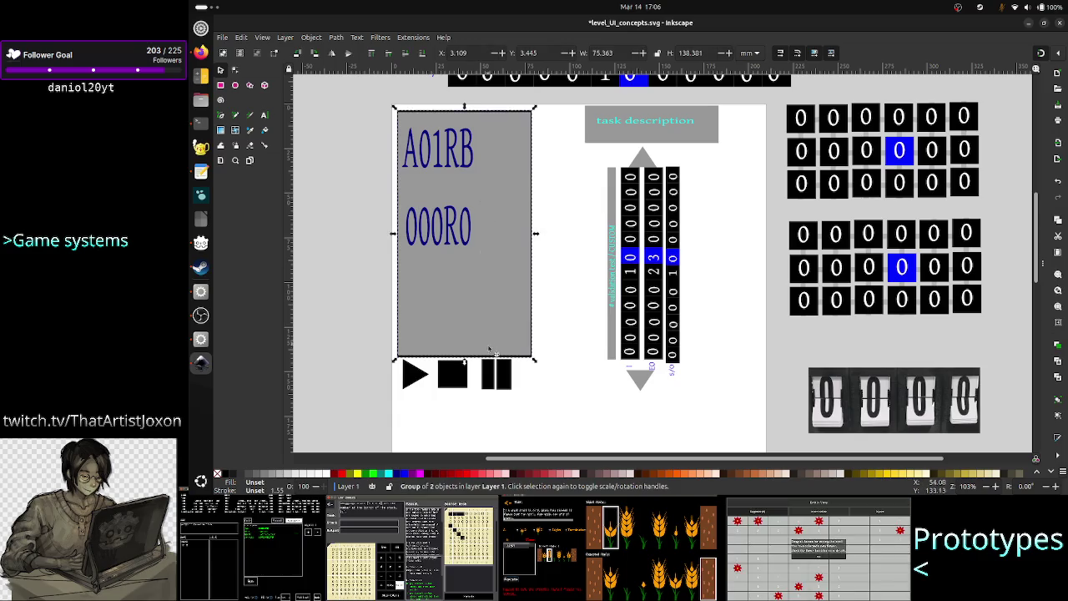
shift+click(488, 376)
drag(496, 303, 322, 308)
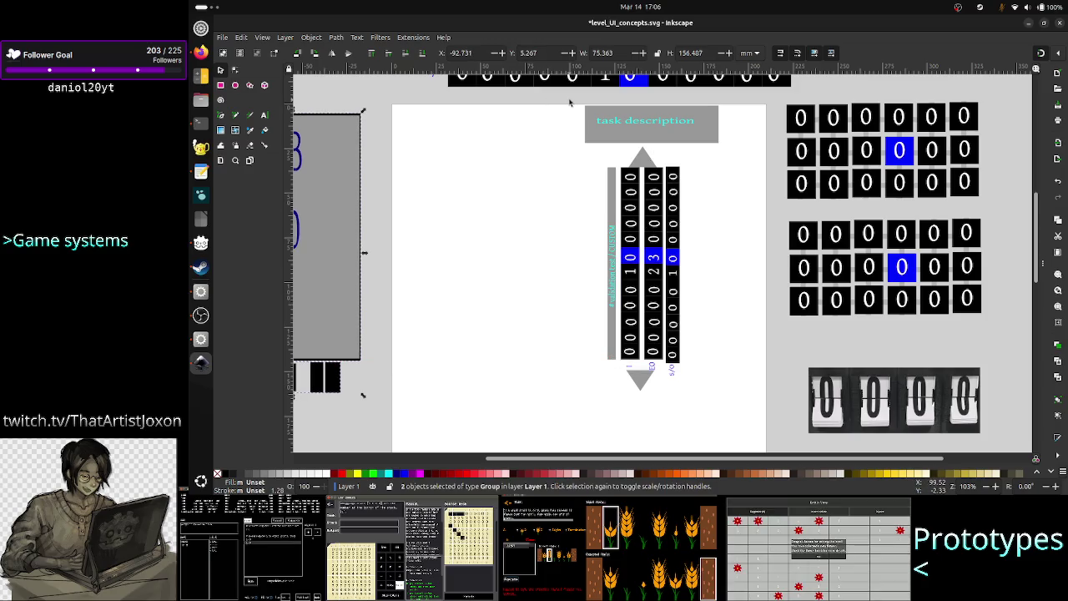
Select the task description box and number columns together and move them left.
mouse_move(570, 101)
mouse_down()
mouse_move(625, 122)
mouse_move(748, 365)
mouse_up()
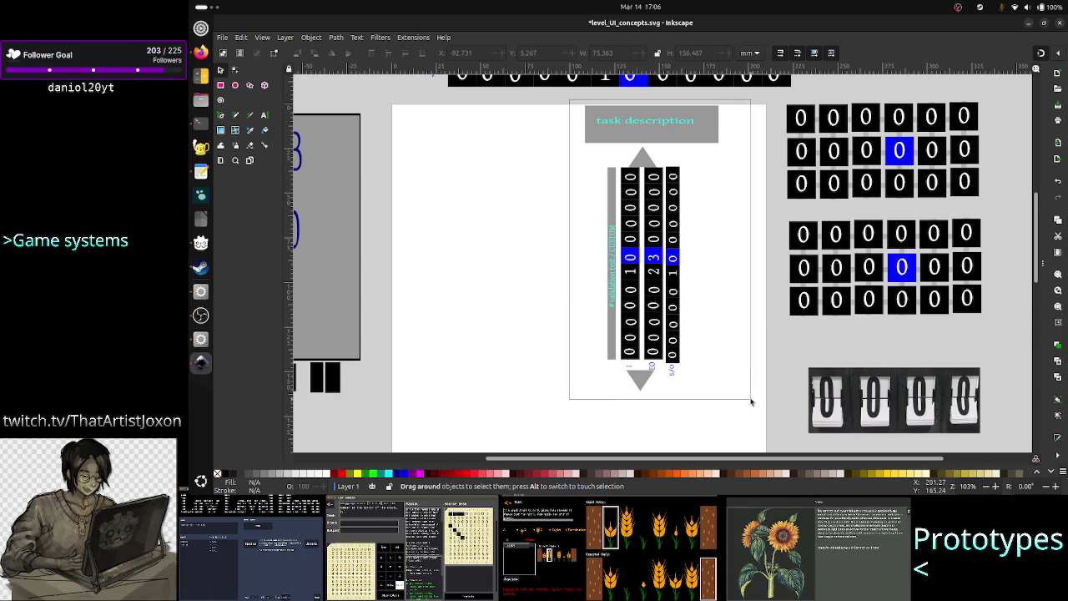
drag(749, 366, 749, 397)
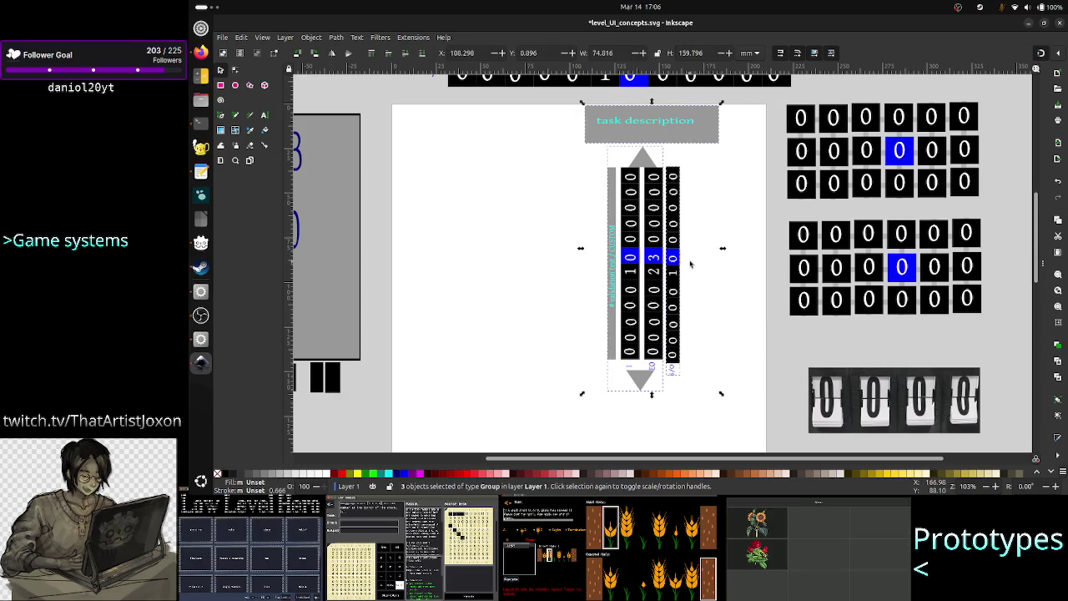
drag(675, 268, 466, 269)
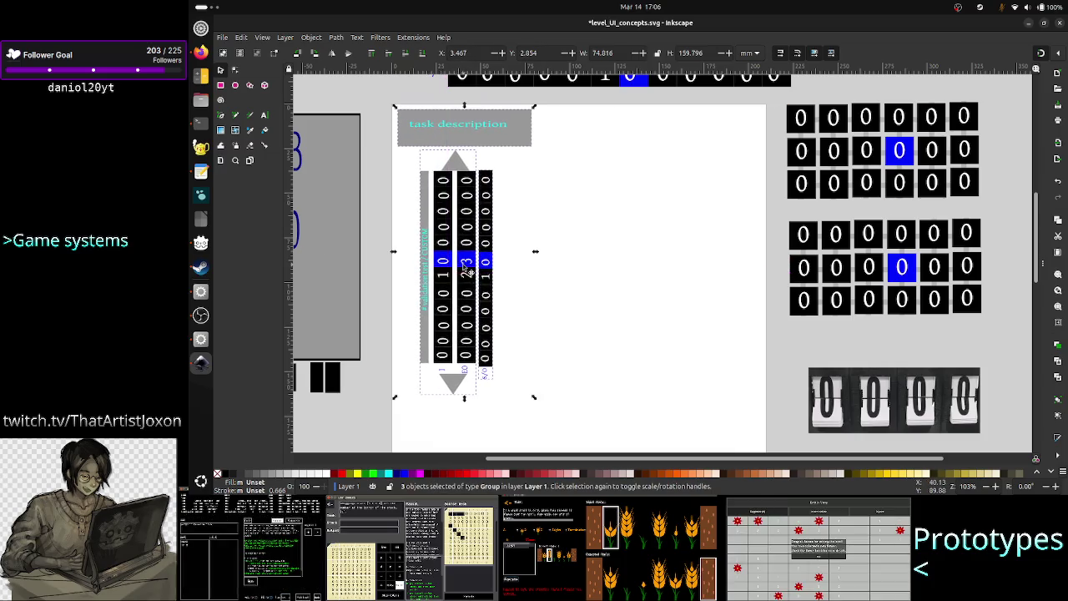
click(585, 271)
Move the A01RB card and playback buttons to the right side.
click(332, 240)
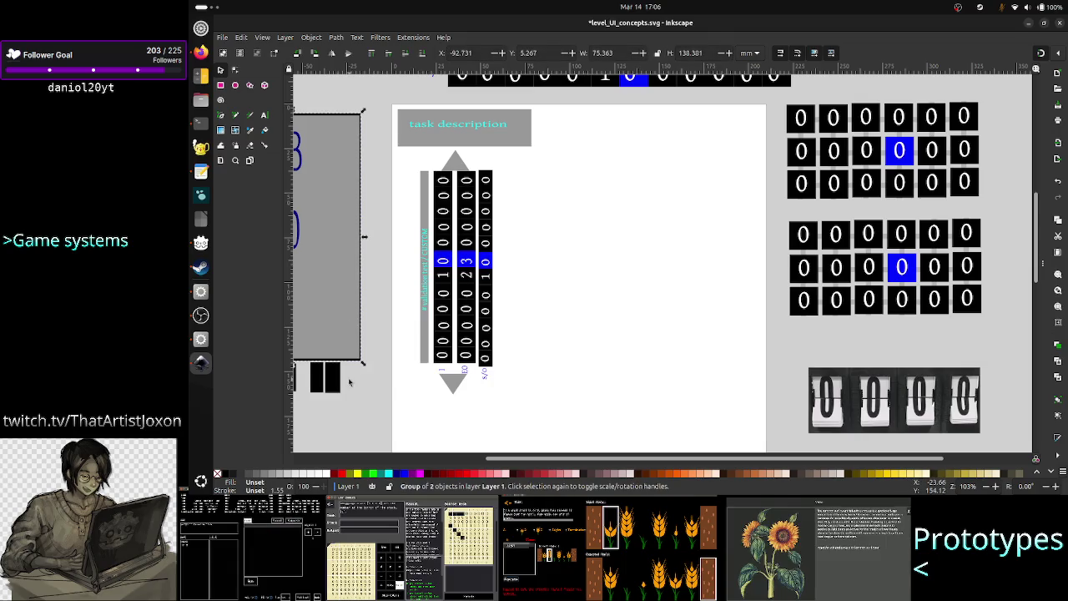
shift+click(339, 382)
mouse_move(339, 269)
mouse_down()
mouse_move(691, 277)
mouse_move(715, 261)
mouse_up()
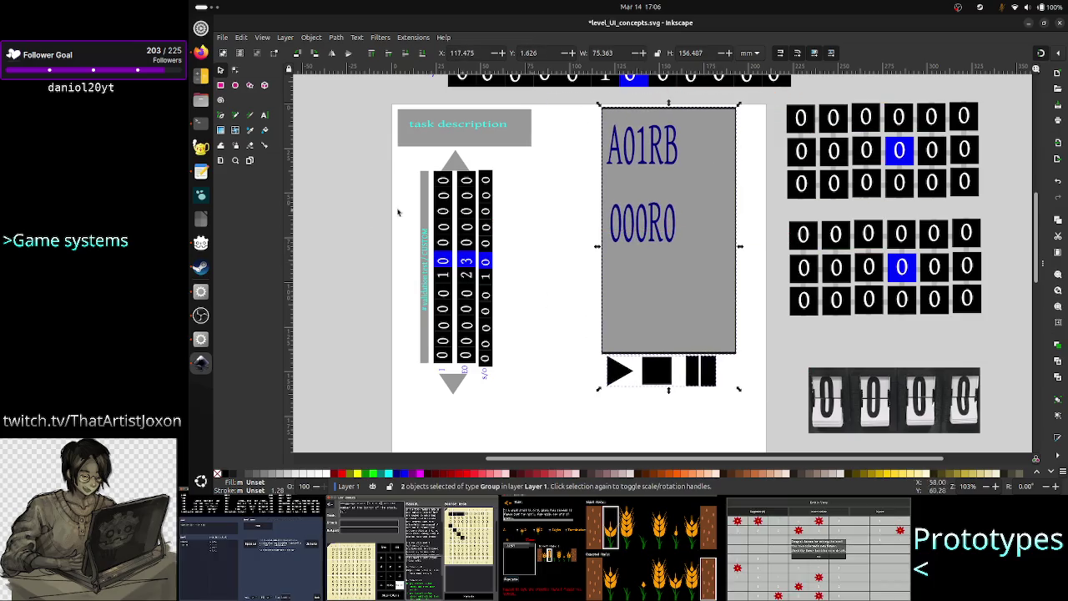
click(355, 155)
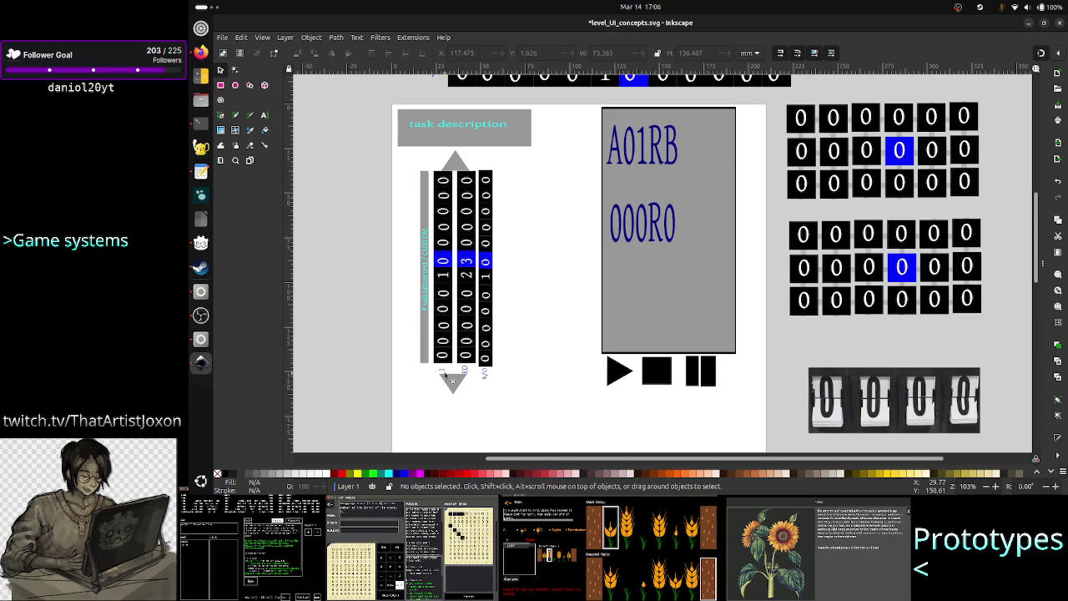
click(469, 305)
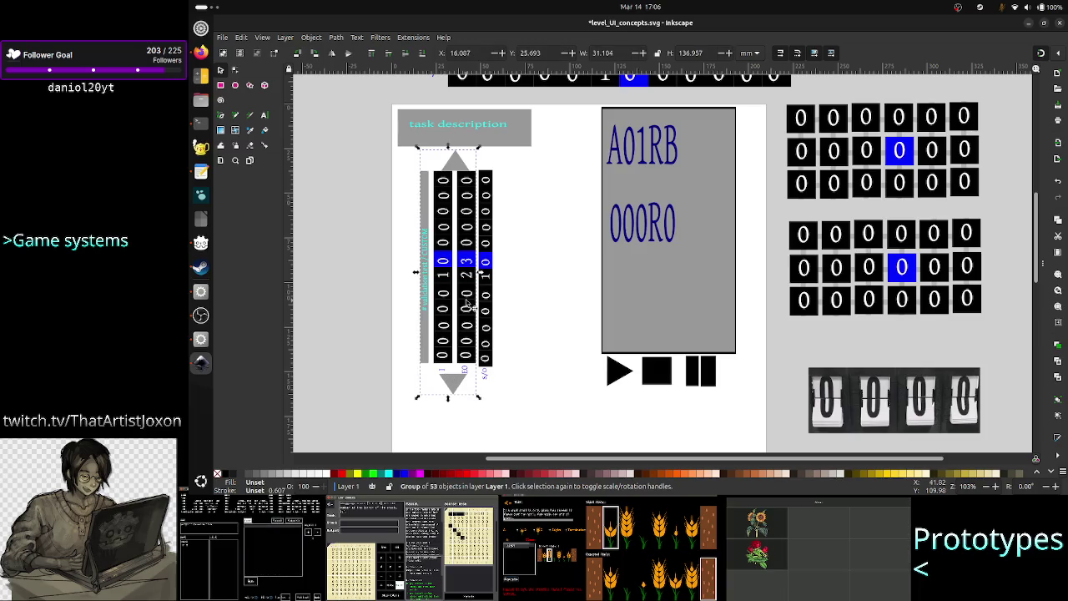
click(313, 37)
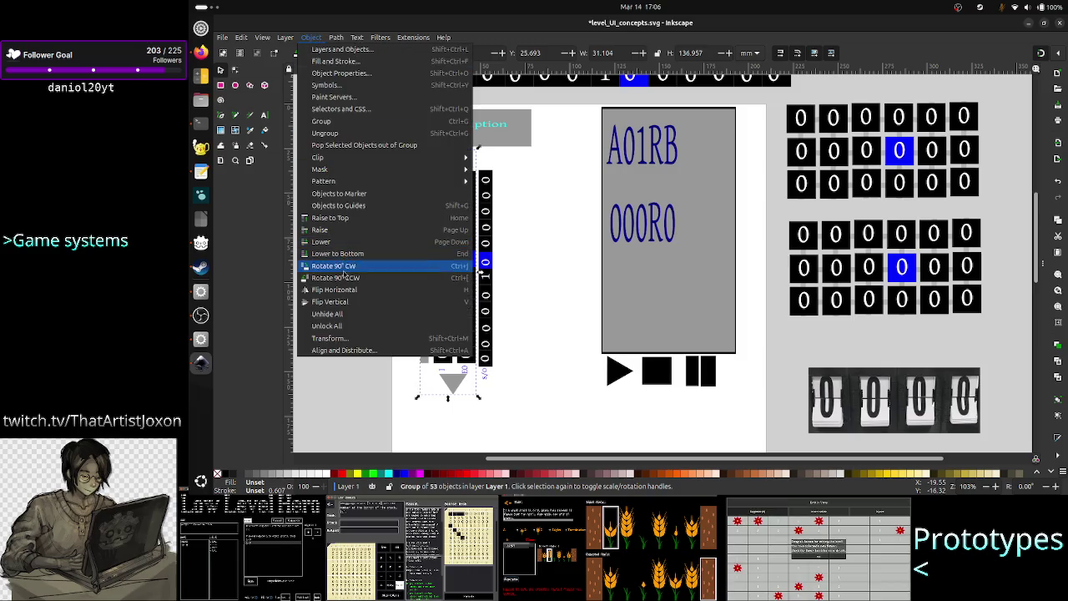
click(338, 301)
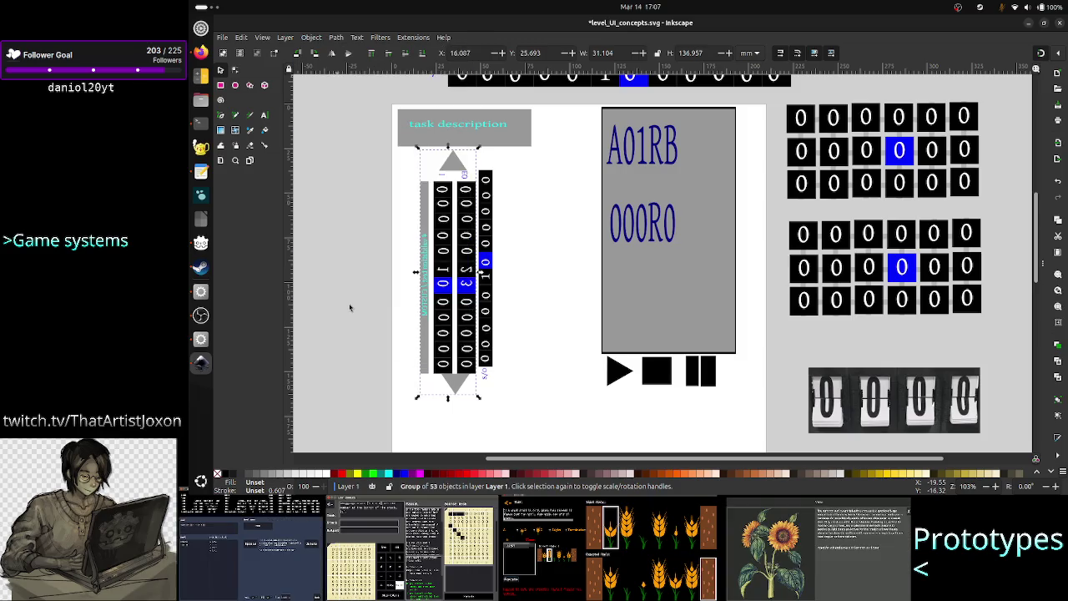
click(486, 328)
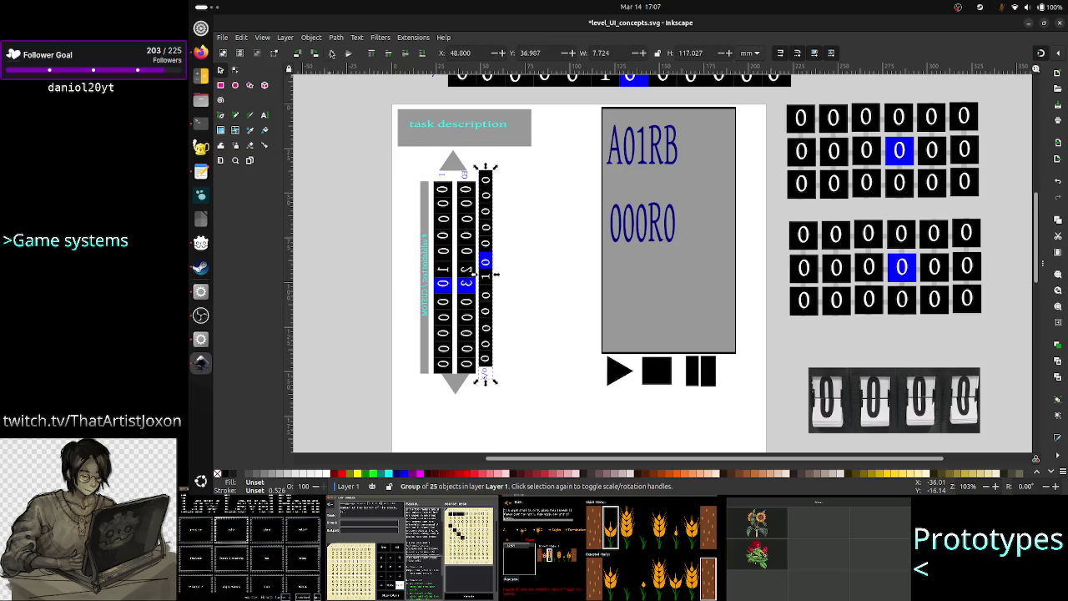
click(285, 38)
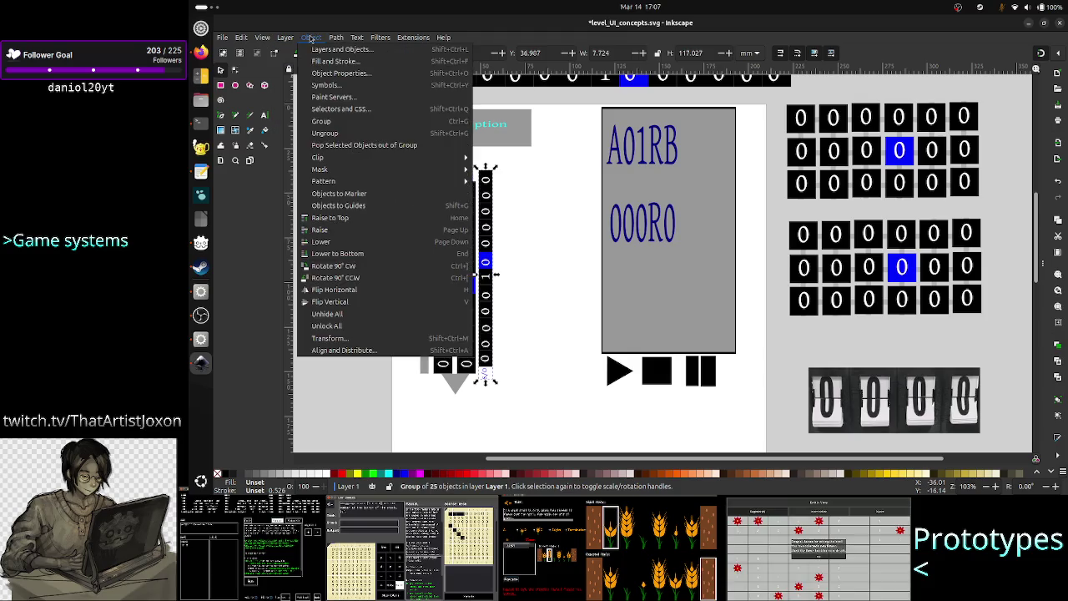
click(339, 304)
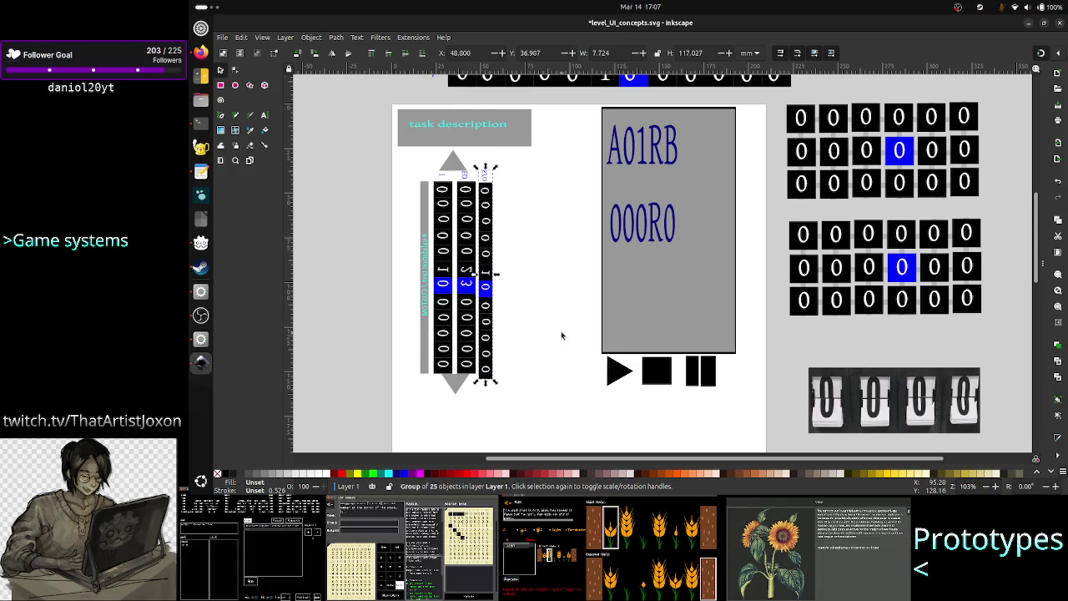
key(Escape)
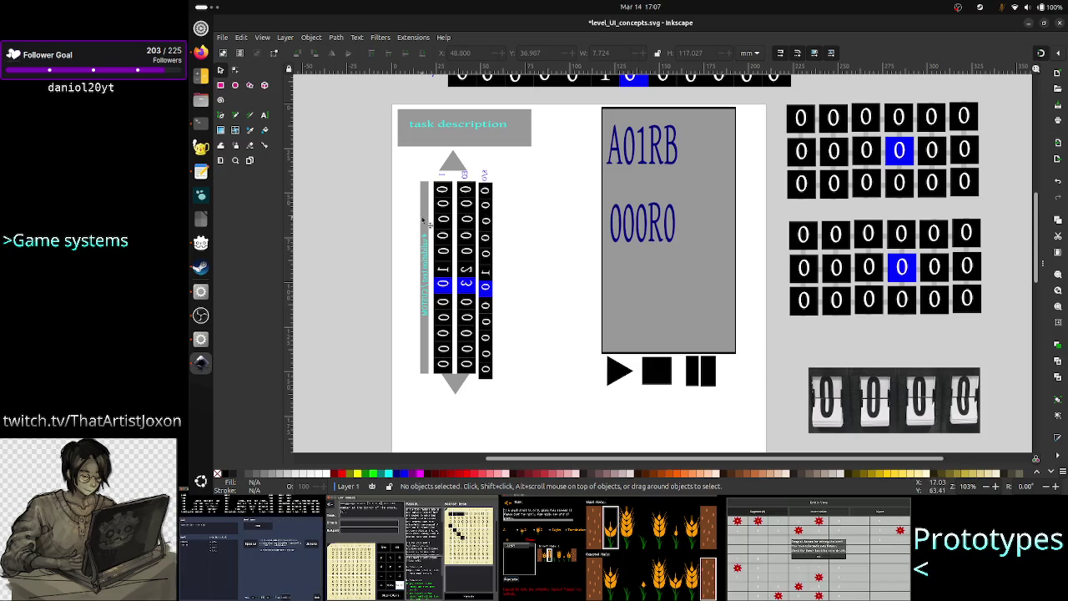
click(426, 269)
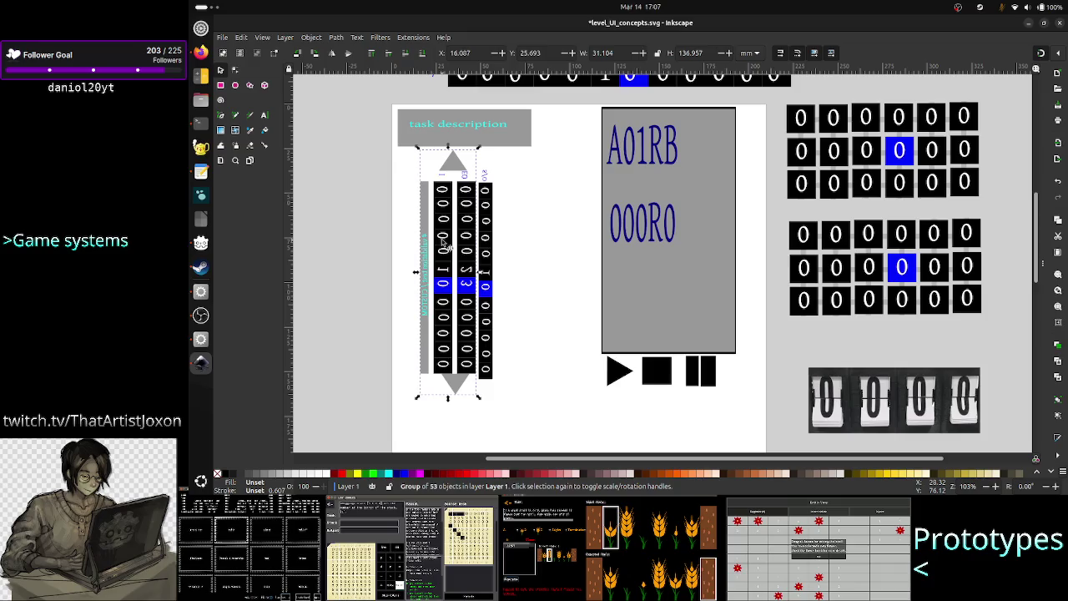
Shift the rightmost digit column further right, then enter the validation columns group.
click(493, 254)
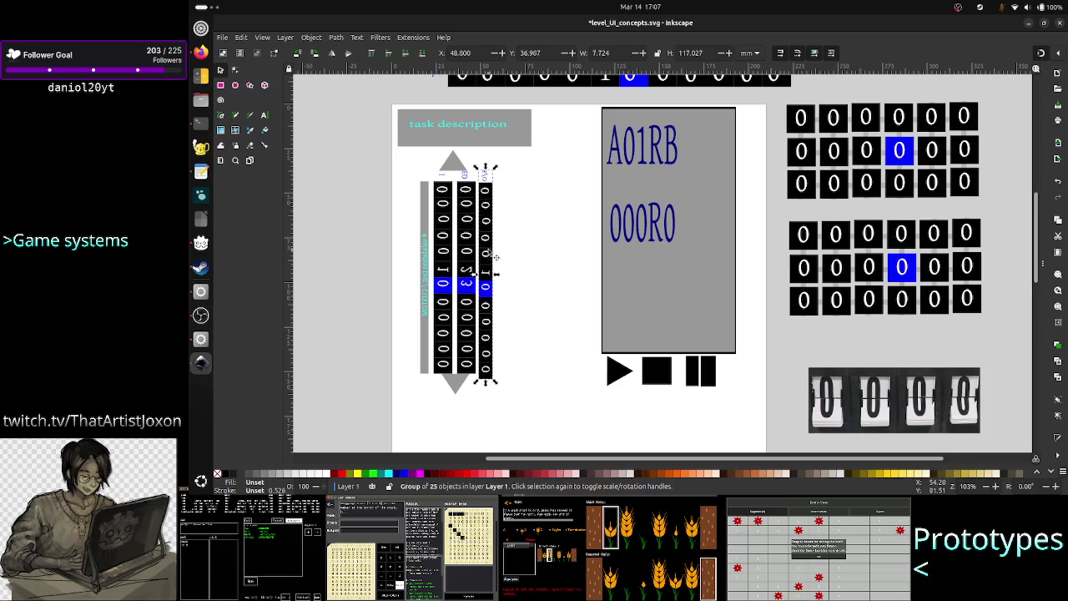
drag(495, 256, 525, 259)
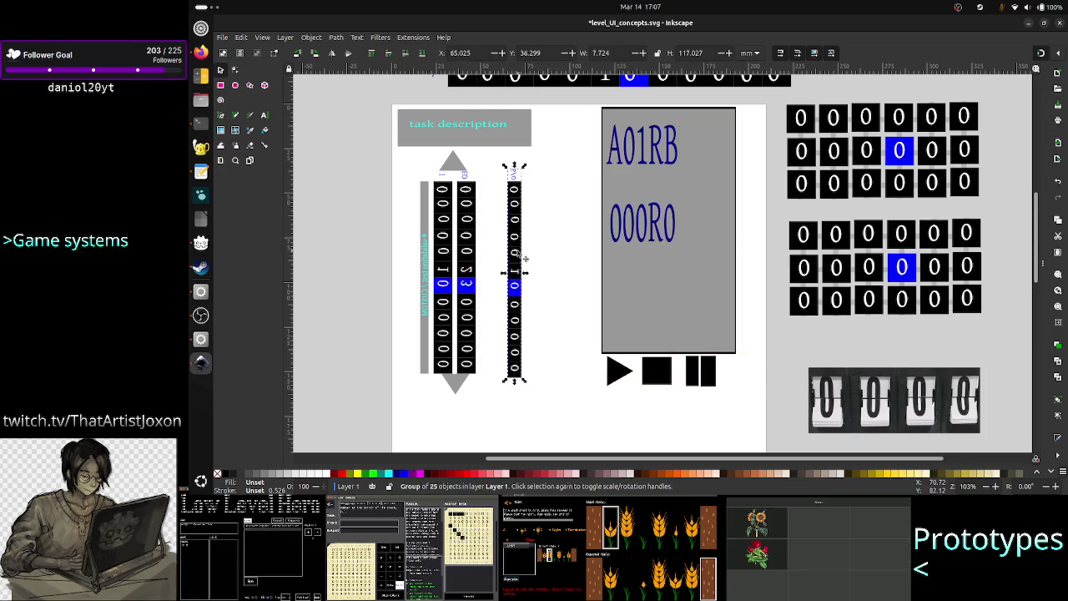
click(446, 271)
right_click(447, 271)
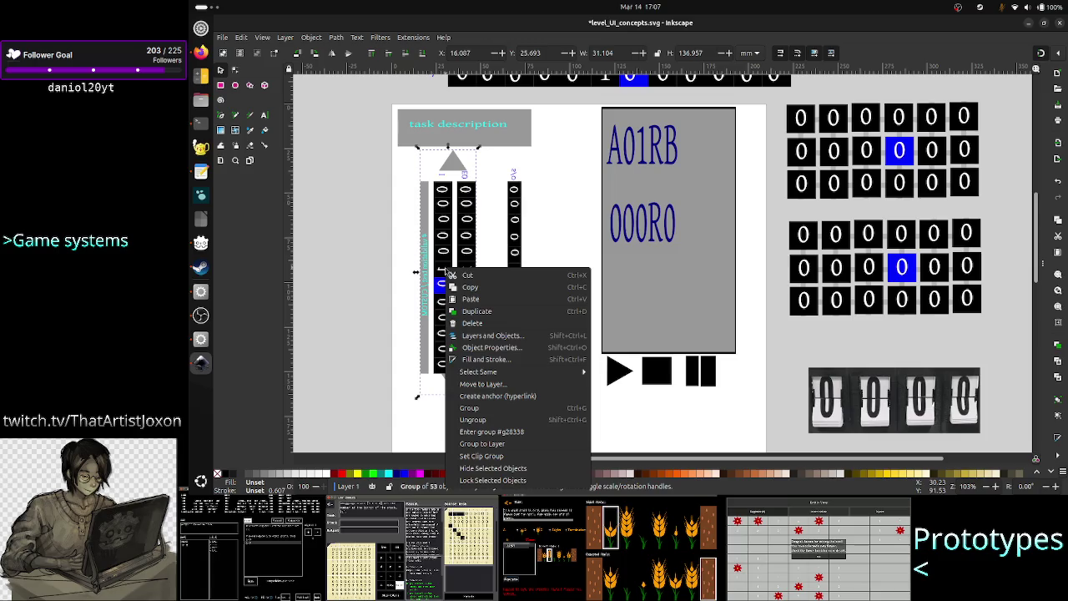
click(482, 430)
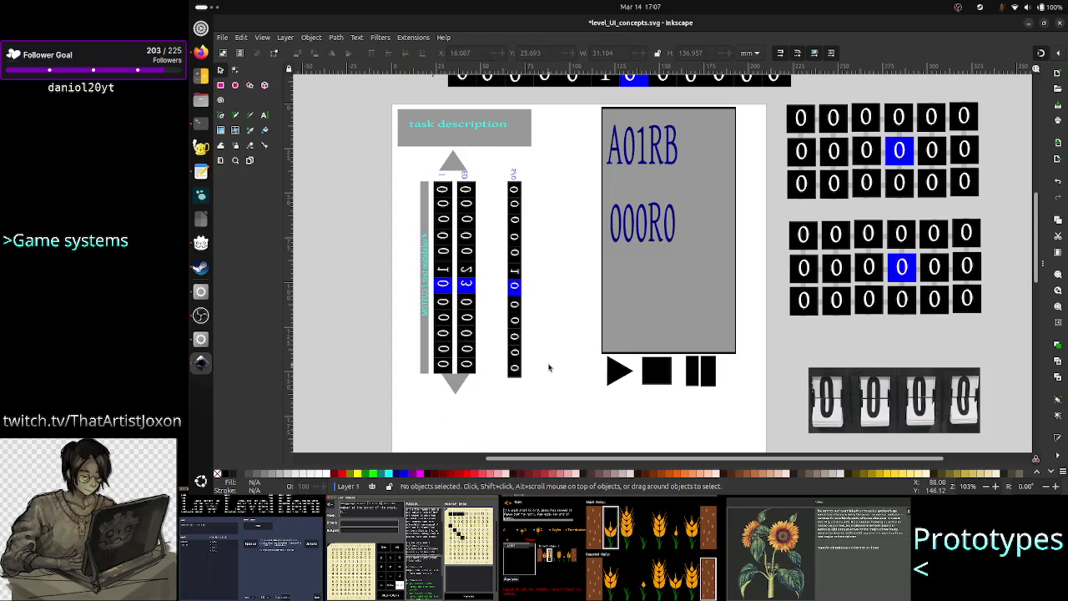
Stack the up and down triangles left of the page and move the grey label bar there too.
click(455, 162)
scroll(457, 198, up, 3)
scroll(457, 198, up, 1)
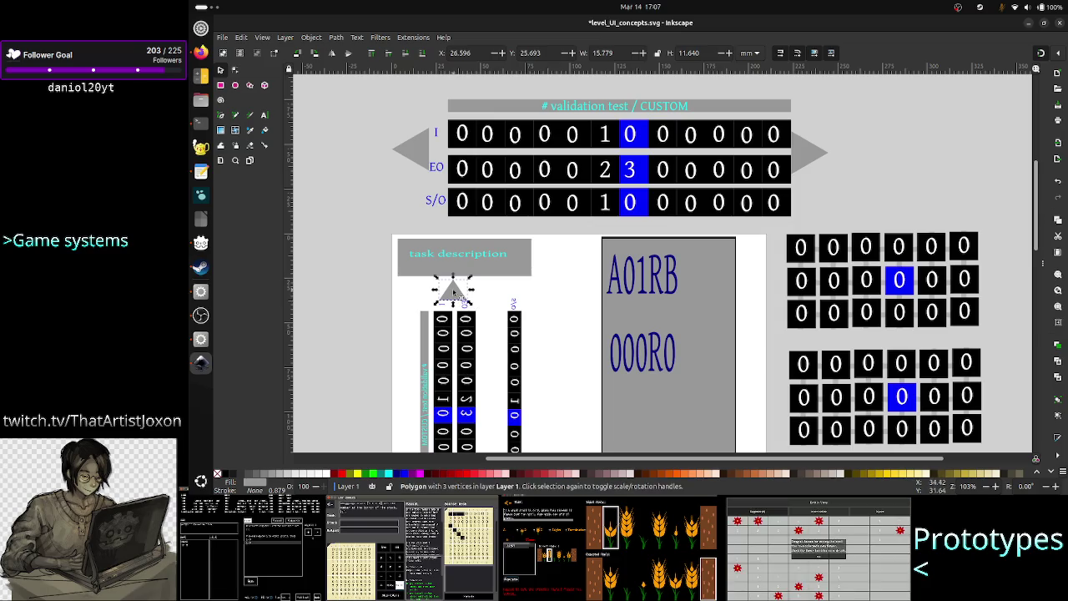
drag(451, 288, 363, 172)
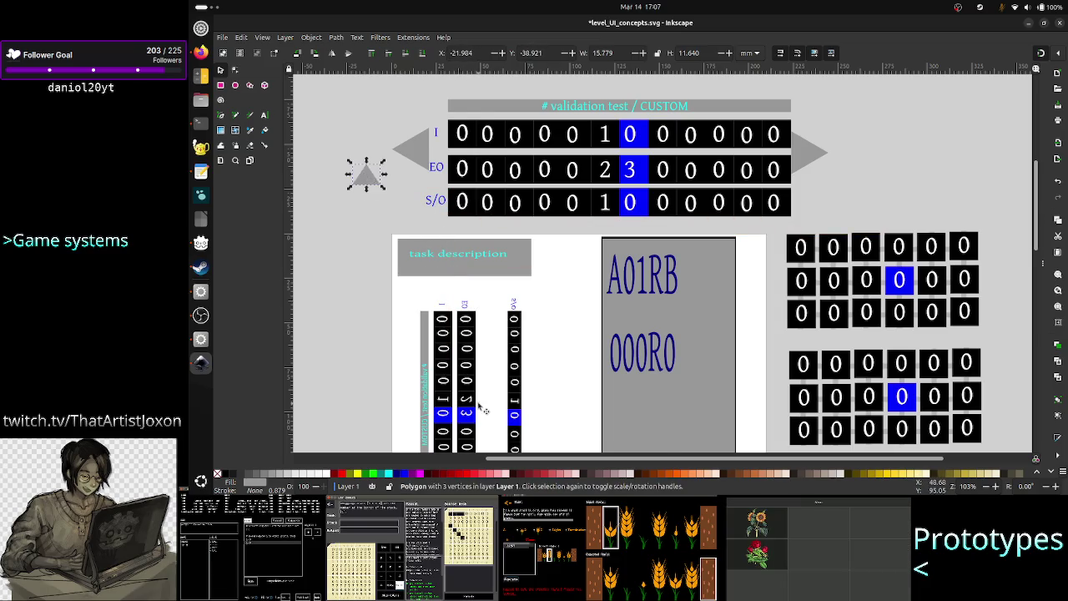
scroll(478, 407, down, 6)
mouse_move(441, 278)
mouse_down()
mouse_move(363, 222)
mouse_move(375, 121)
mouse_up()
scroll(365, 179, up, 5)
scroll(368, 188, down, 3)
scroll(374, 119, down, 2)
scroll(376, 123, up, 3)
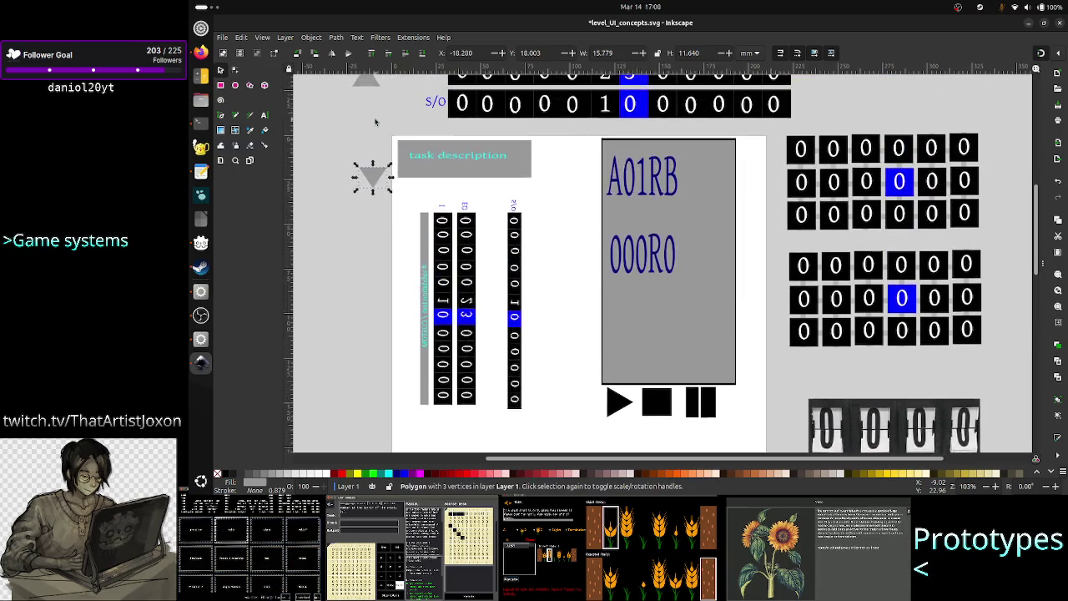
scroll(376, 123, up, 2)
drag(373, 147, 367, 97)
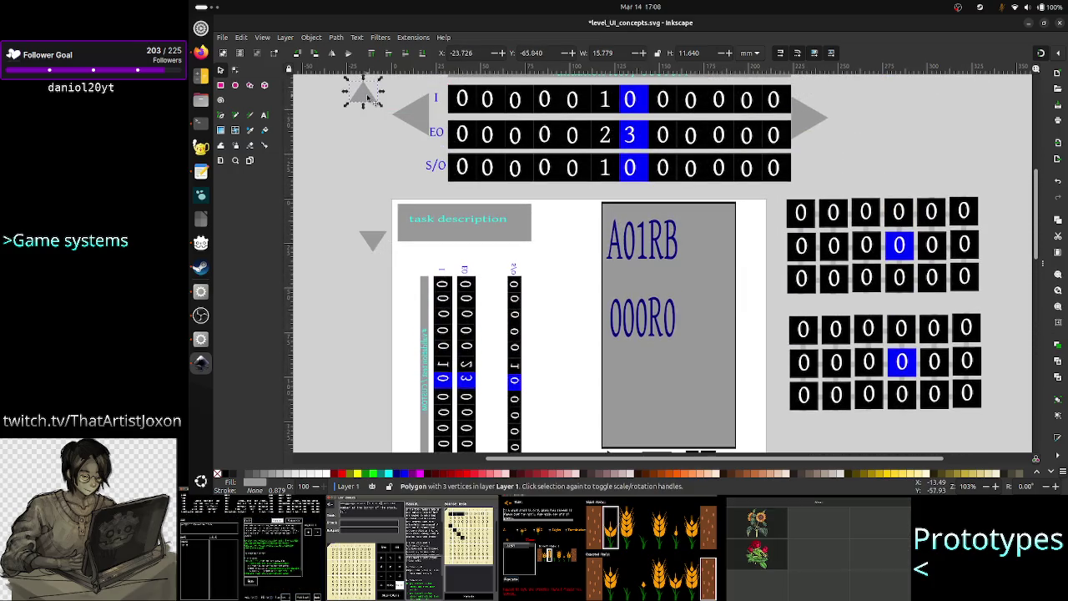
drag(373, 248, 364, 131)
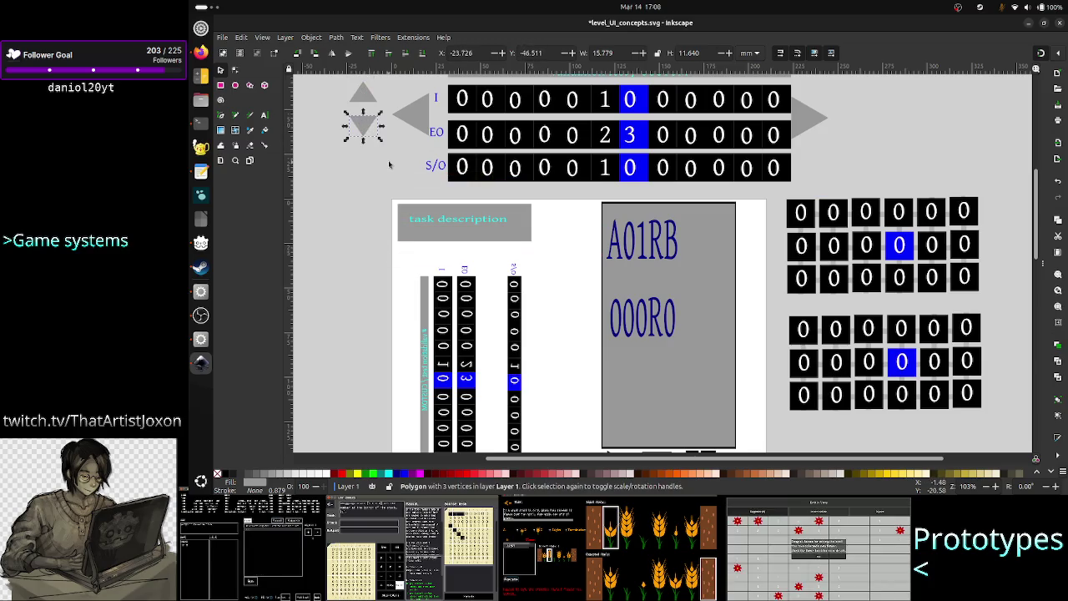
click(425, 313)
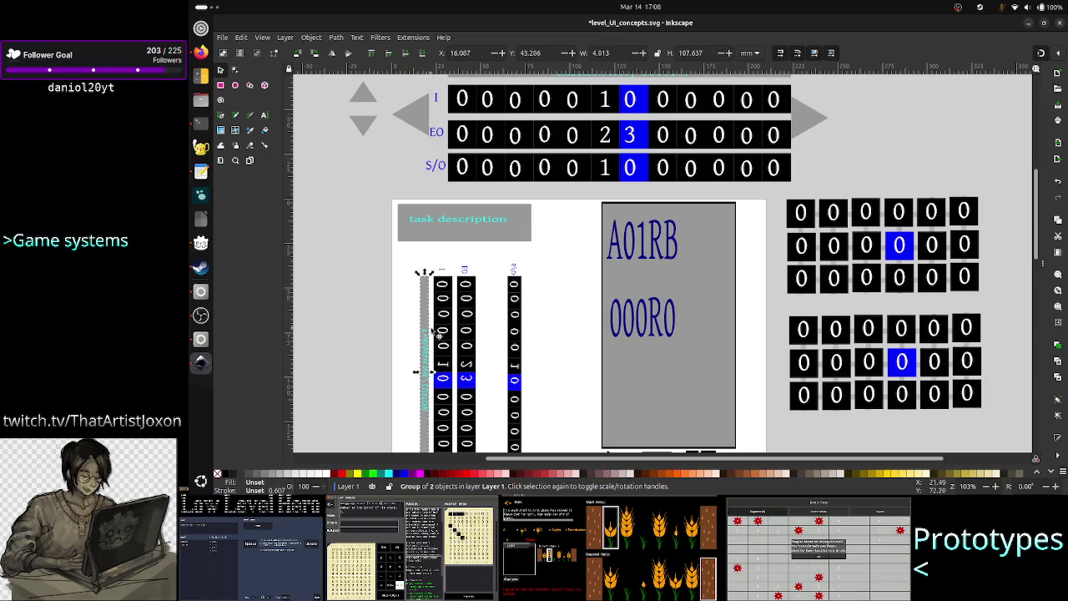
drag(431, 334, 348, 261)
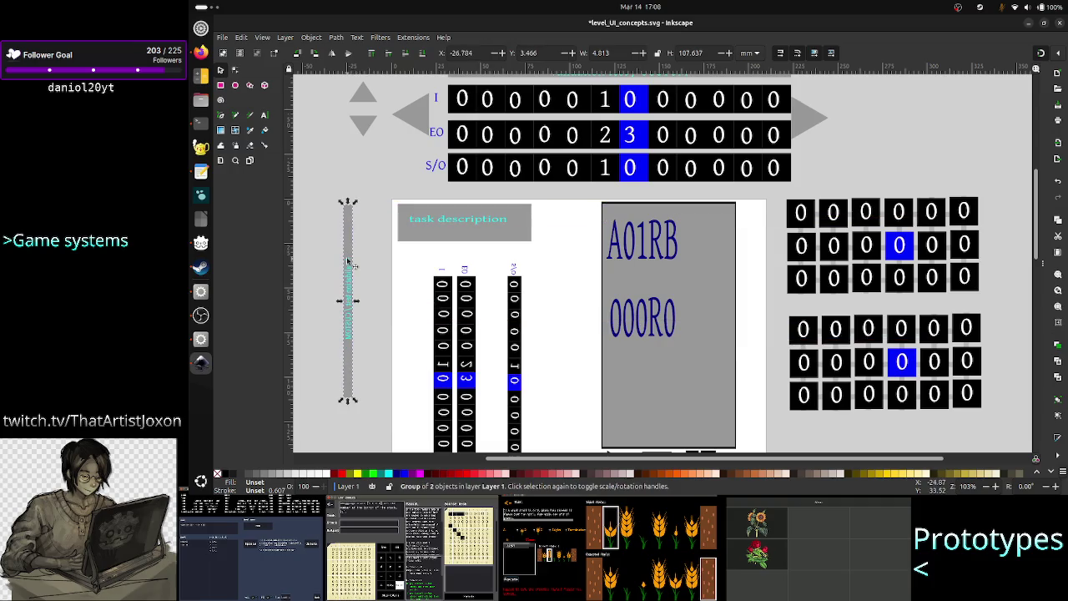
Rotate the down triangle 90° into a left arrow and place it beside the first column's blue row.
click(369, 132)
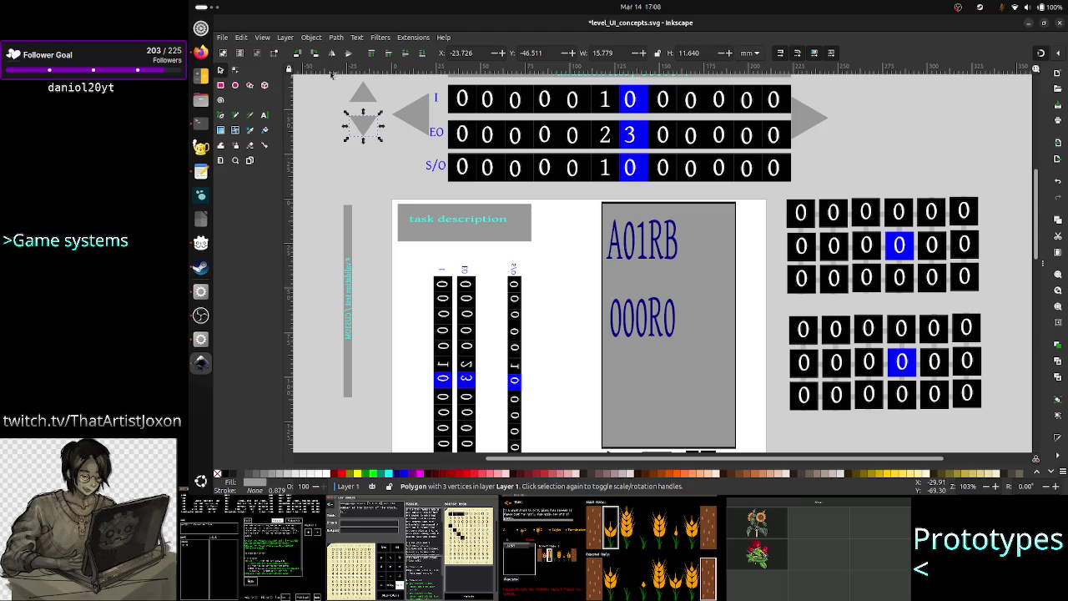
click(312, 38)
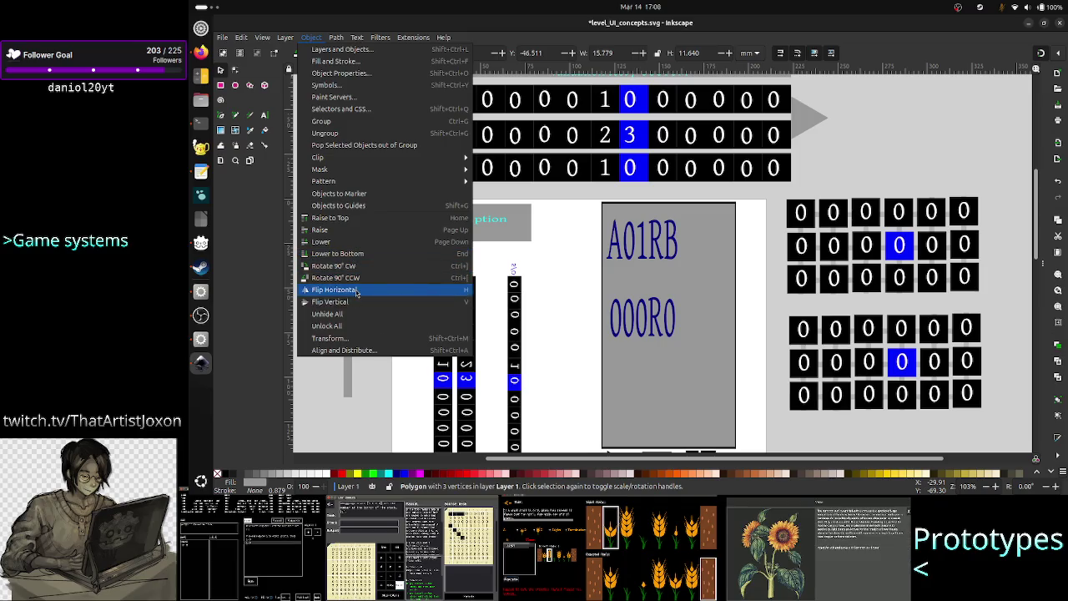
click(363, 268)
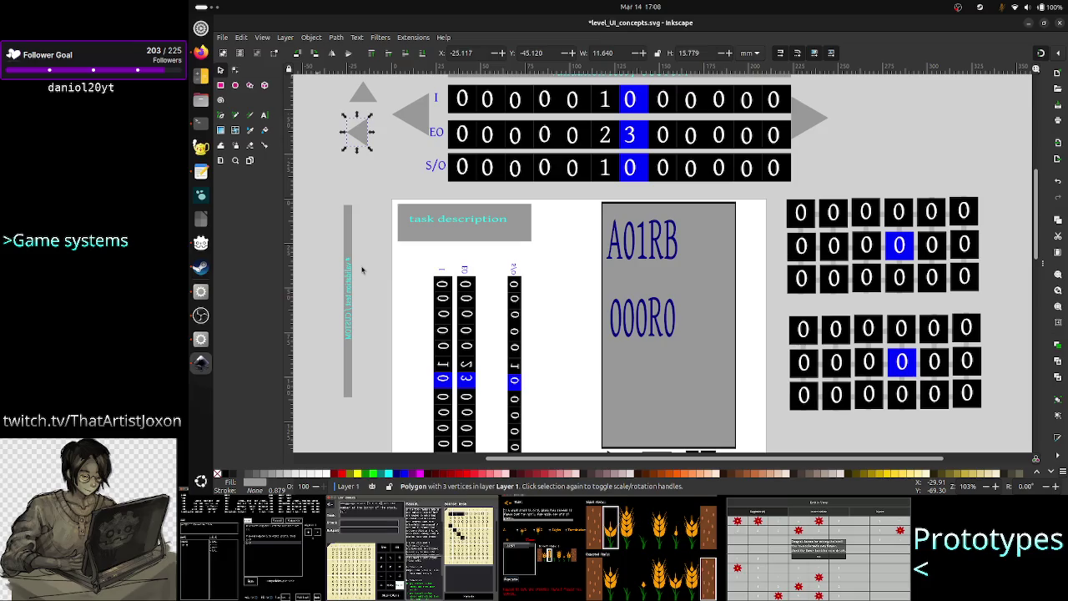
drag(362, 139, 416, 391)
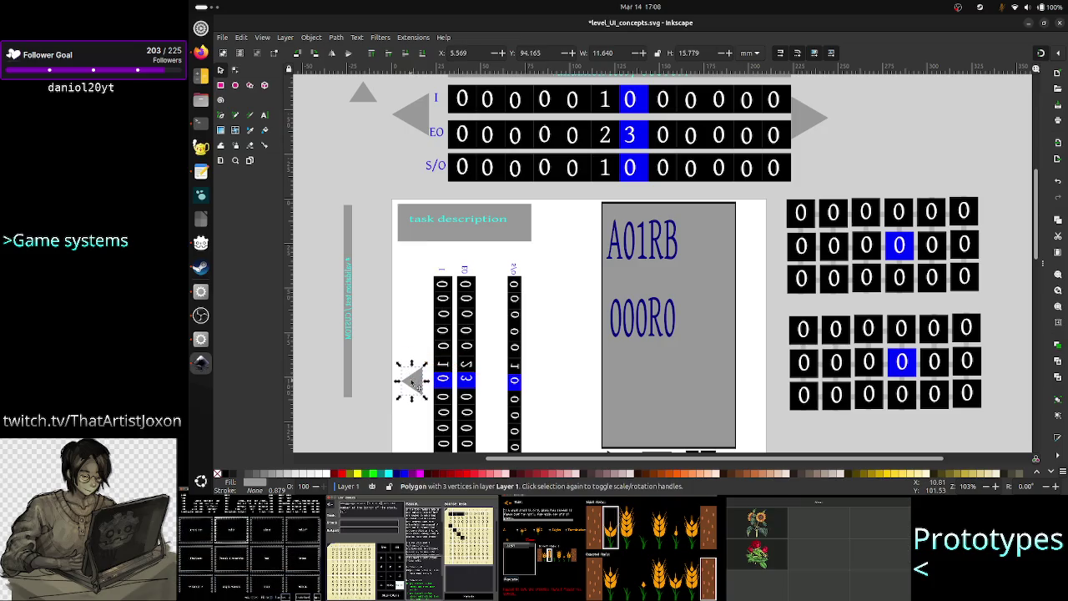
click(413, 384)
click(392, 264)
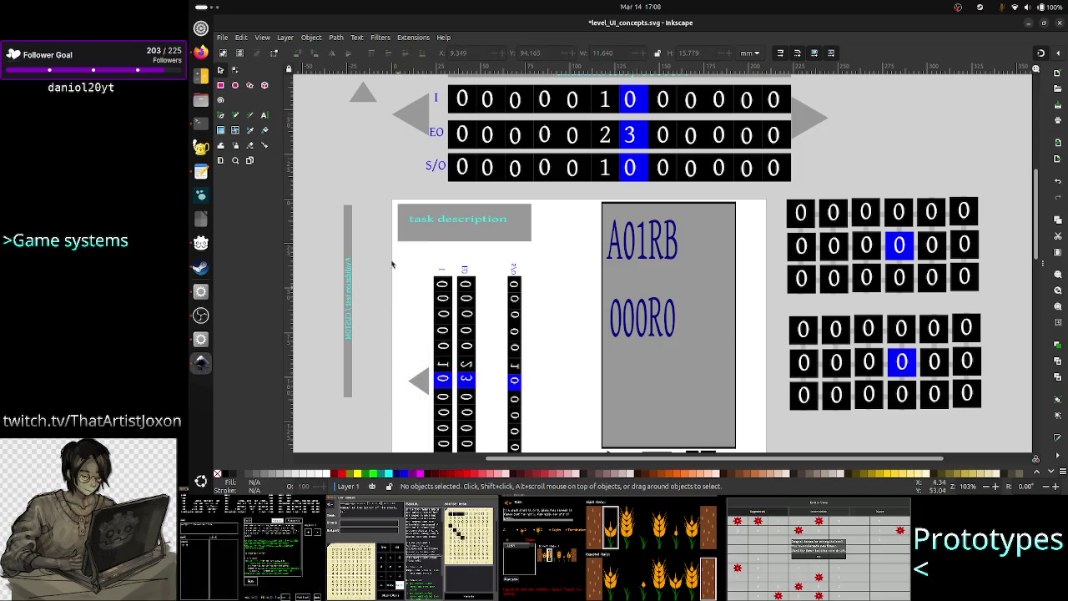
Rotate the up triangle 90° CW into a right arrow and place it beside the blue row.
click(364, 92)
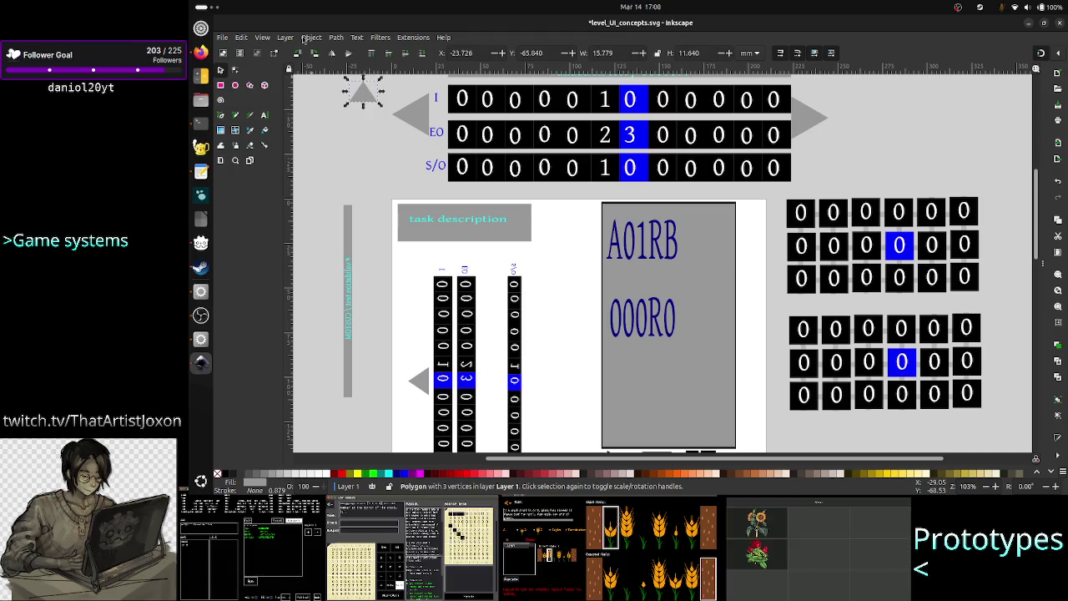
click(312, 37)
mouse_move(322, 169)
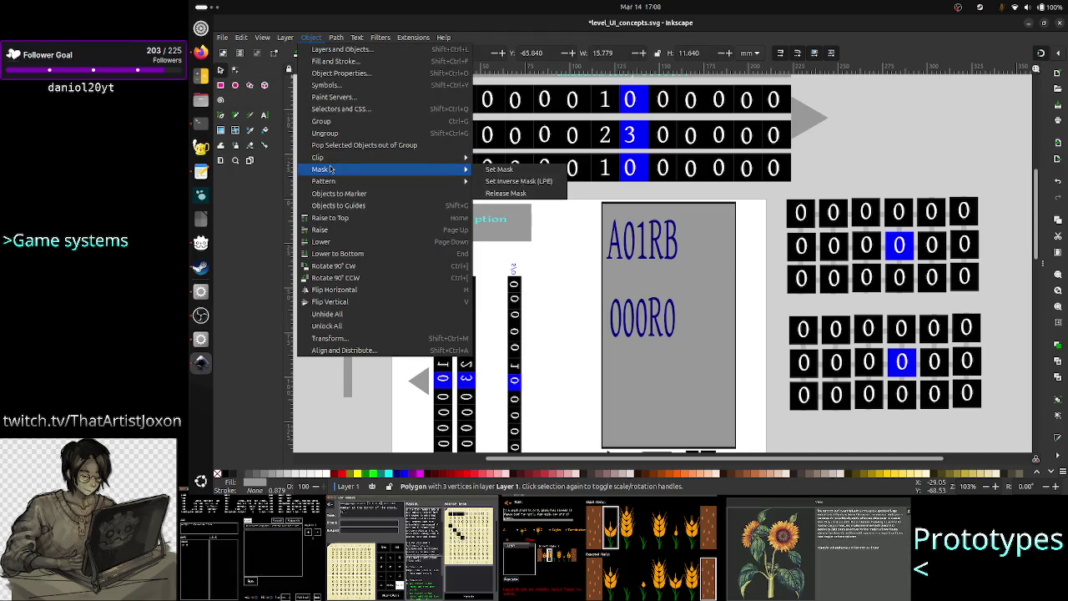
click(343, 266)
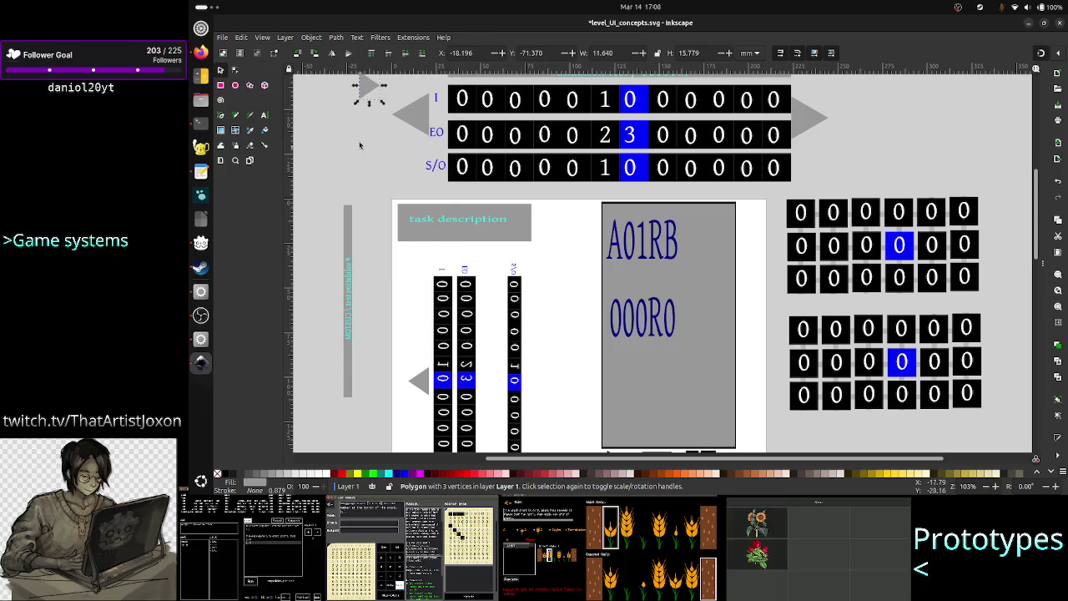
mouse_move(370, 94)
mouse_down()
mouse_move(504, 321)
mouse_move(490, 381)
mouse_up()
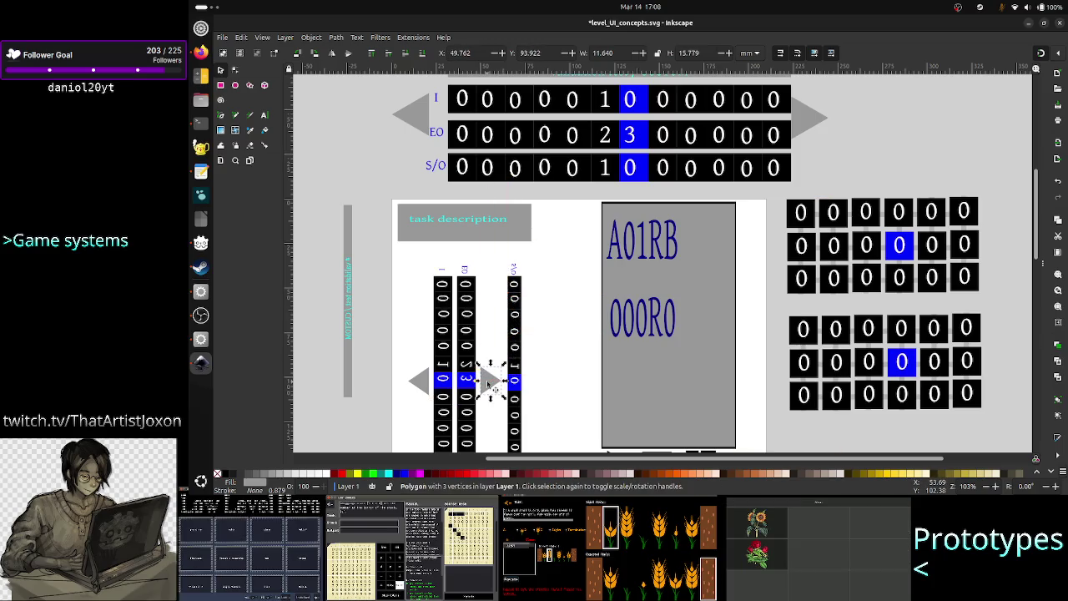
click(564, 355)
scroll(571, 330, down, 2)
Rotate the grey label bar back and forth between horizontal and vertical by 90° turns.
scroll(571, 329, down, 1)
scroll(570, 328, up, 1)
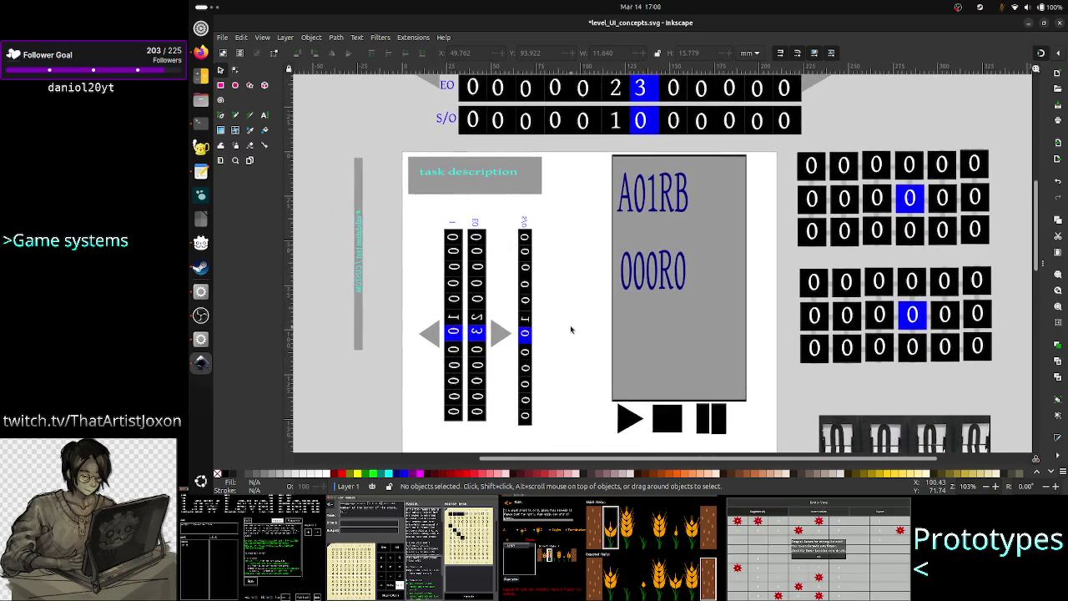
click(361, 249)
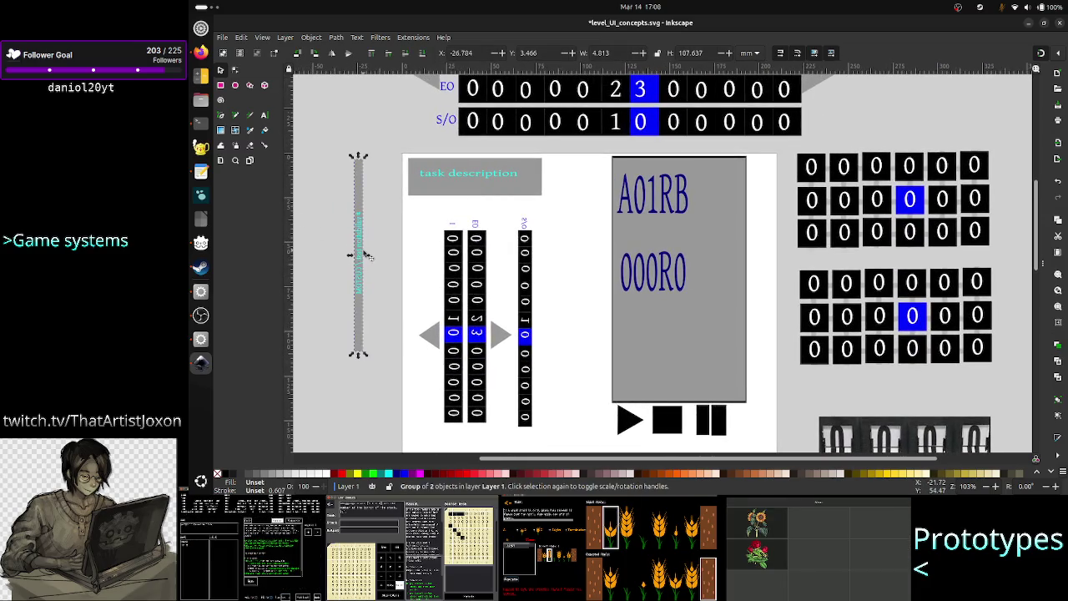
click(311, 37)
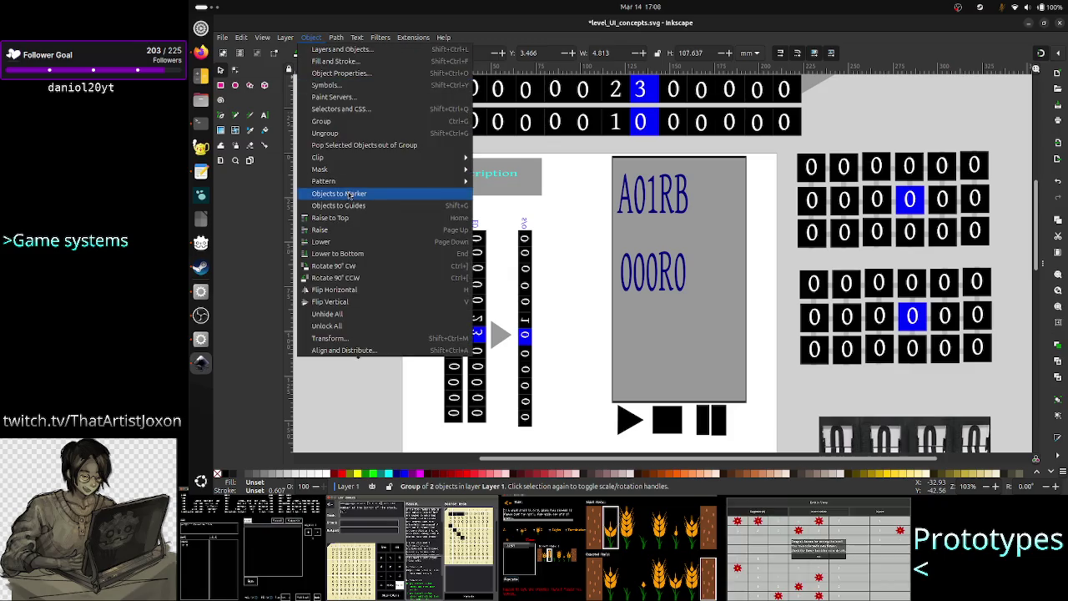
click(351, 266)
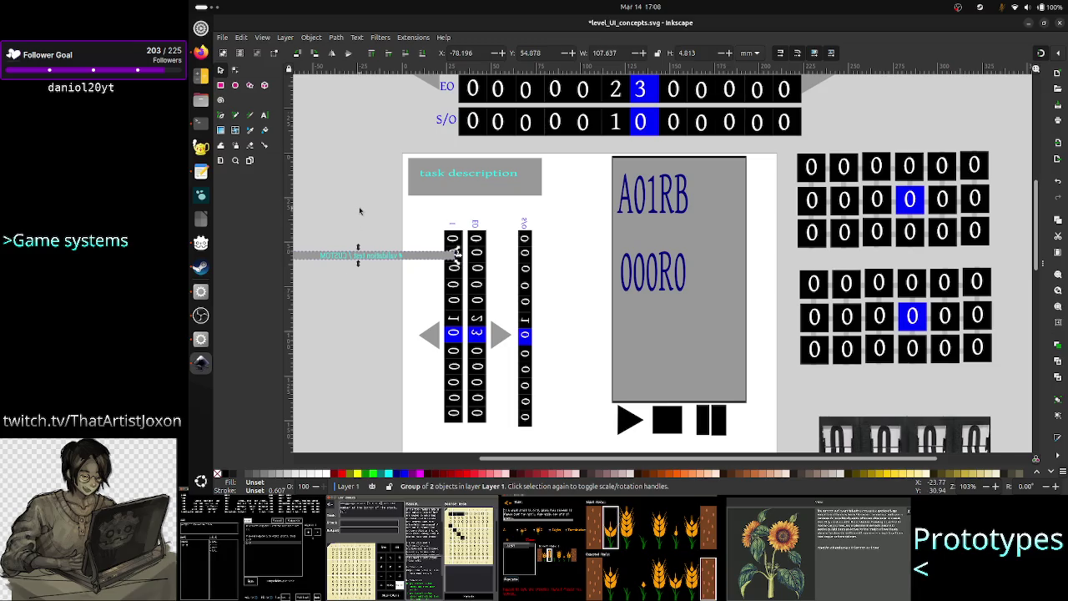
click(297, 52)
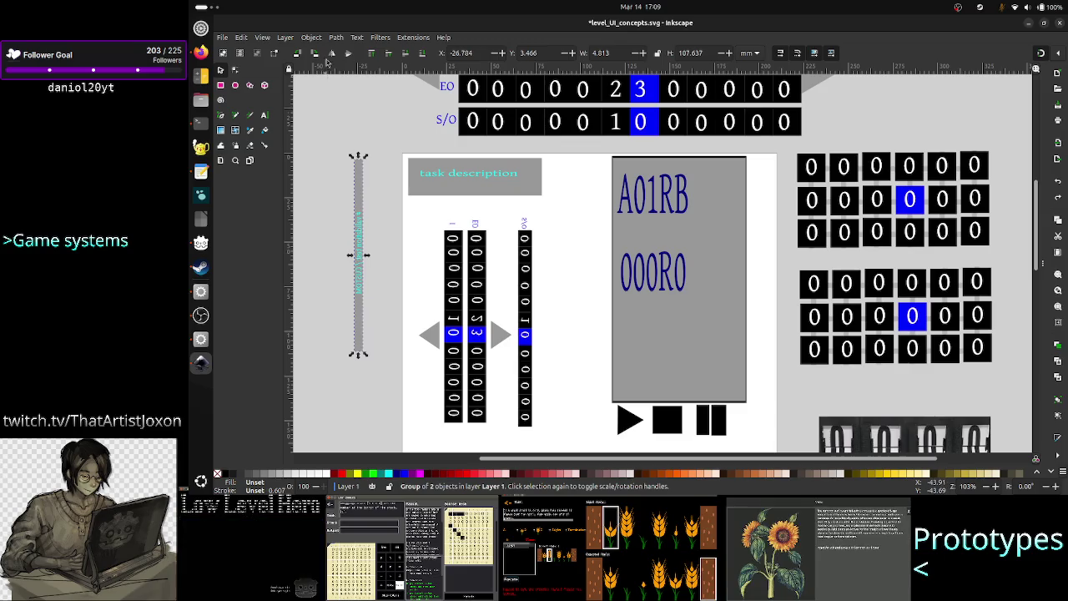
click(311, 37)
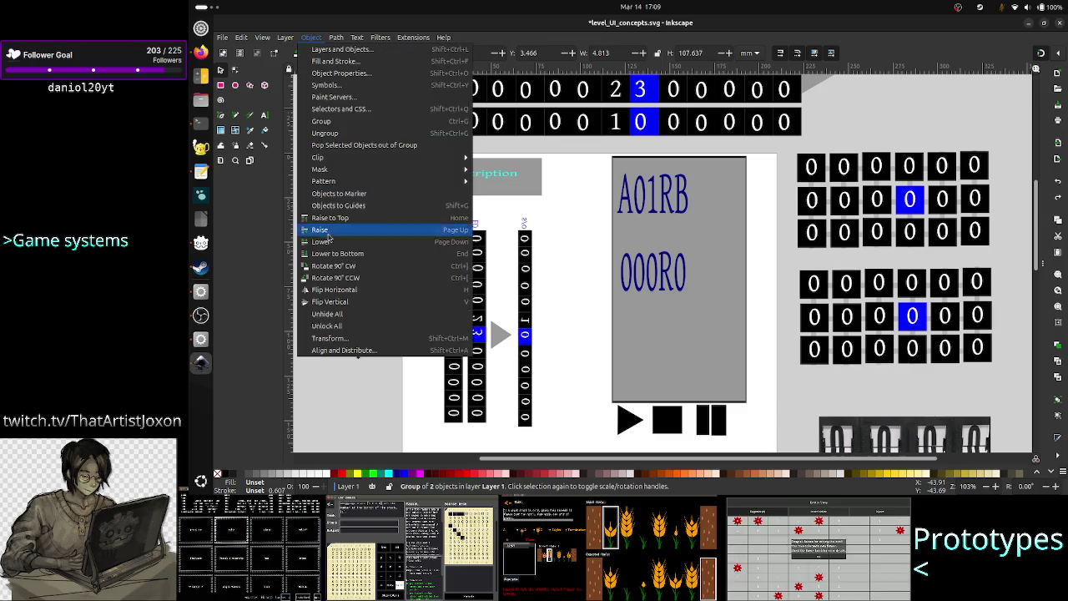
click(334, 277)
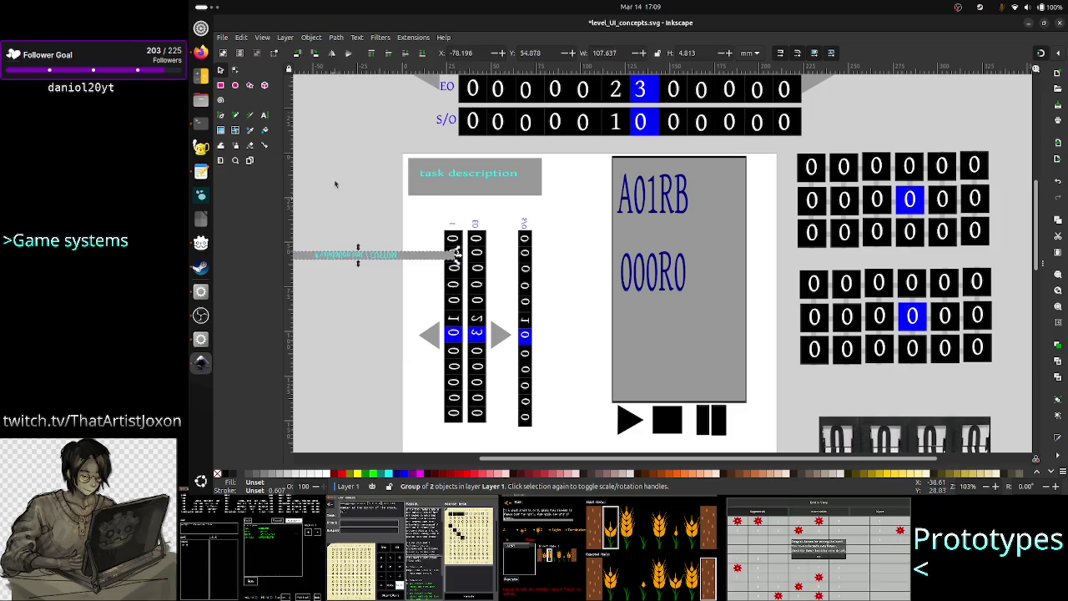
click(314, 37)
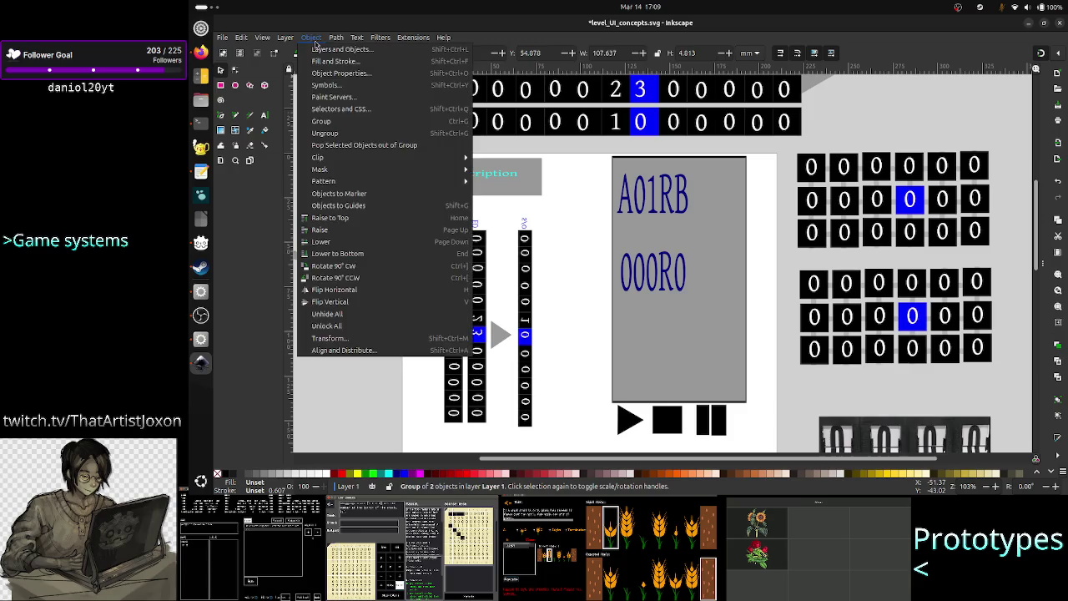
click(334, 266)
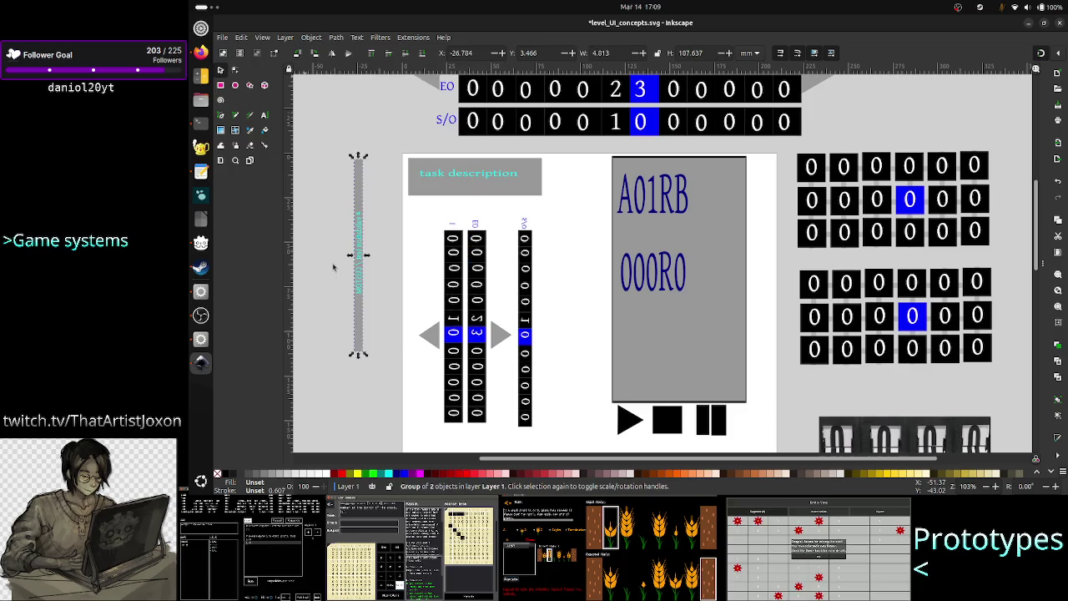
Turn the label bar horizontal, flip it vertically twice, then delete it.
click(314, 38)
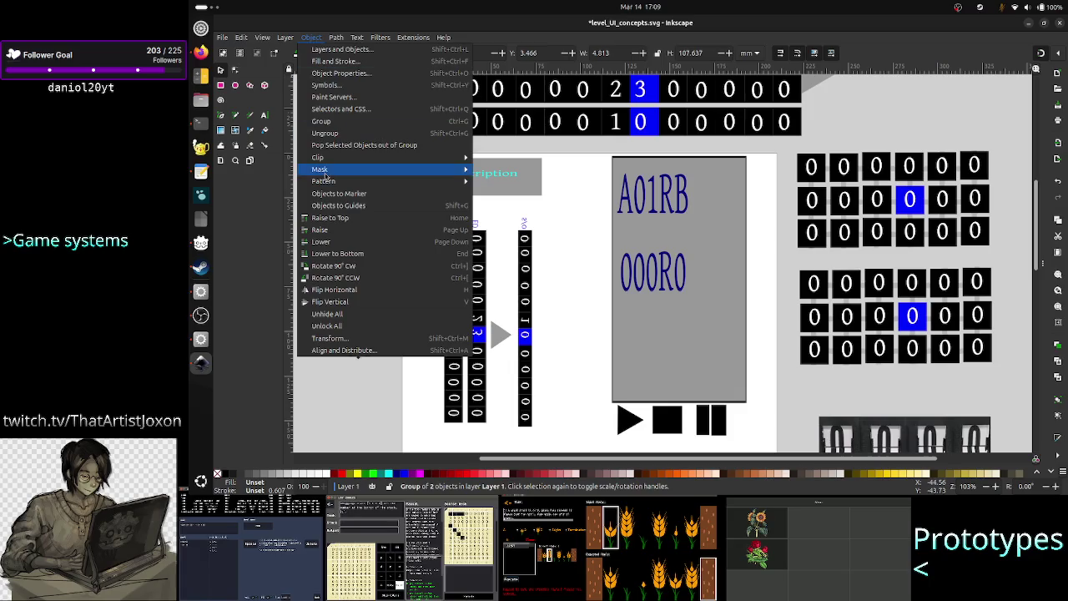
click(331, 267)
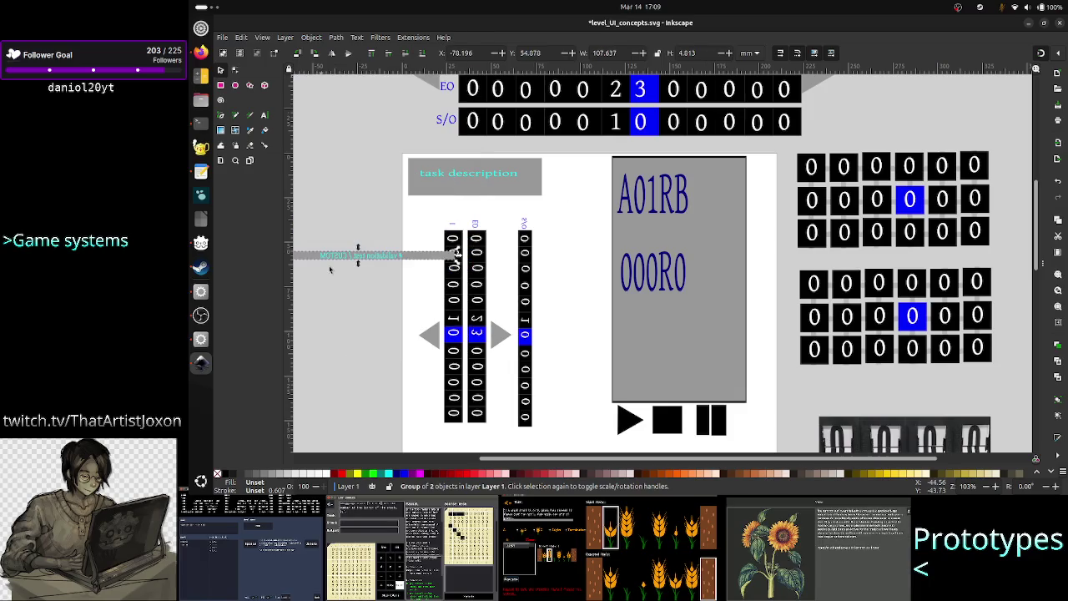
click(310, 39)
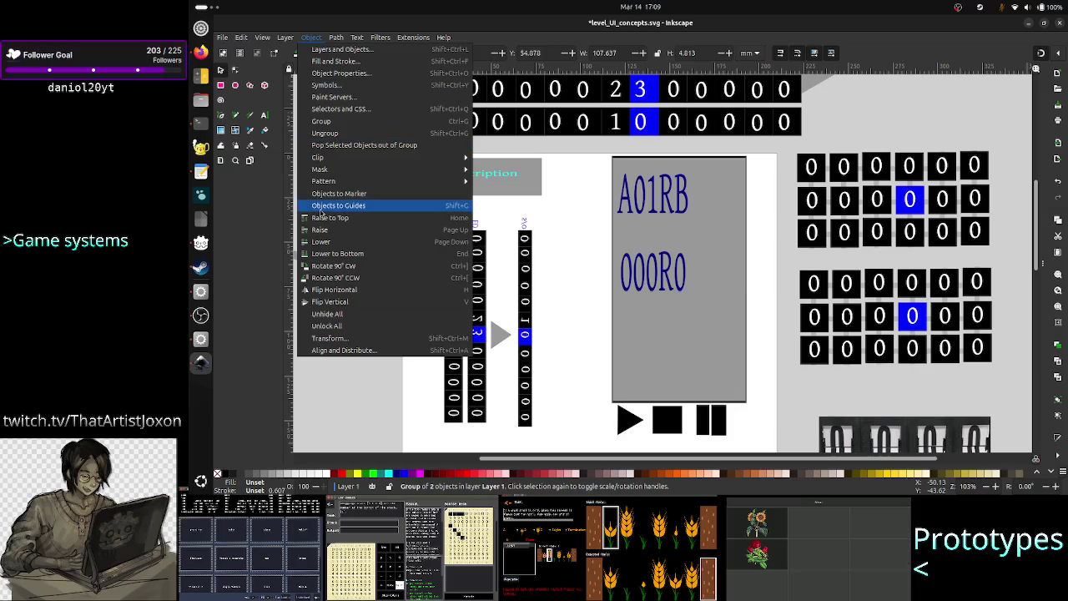
click(346, 303)
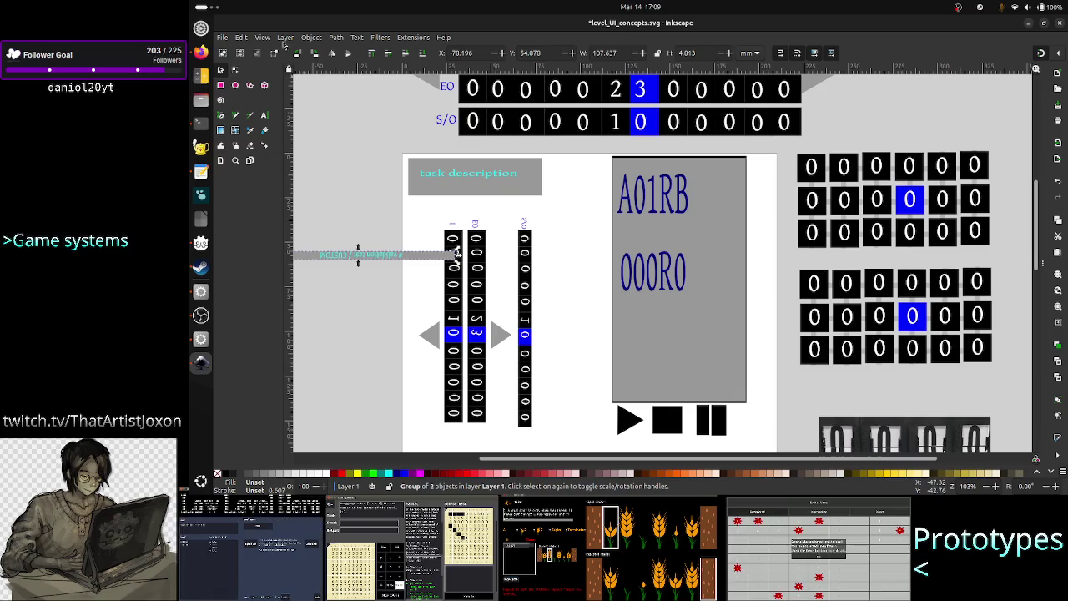
click(311, 38)
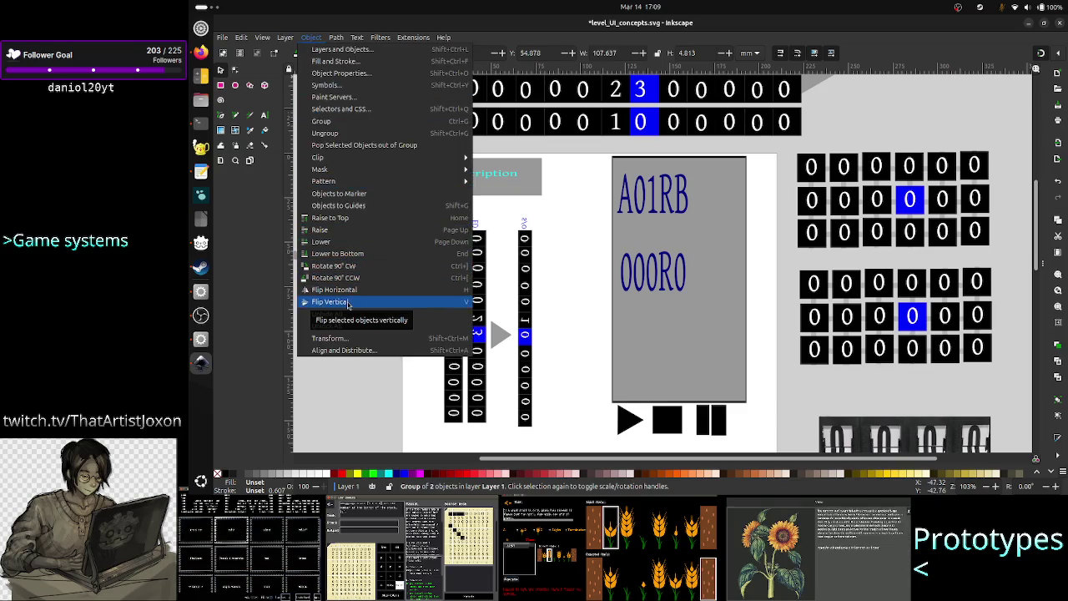
click(349, 302)
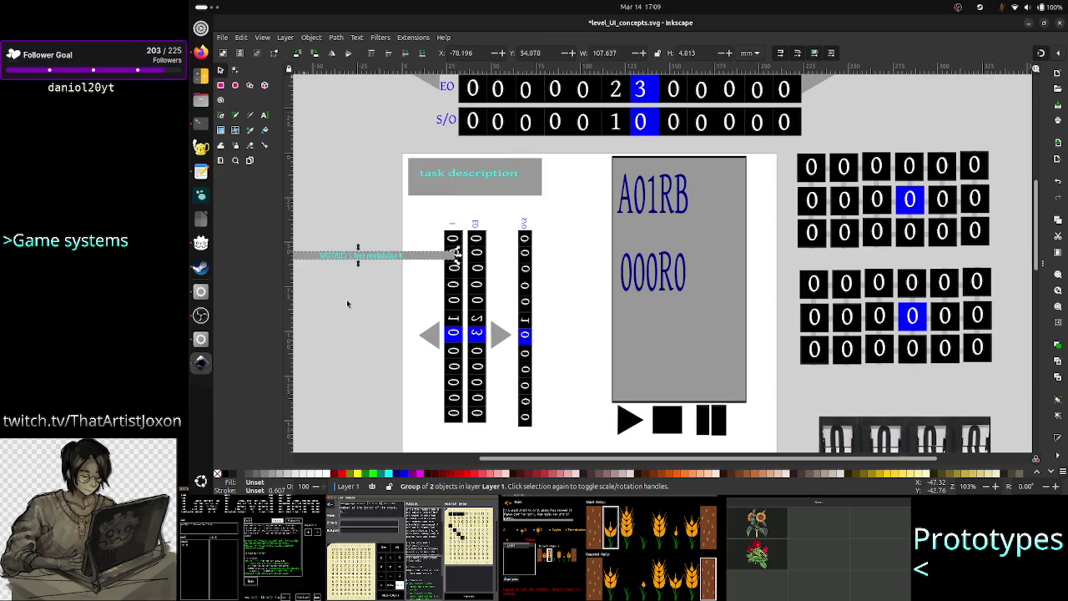
key(Delete)
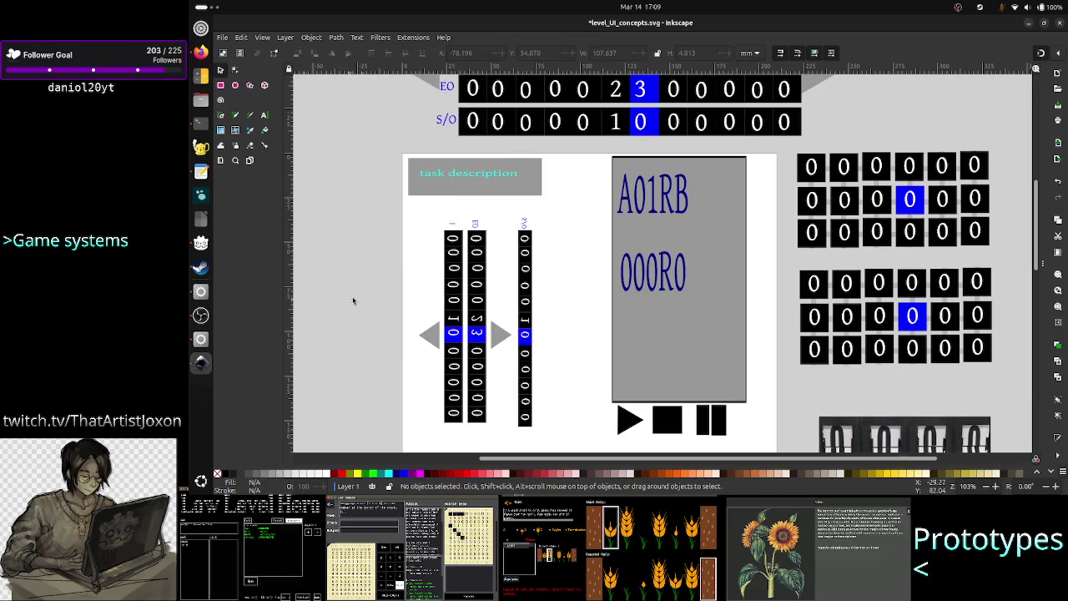
Ungroup the validation test header block into its parts.
scroll(386, 295, up, 2)
scroll(386, 296, up, 3)
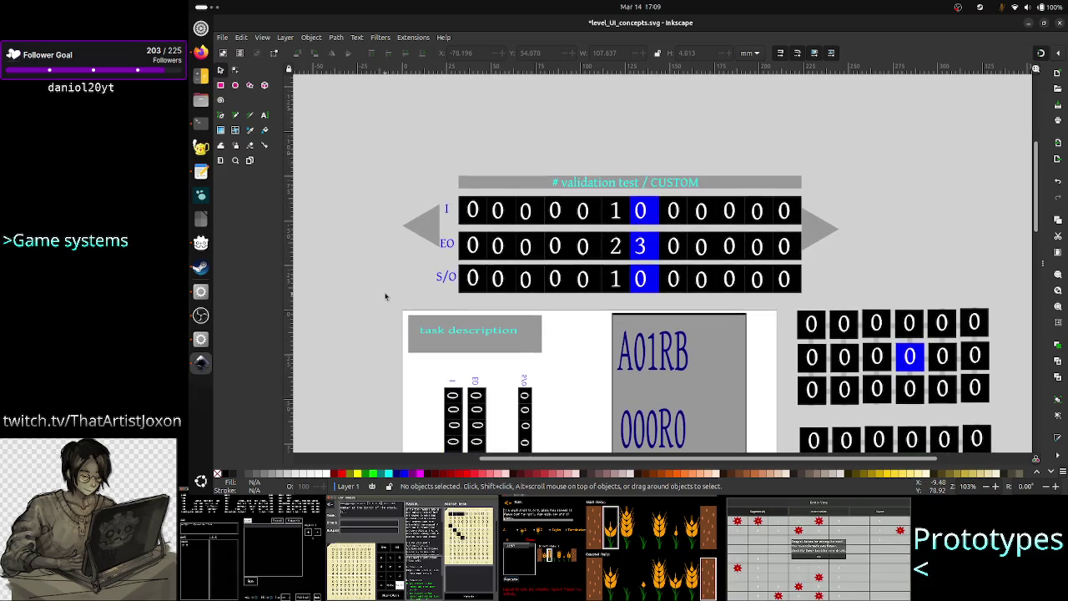
click(615, 184)
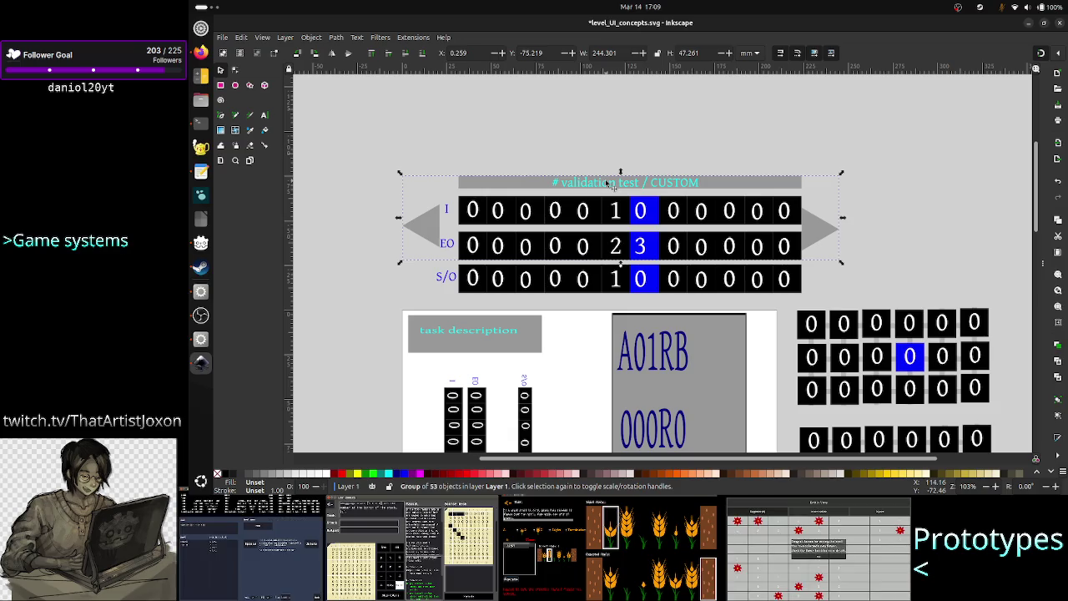
right_click(614, 184)
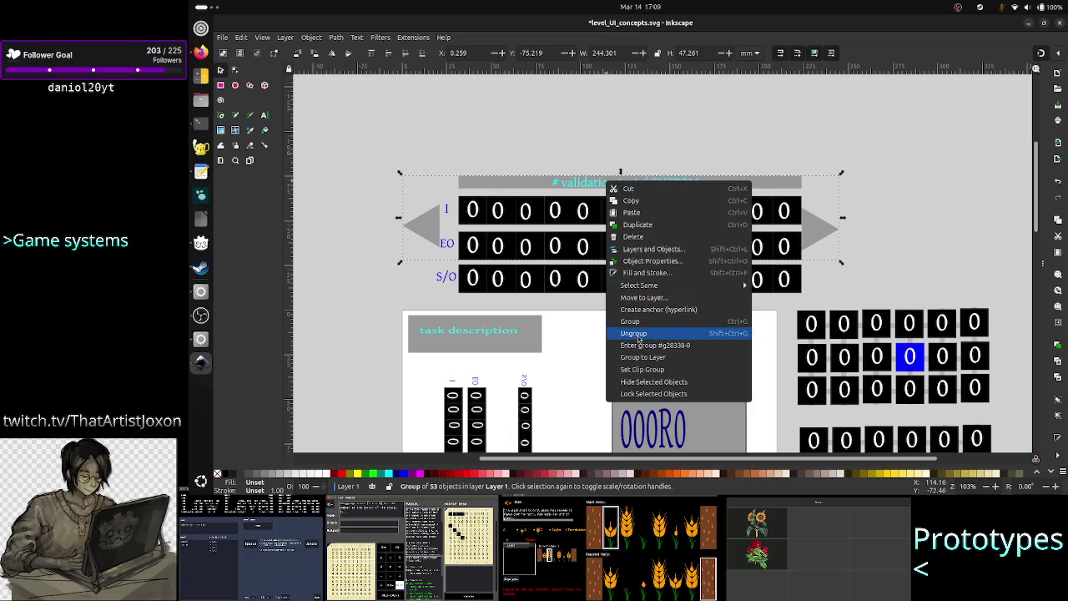
click(638, 336)
Move the '# validation test / CUSTOM' bar down below the validation columns.
click(656, 192)
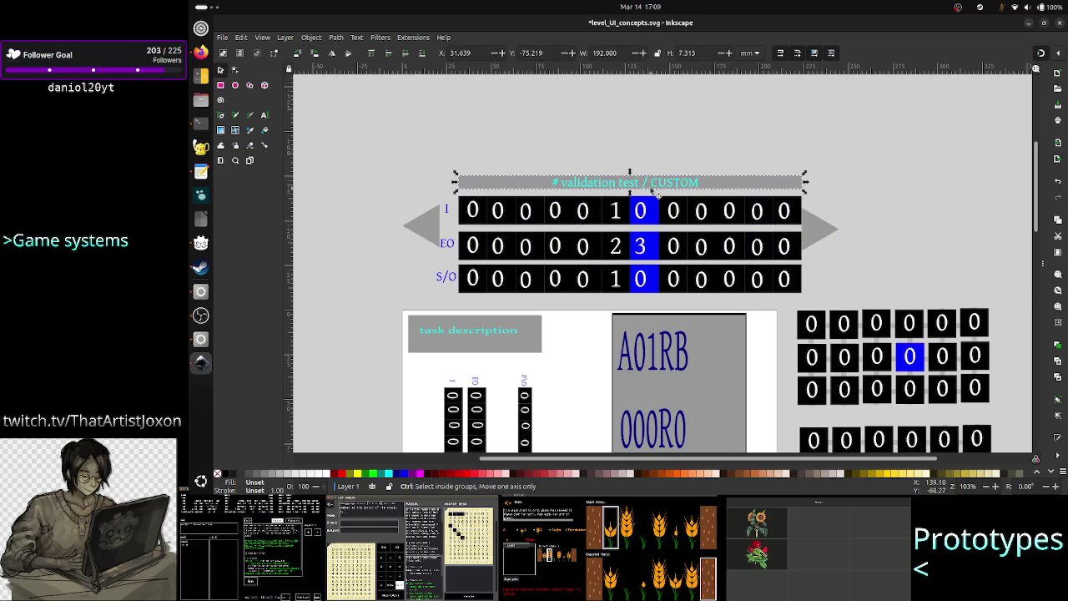
mouse_move(656, 192)
mouse_down()
mouse_move(689, 193)
mouse_move(582, 368)
mouse_up()
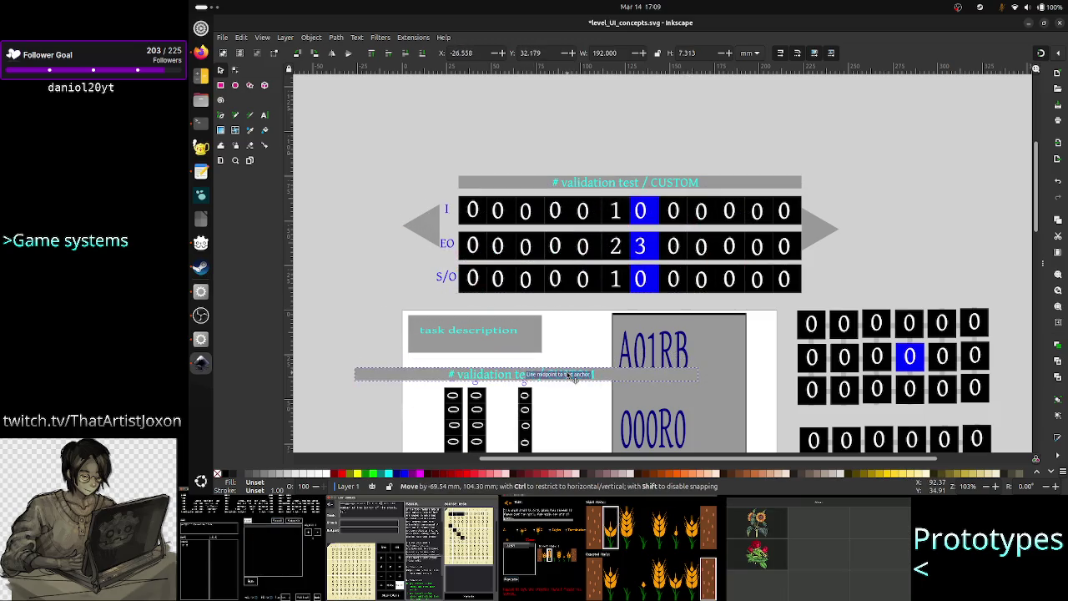
drag(582, 367, 565, 382)
scroll(600, 409, down, 2)
scroll(594, 384, down, 3)
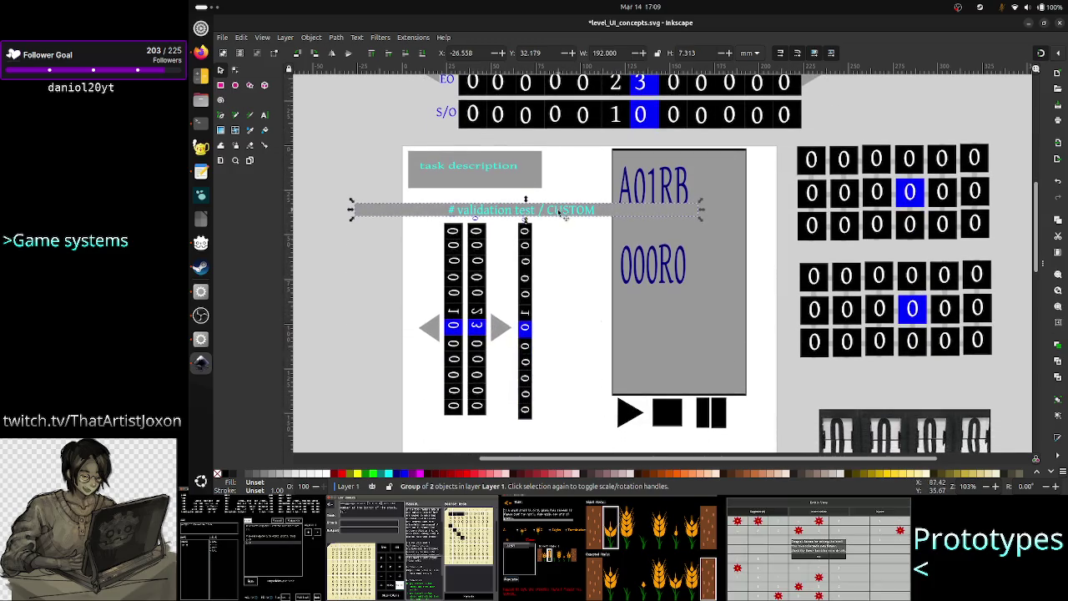
drag(561, 212, 562, 437)
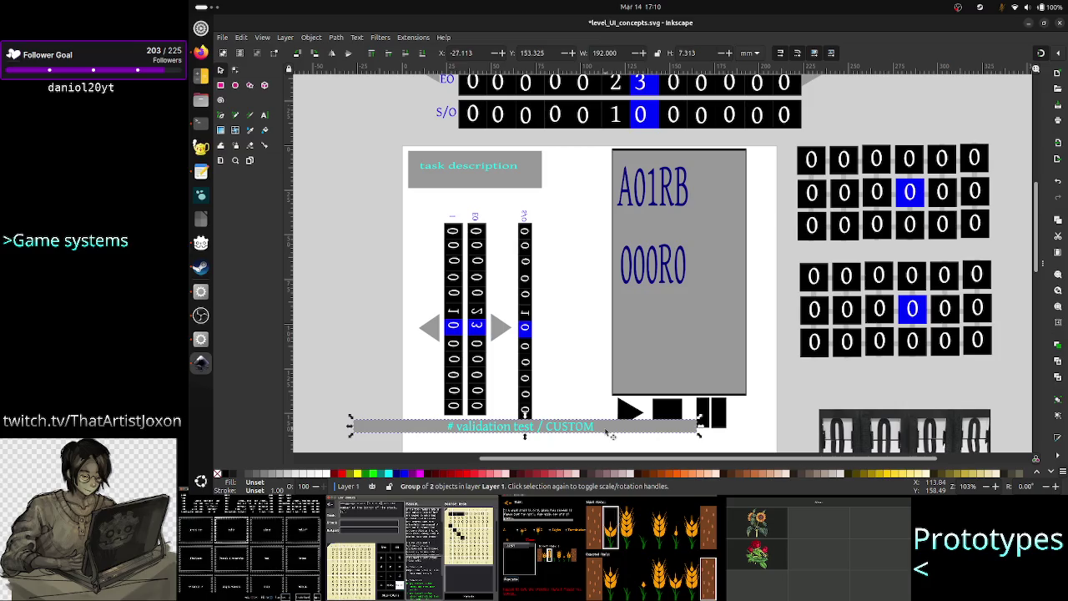
Narrow the '# validation test / CUSTOM' bar to about 49 mm and centre it beneath the columns.
right_click(609, 434)
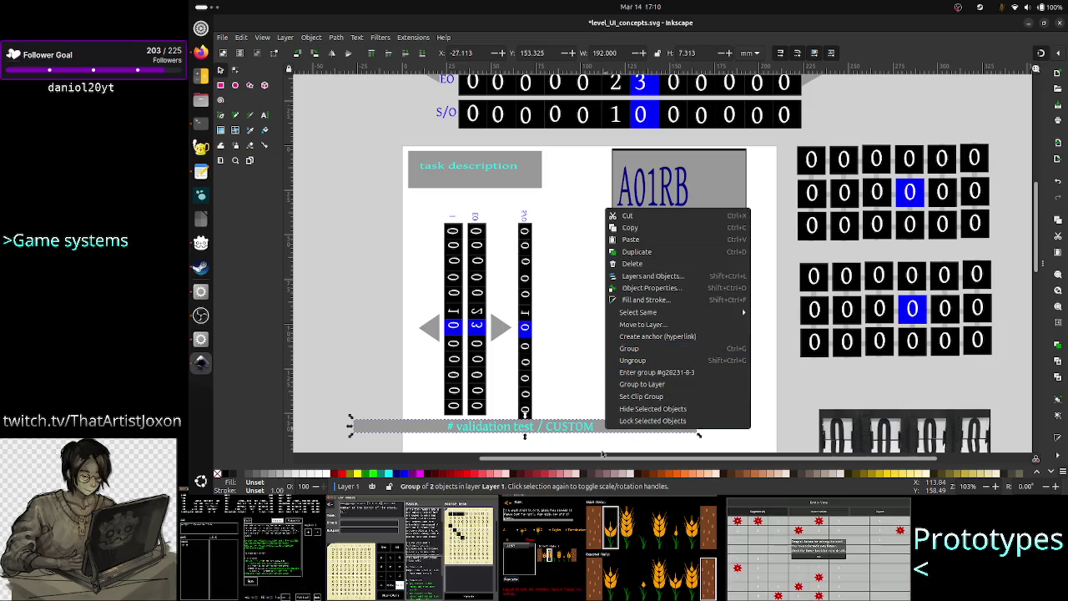
key(Escape)
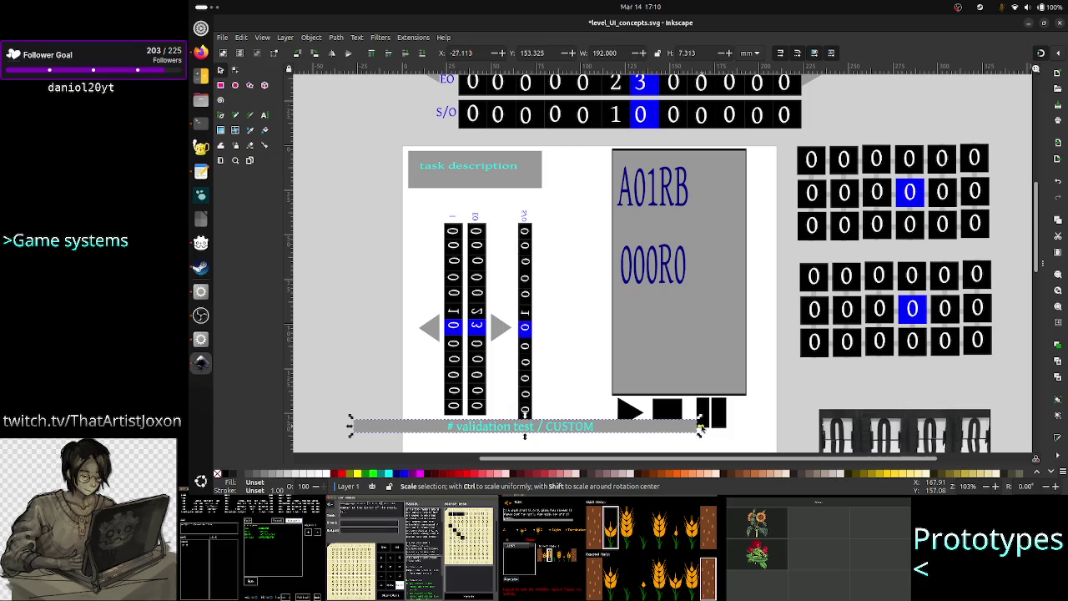
drag(700, 428, 524, 438)
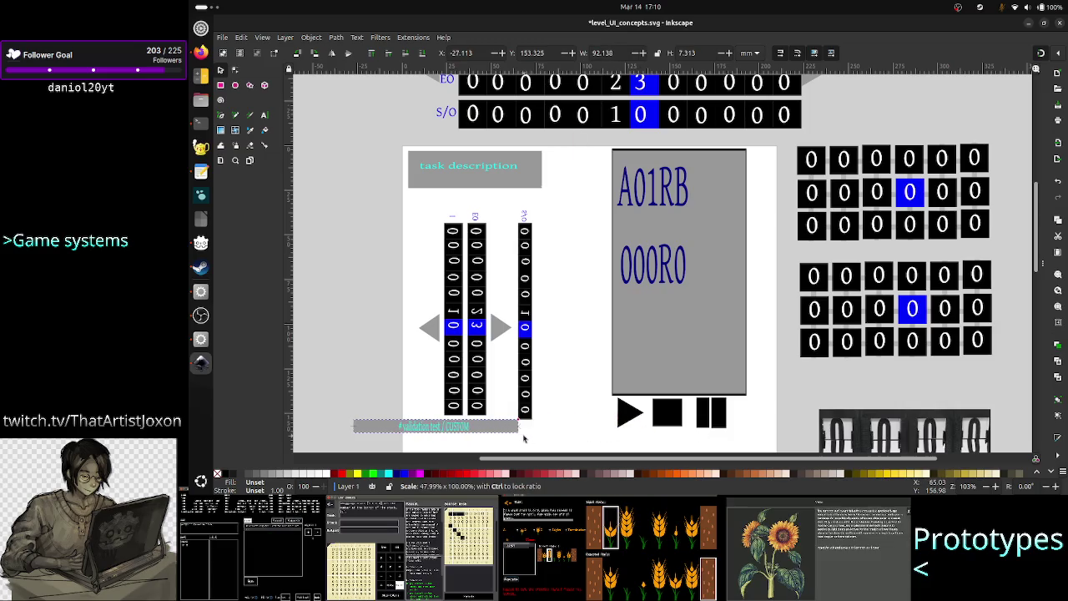
drag(458, 434, 492, 438)
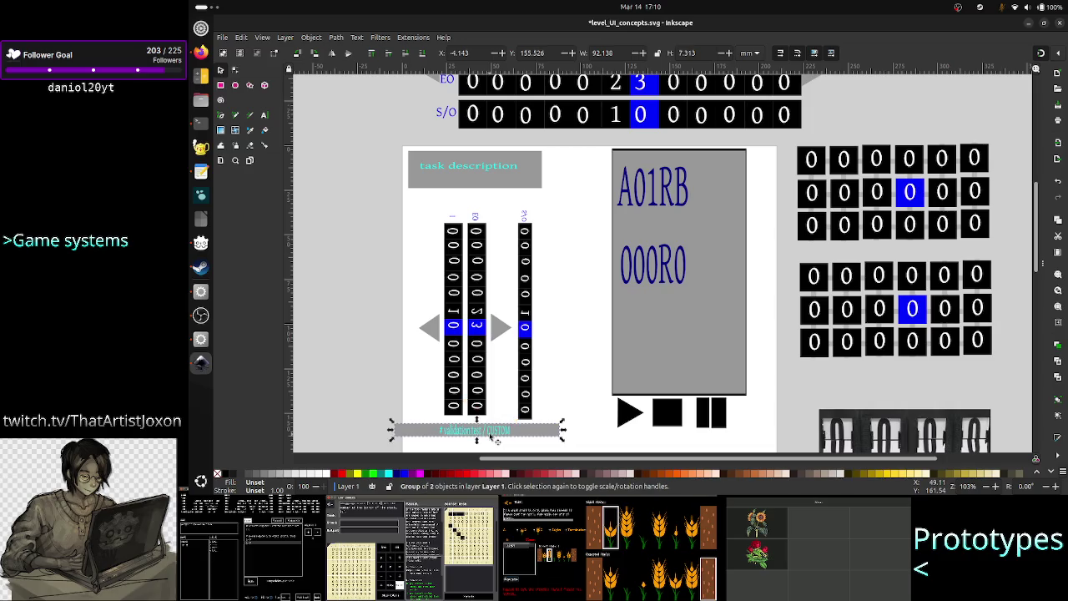
drag(563, 431, 482, 439)
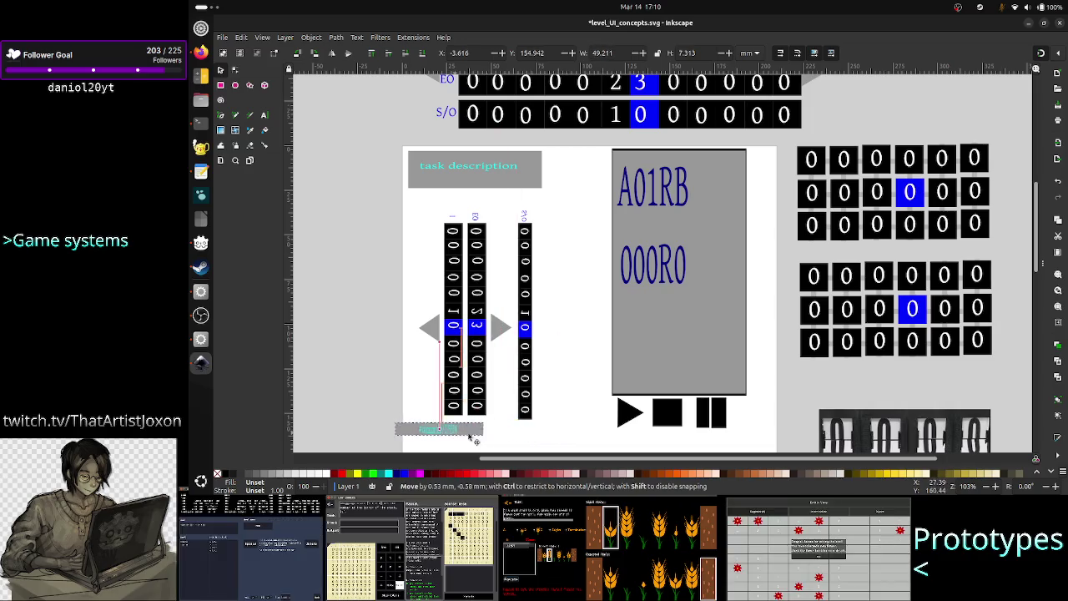
click(558, 435)
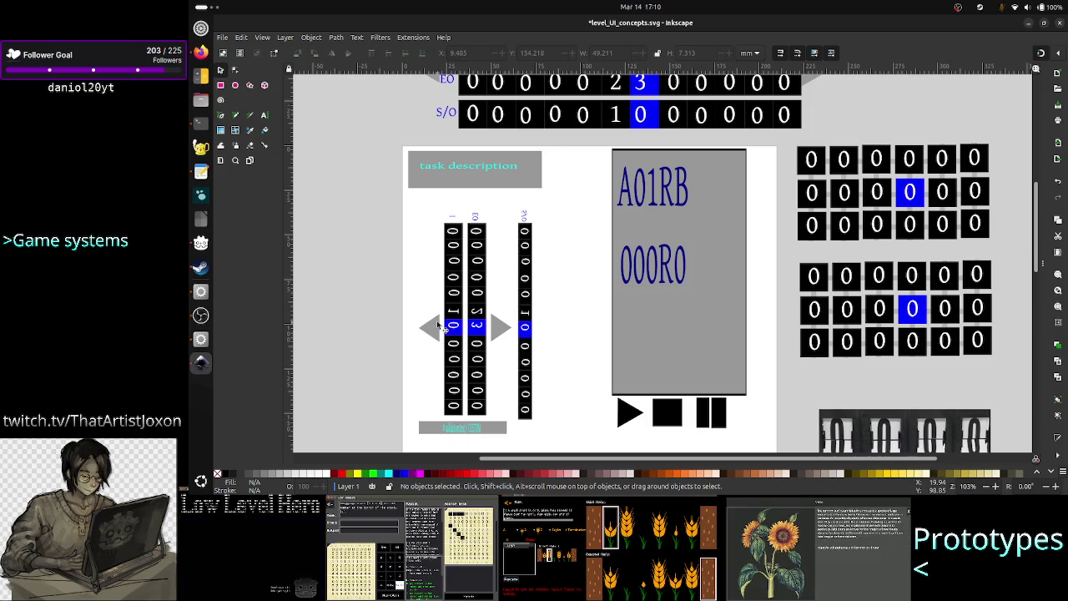
mouse_move(463, 436)
mouse_down()
mouse_move(468, 453)
mouse_move(470, 434)
mouse_up()
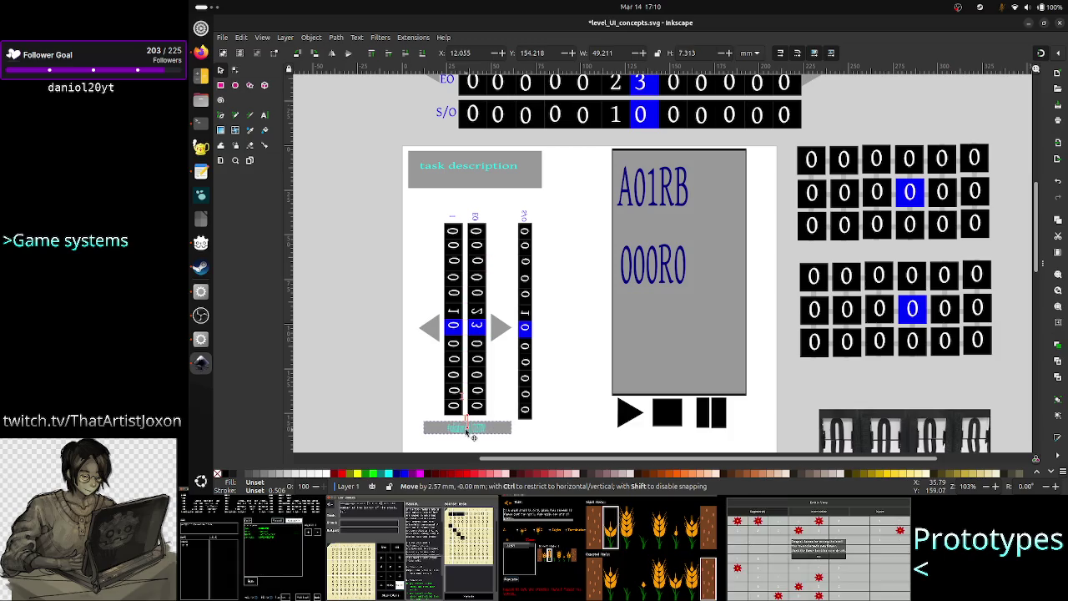
drag(469, 432, 469, 439)
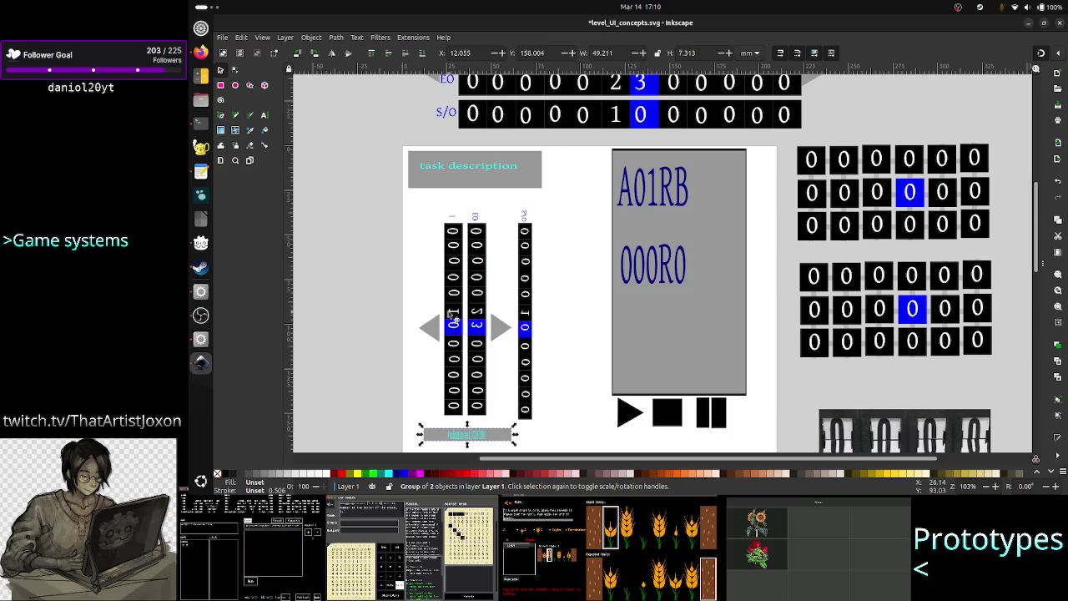
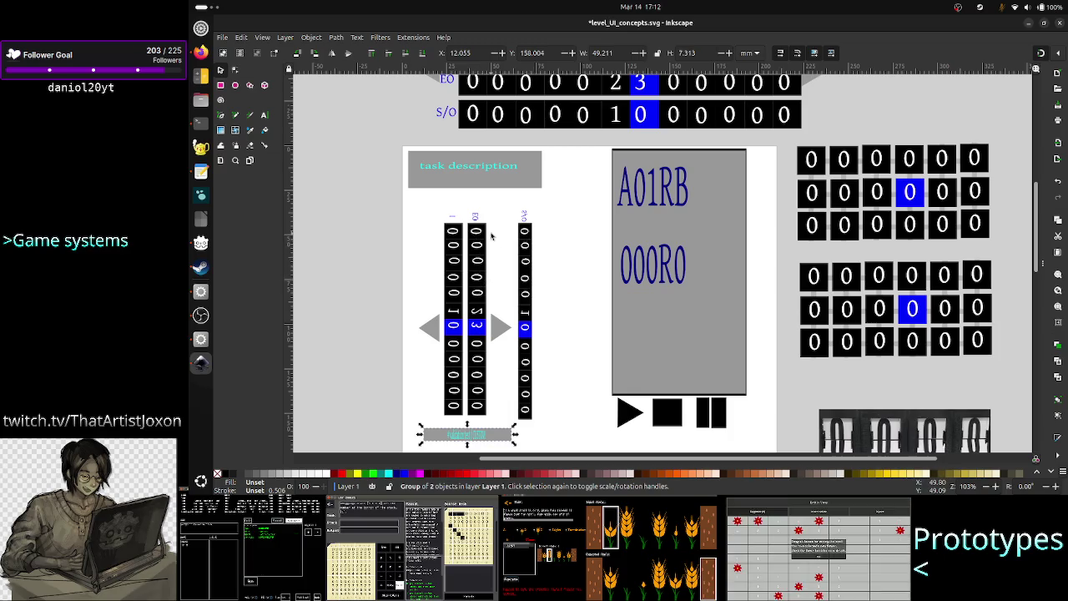
Pull the third tape column left, closer to the other two columns.
click(531, 265)
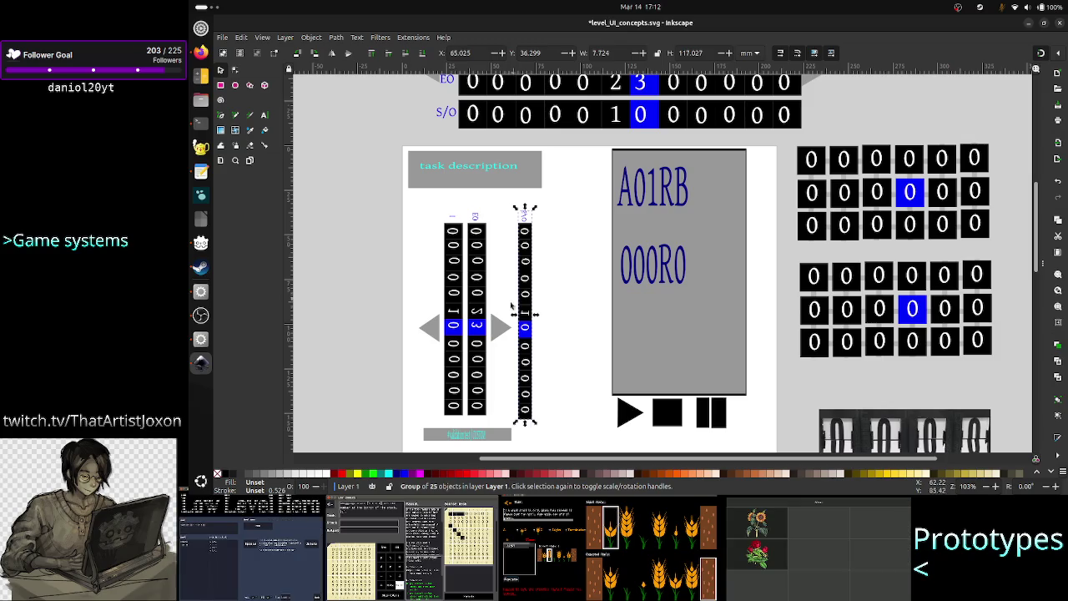
click(497, 329)
drag(497, 330, 560, 328)
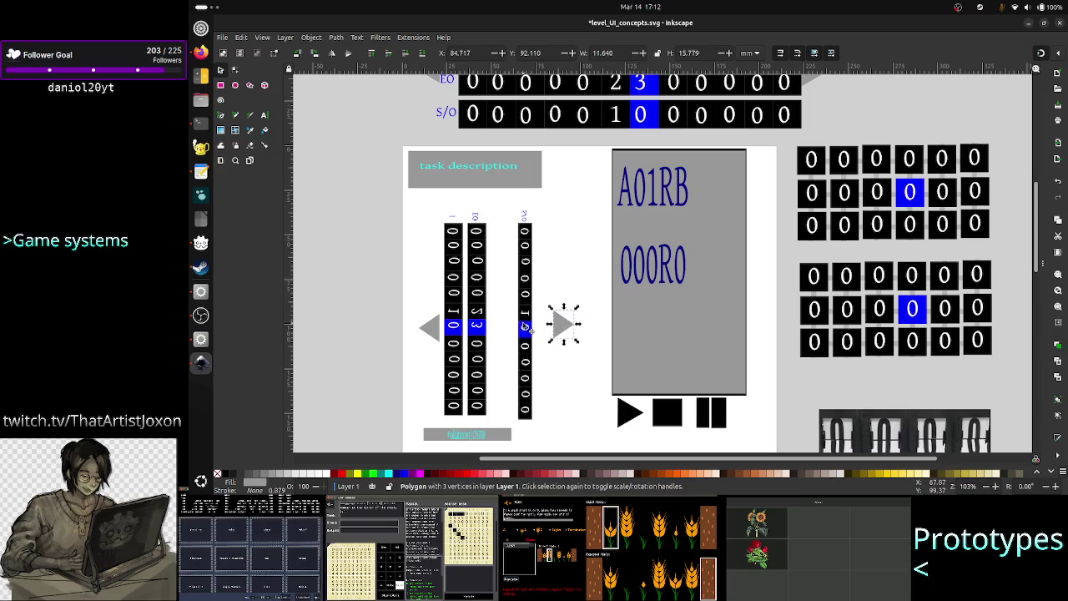
click(524, 328)
drag(524, 328, 498, 325)
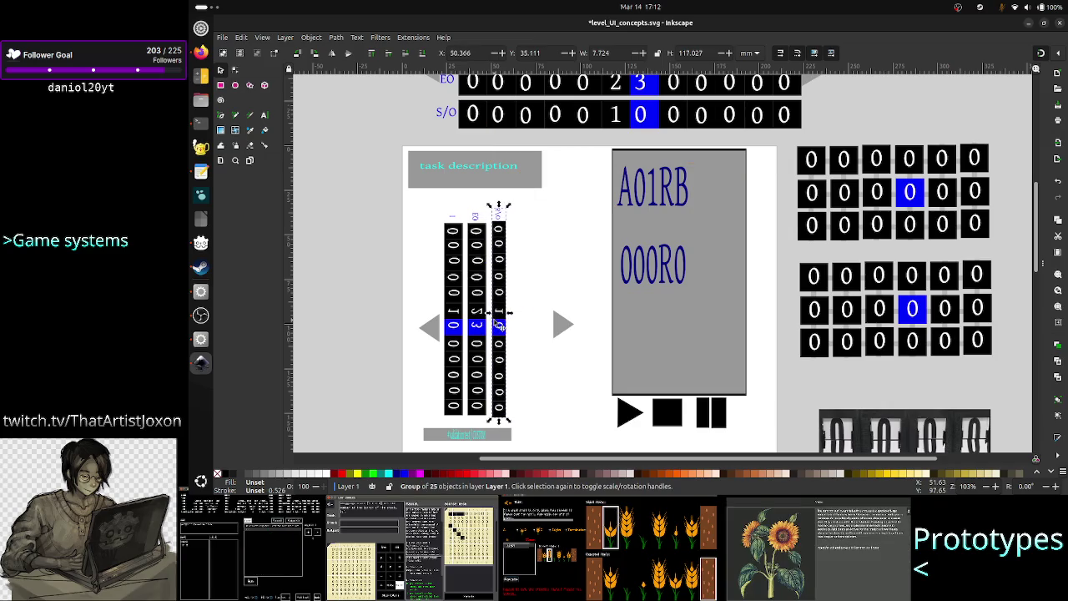
Nudge the right arrow snugly beside the third column and shift the teal label.
click(565, 329)
drag(566, 332, 519, 333)
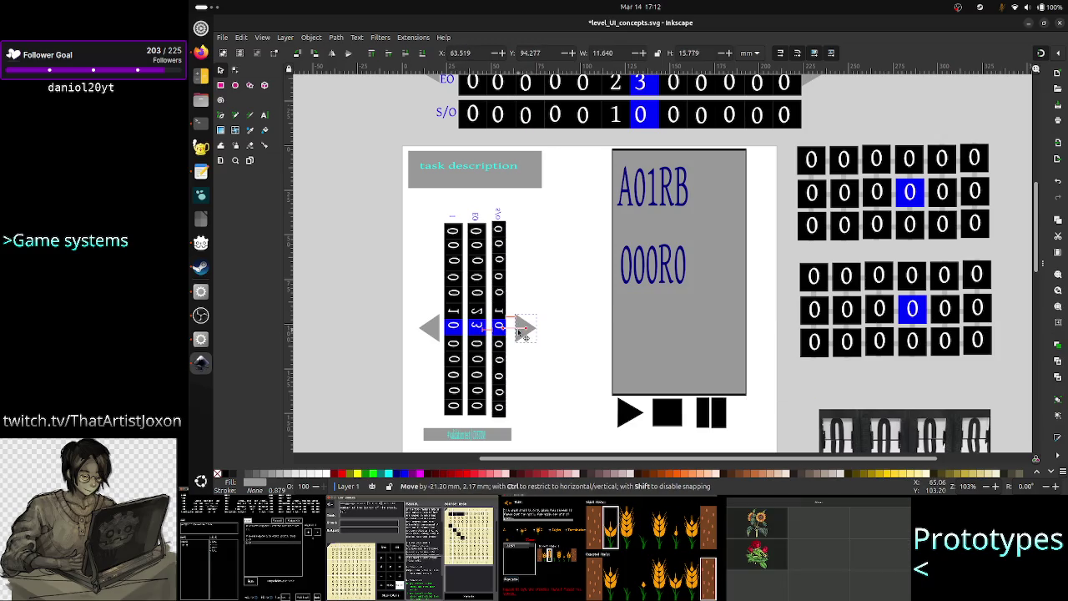
key(Left)
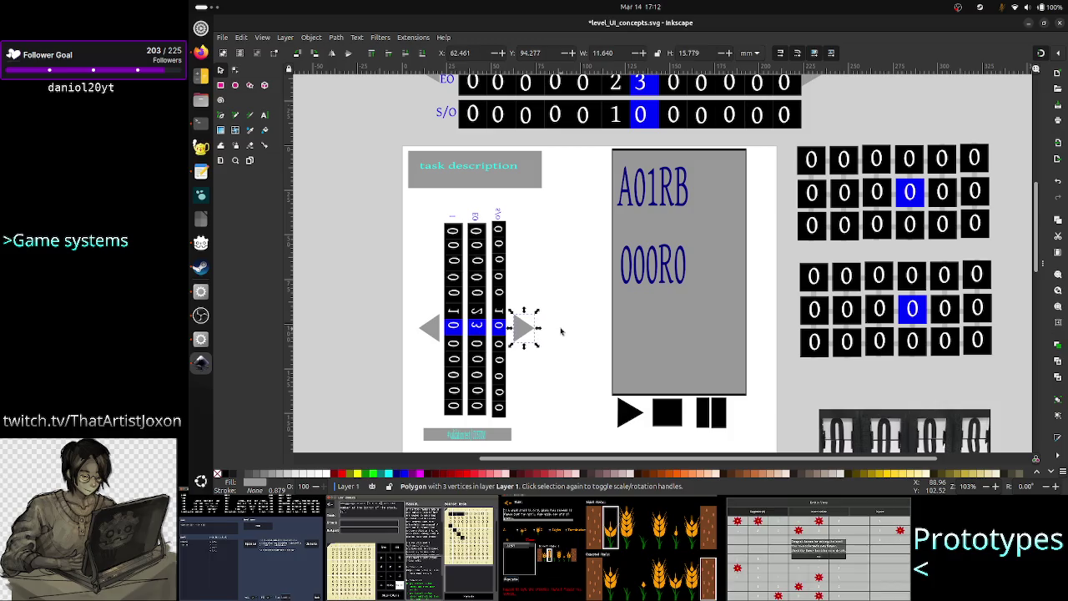
key(Left)
key(Left)
key(Up)
key(Left)
key(Left)
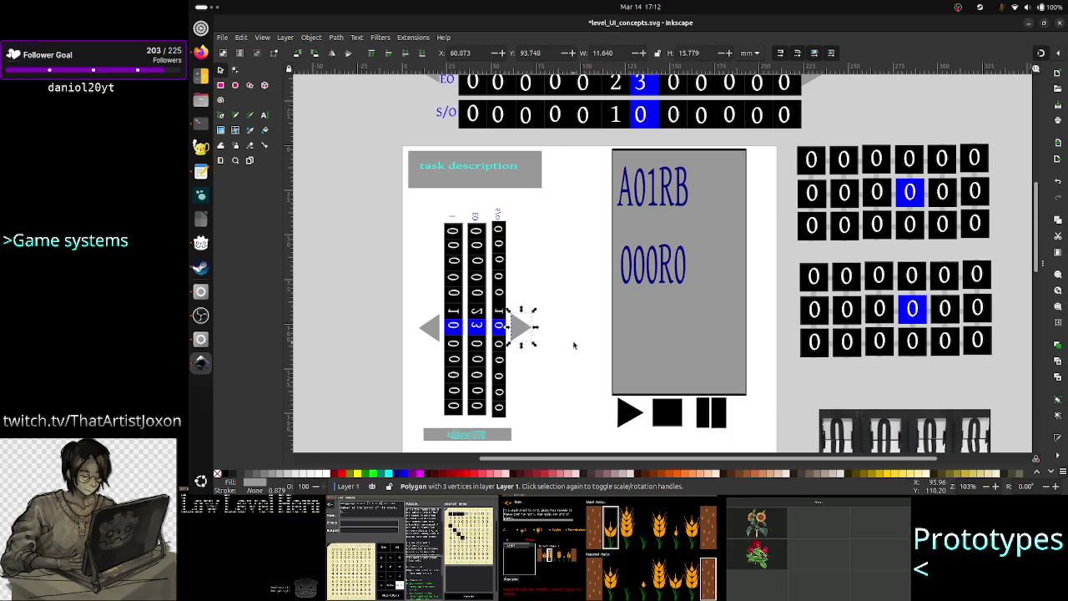
drag(472, 439, 481, 434)
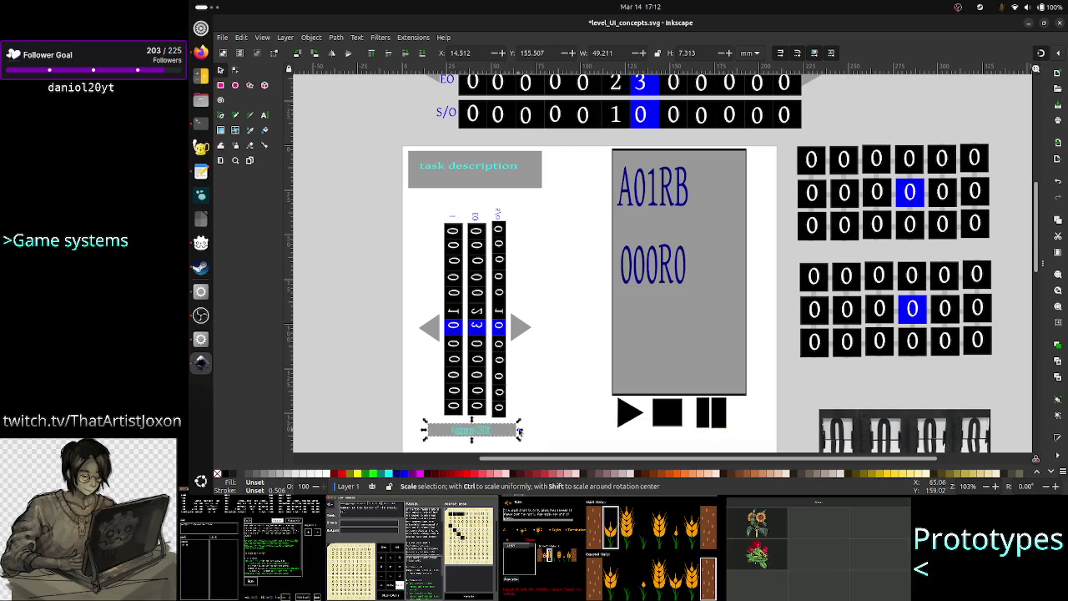
Raise the teal label slightly and resize its right edge so it spans the columns.
key(Up)
key(Up)
key(Up)
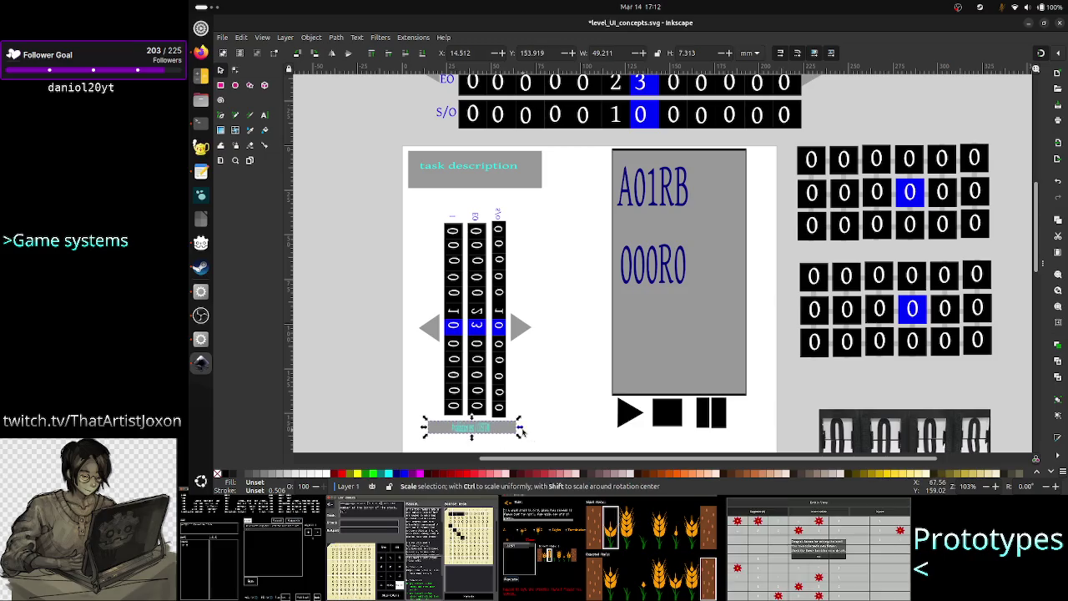
mouse_move(520, 428)
mouse_down()
mouse_move(497, 431)
mouse_move(499, 441)
mouse_move(441, 431)
mouse_up()
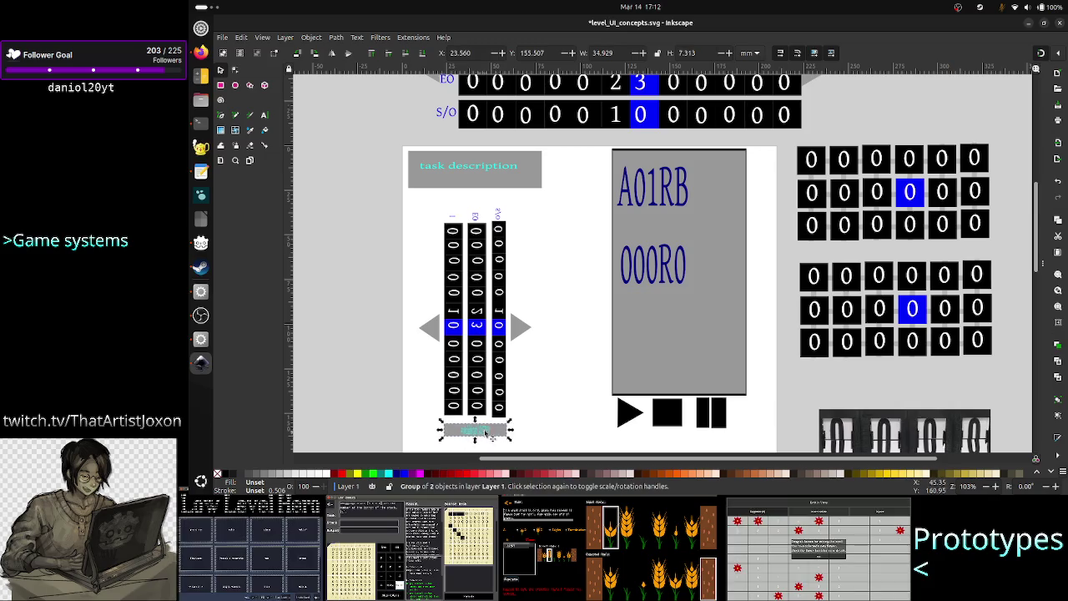
key(Escape)
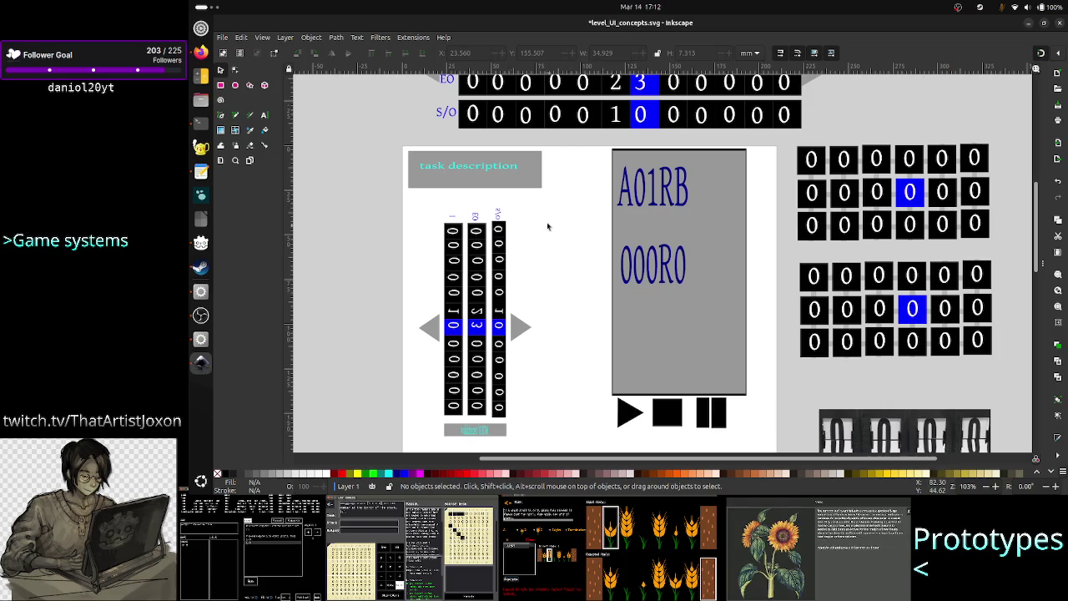
click(512, 181)
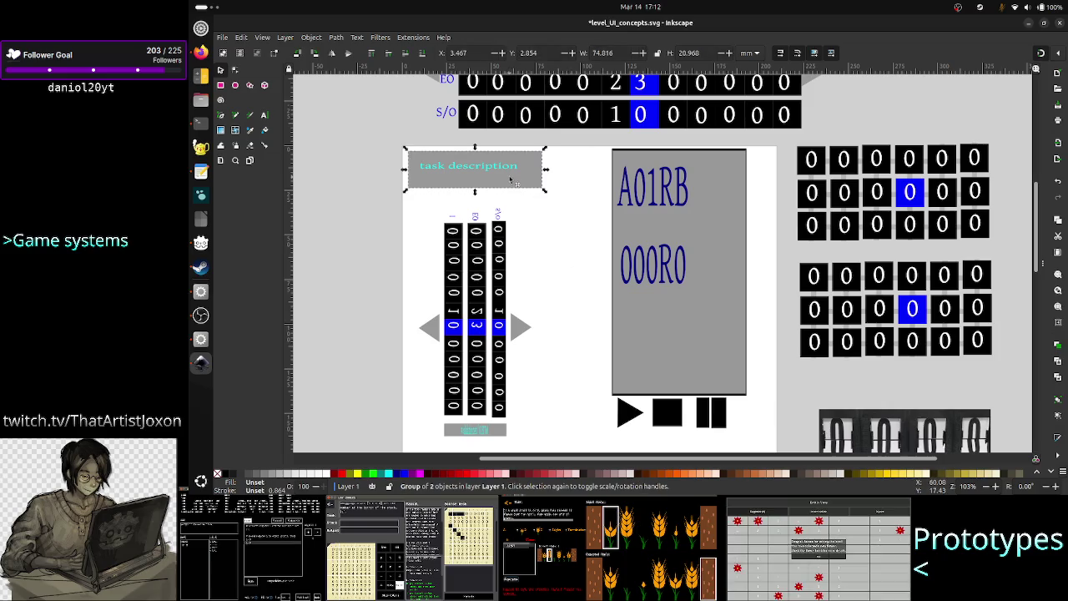
Narrow the task description box and undo the stray right-arrow move.
mouse_move(427, 174)
mouse_down()
mouse_move(429, 291)
mouse_move(442, 336)
mouse_up()
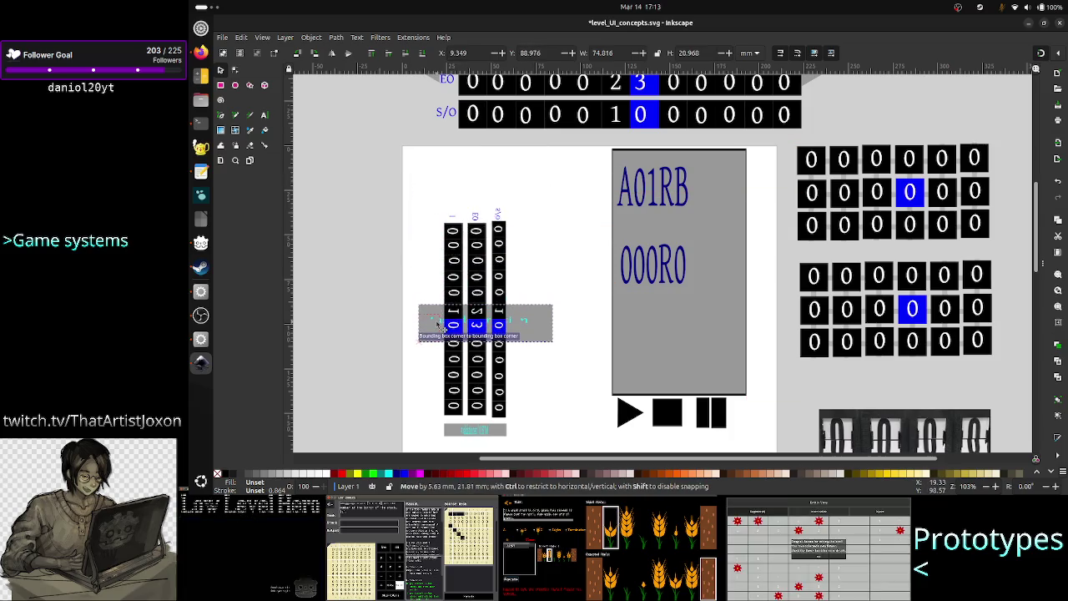
drag(558, 323, 539, 335)
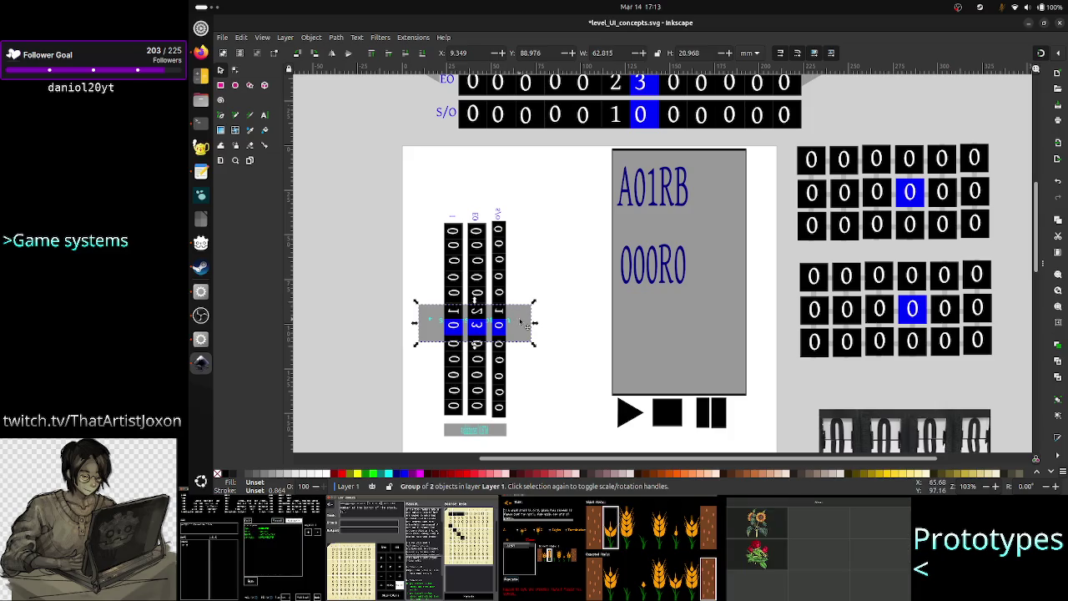
click(511, 219)
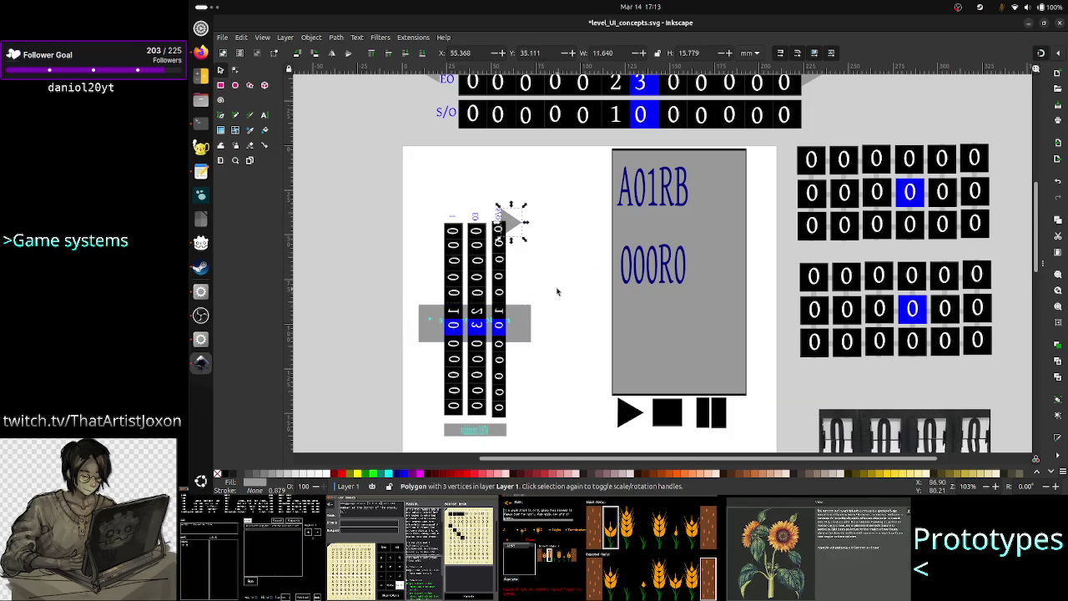
key(ctrl+z)
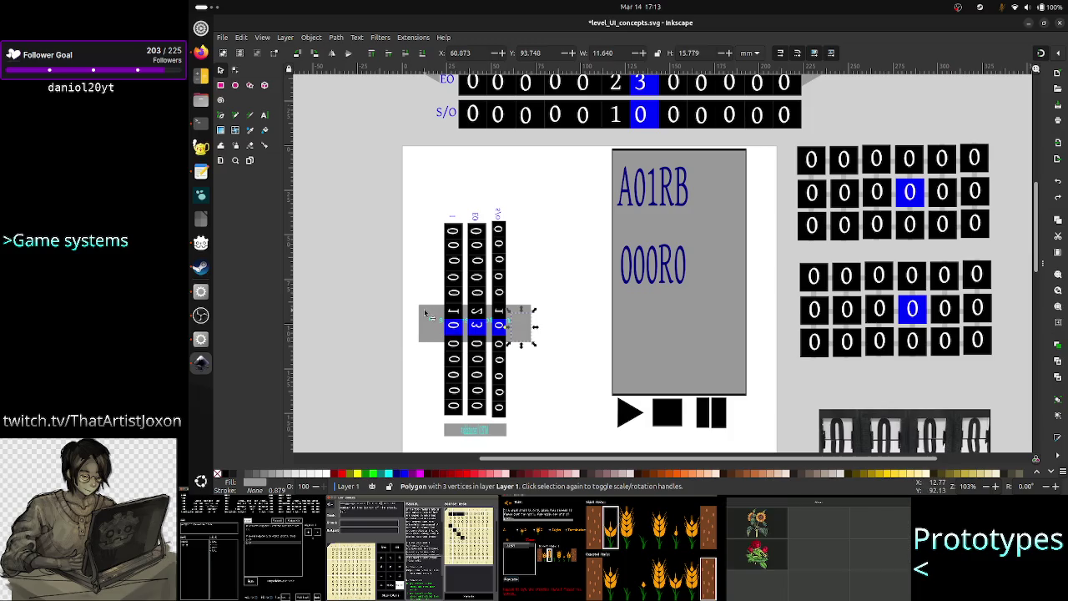
Place the narrowed task description box directly above the three tape columns.
click(426, 314)
drag(426, 314, 427, 187)
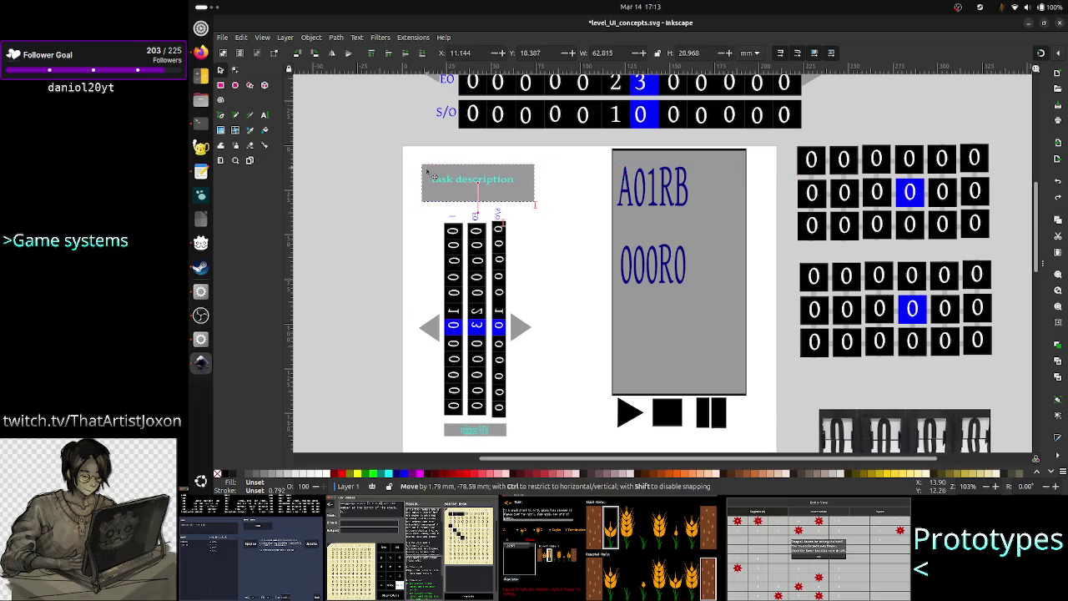
drag(429, 189, 434, 179)
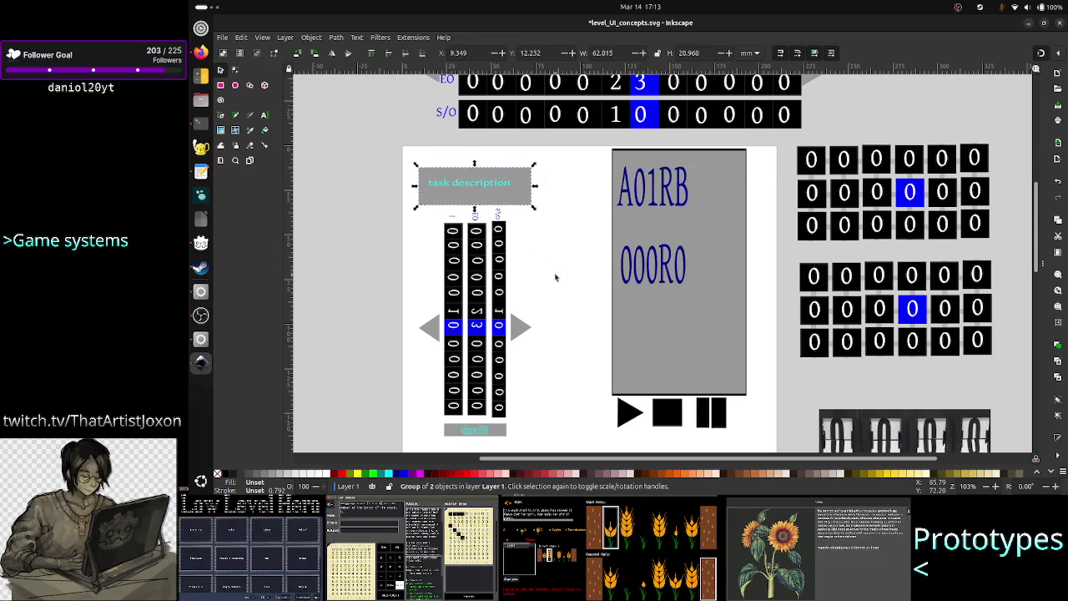
click(556, 277)
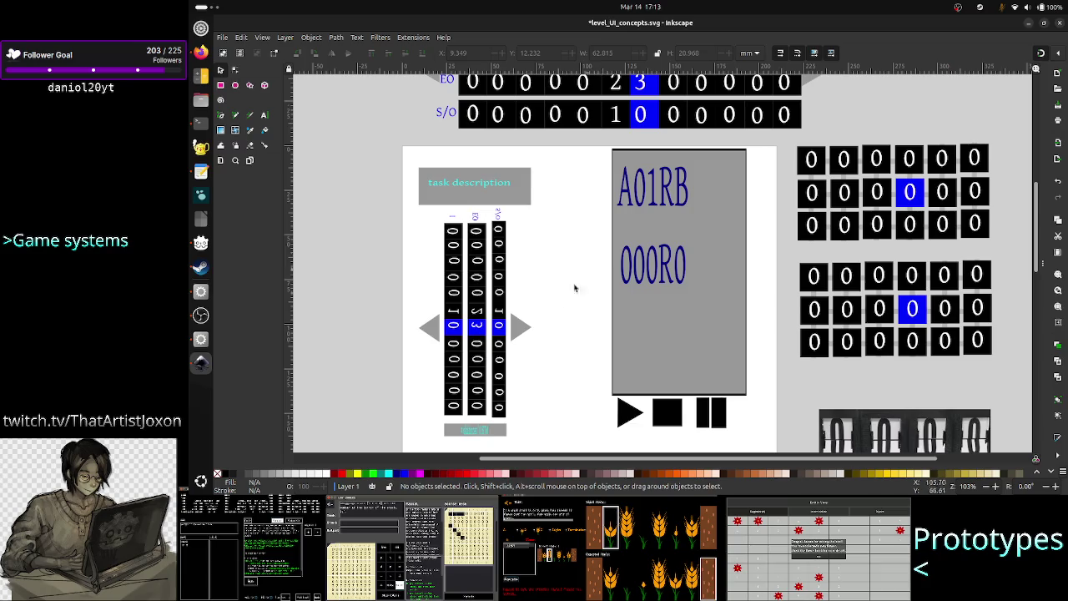
drag(390, 157, 553, 353)
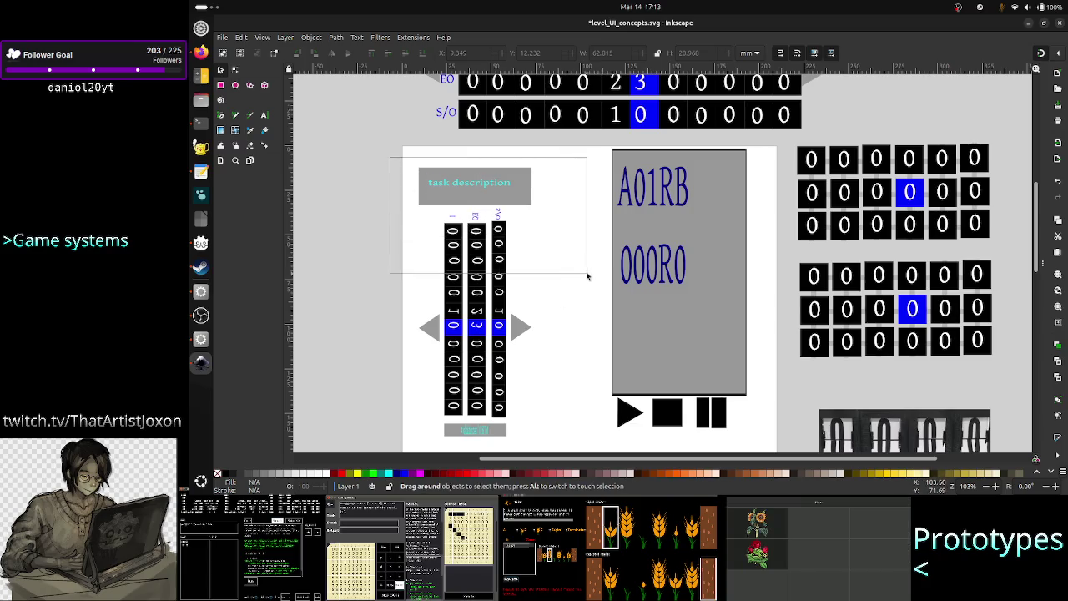
Move the whole tape section up and to the left.
drag(553, 353, 553, 441)
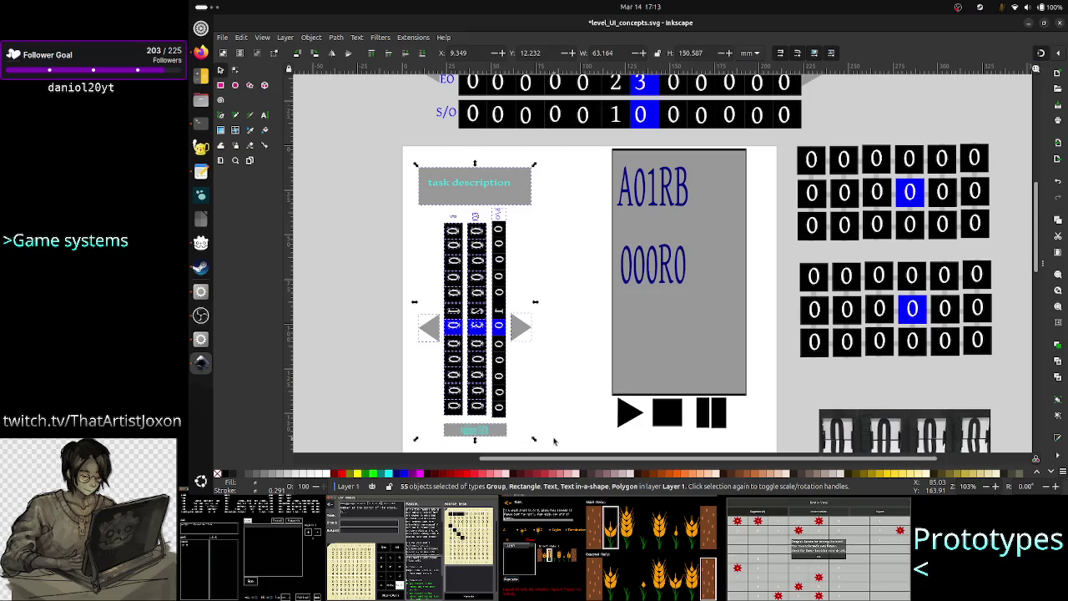
drag(476, 230, 459, 173)
key(Escape)
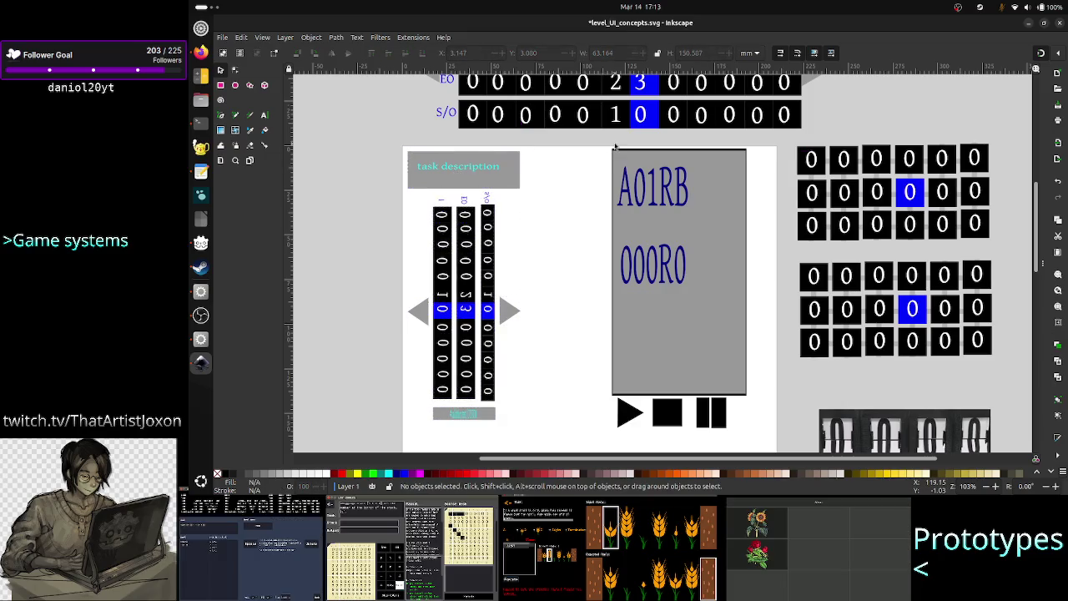
Shift the code panel and play/stop/pause controls left beside the tapes, then switch to Firefox.
drag(592, 142, 779, 408)
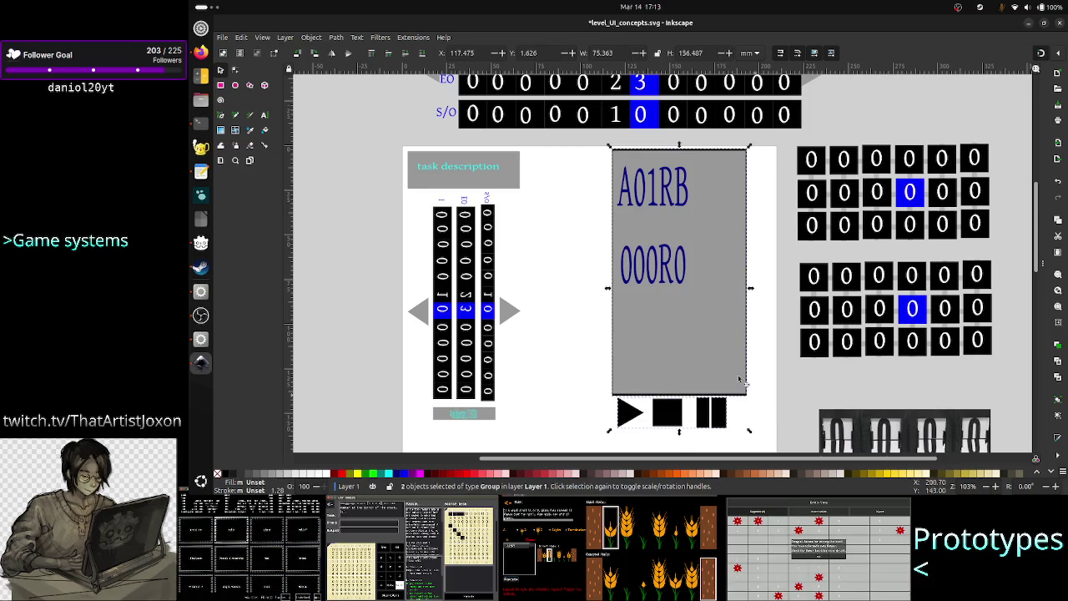
drag(697, 324, 617, 332)
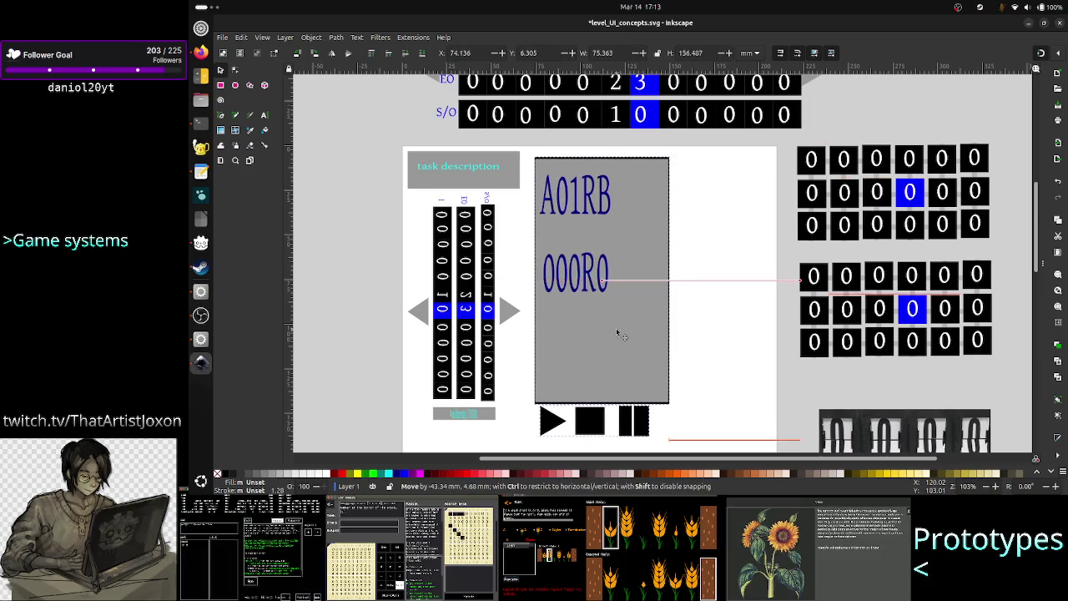
key(alt+Tab)
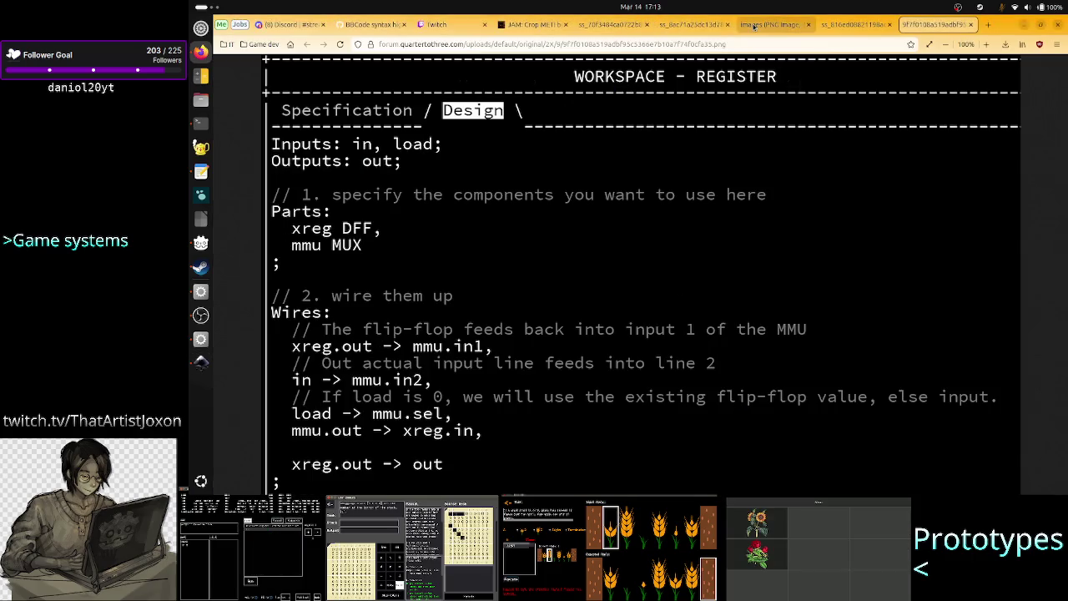
Browse the Sort, WORKSPACE - REGISTER, assembly and machine UI screenshots, then open a new tab.
click(693, 25)
click(622, 24)
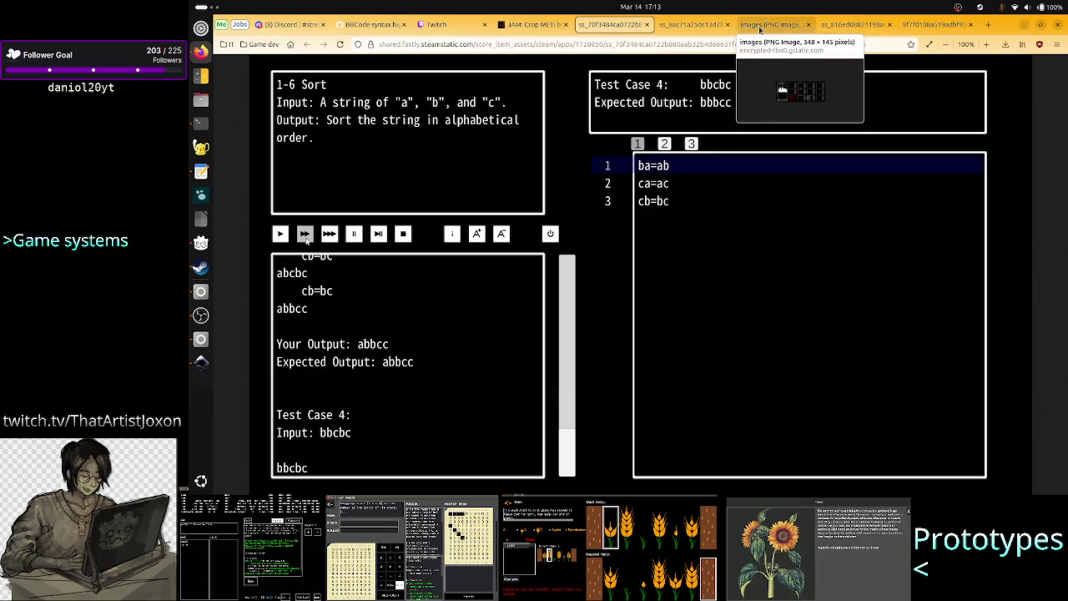
click(929, 24)
click(852, 25)
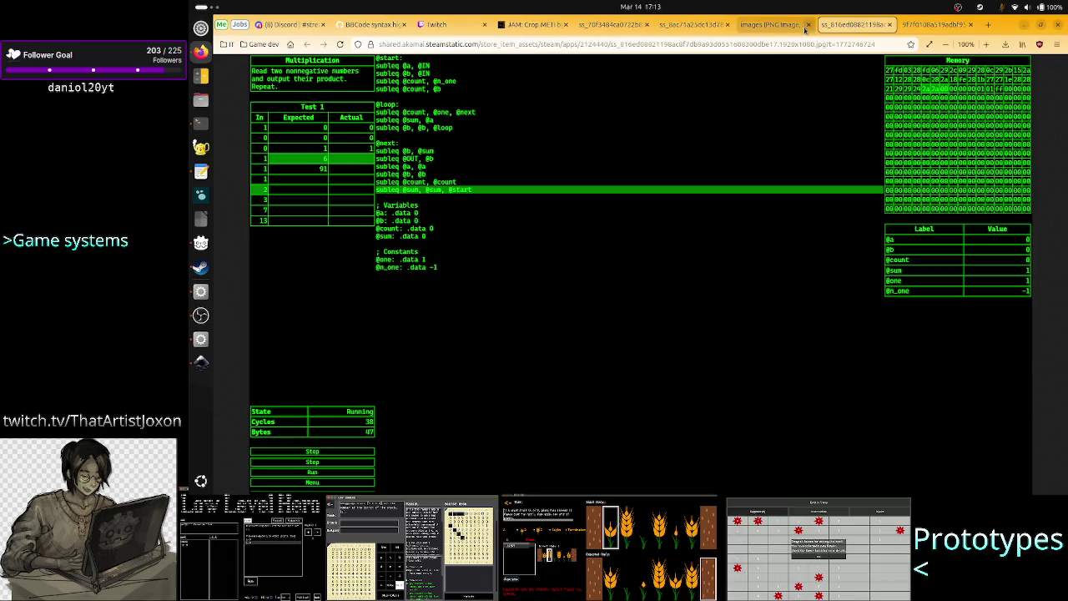
click(776, 26)
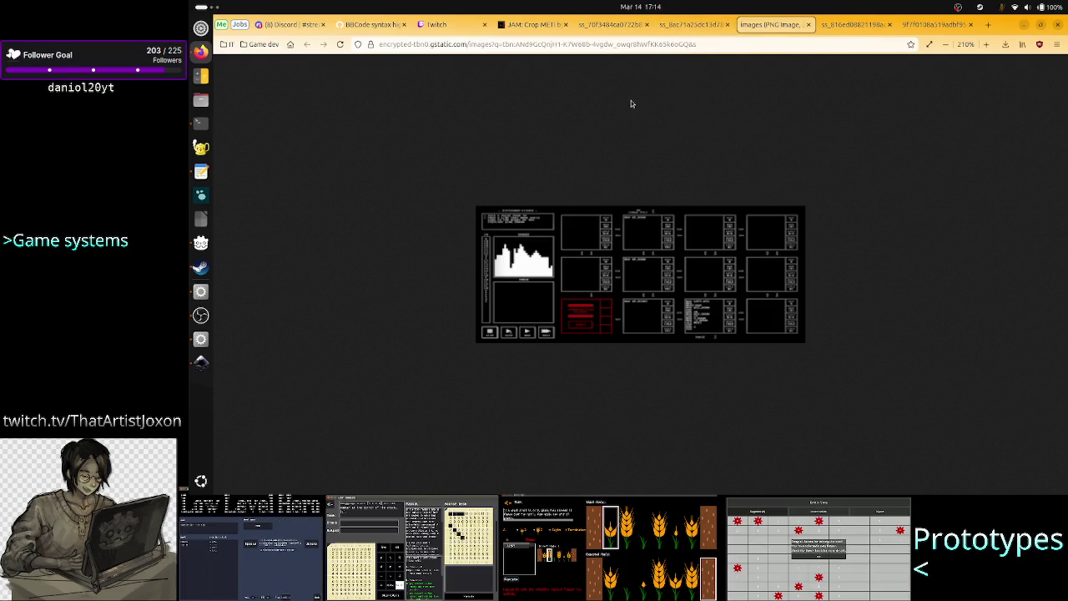
click(989, 25)
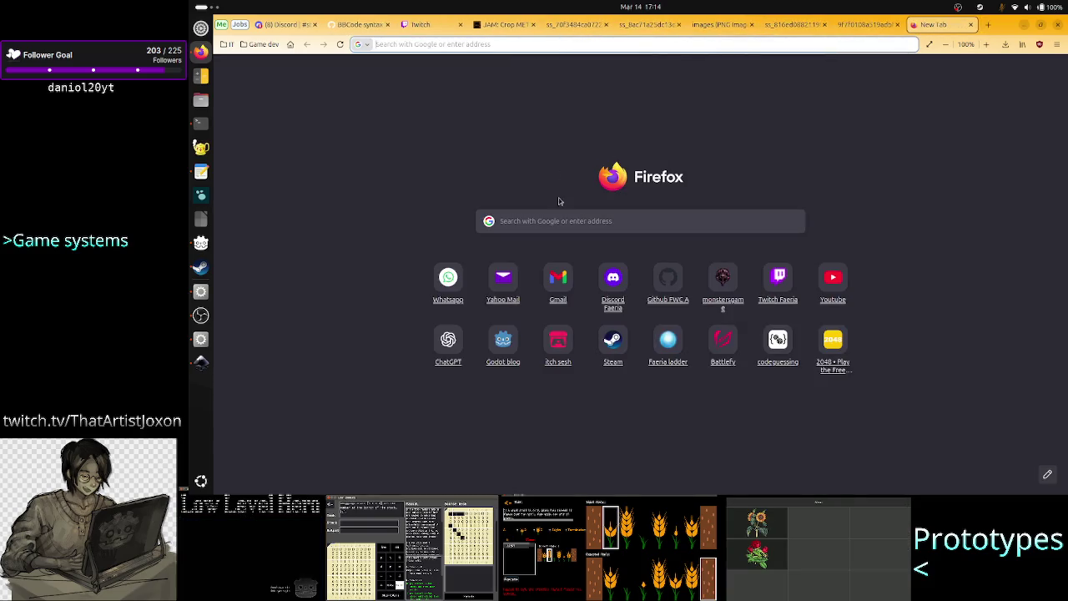
Search Google for 'tis-100 level save screen'.
text(tis-1)
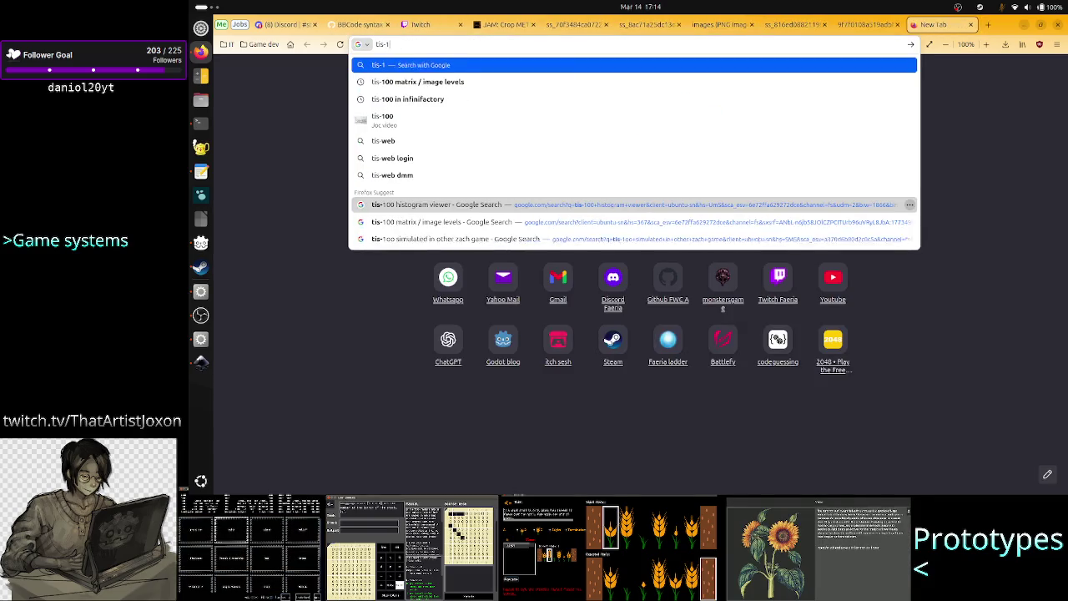
text(00)
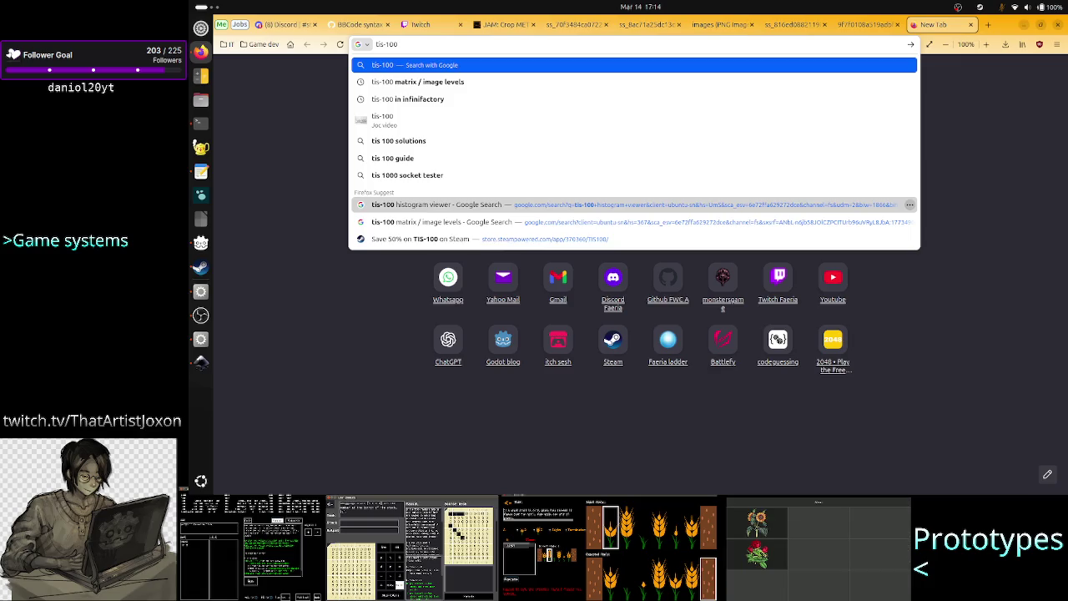
text( level sa)
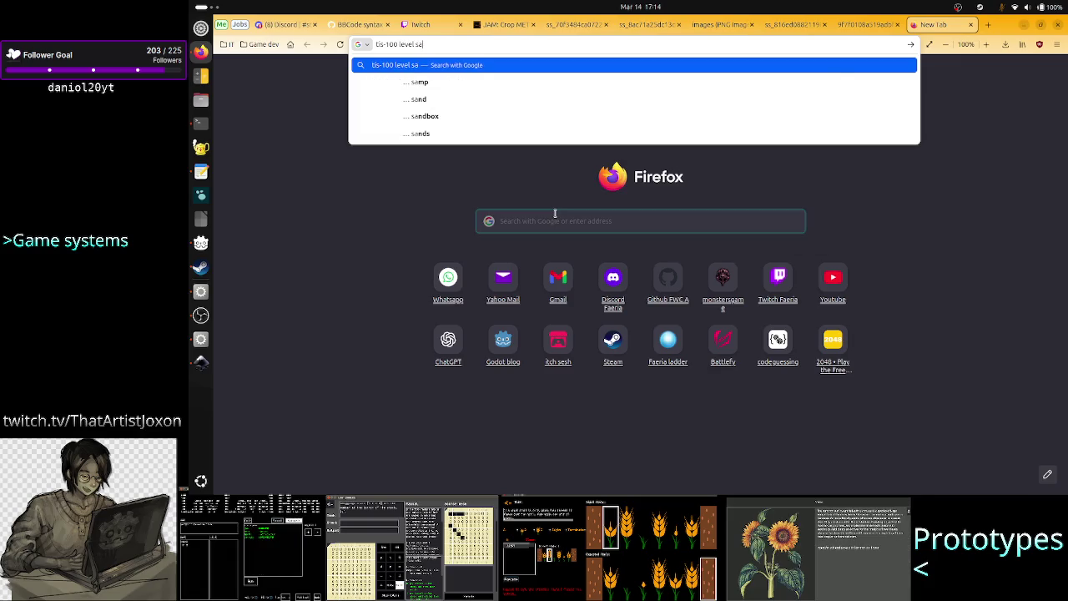
key(BackSpace)
key(BackSpace)
key(BackSpace)
key(BackSpace)
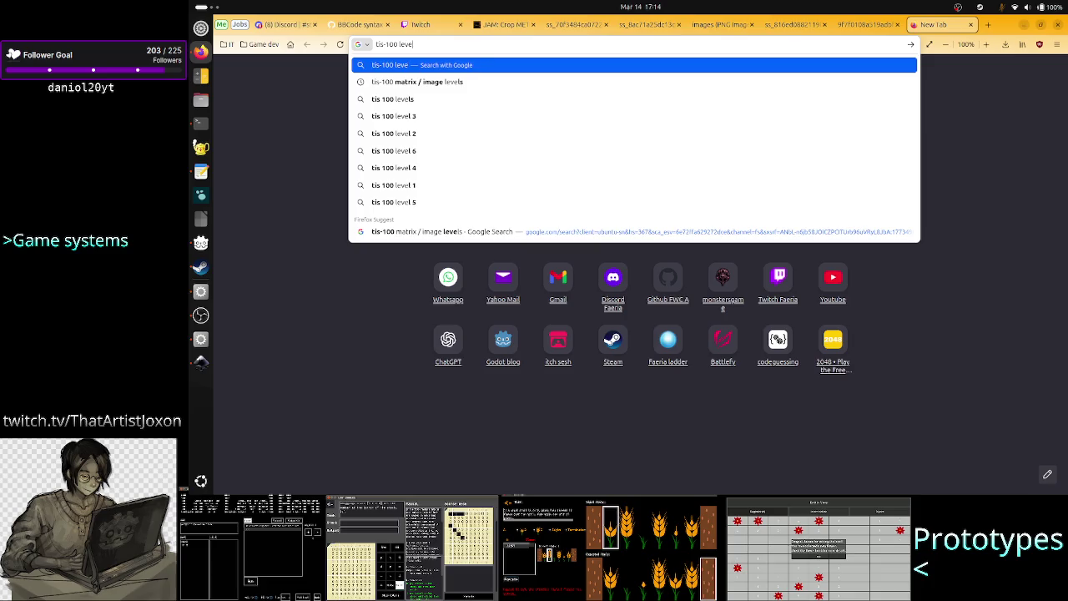
text(l save)
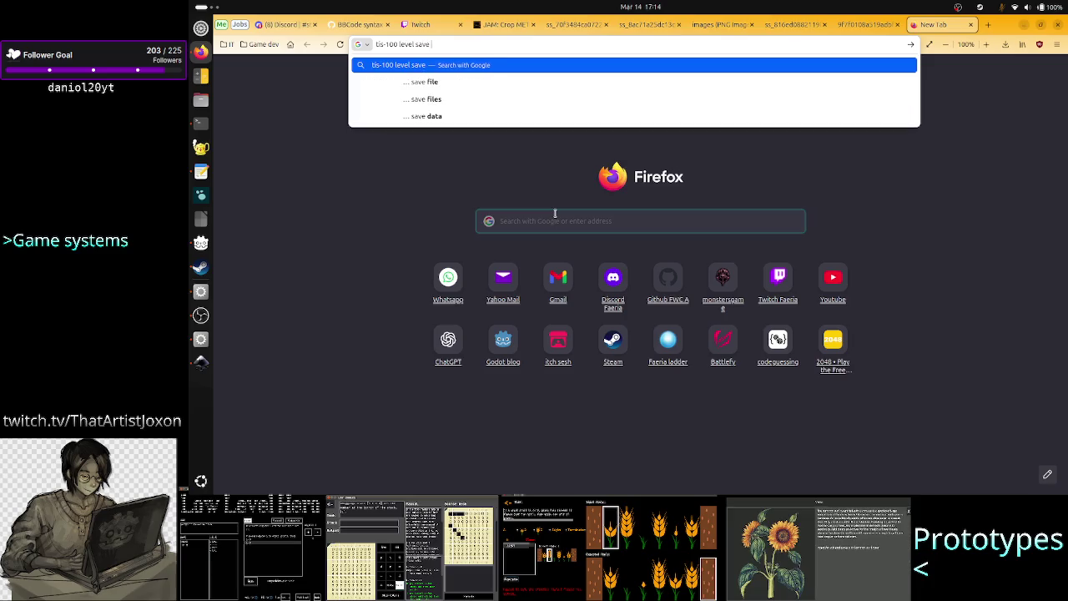
text( screen)
key(Return)
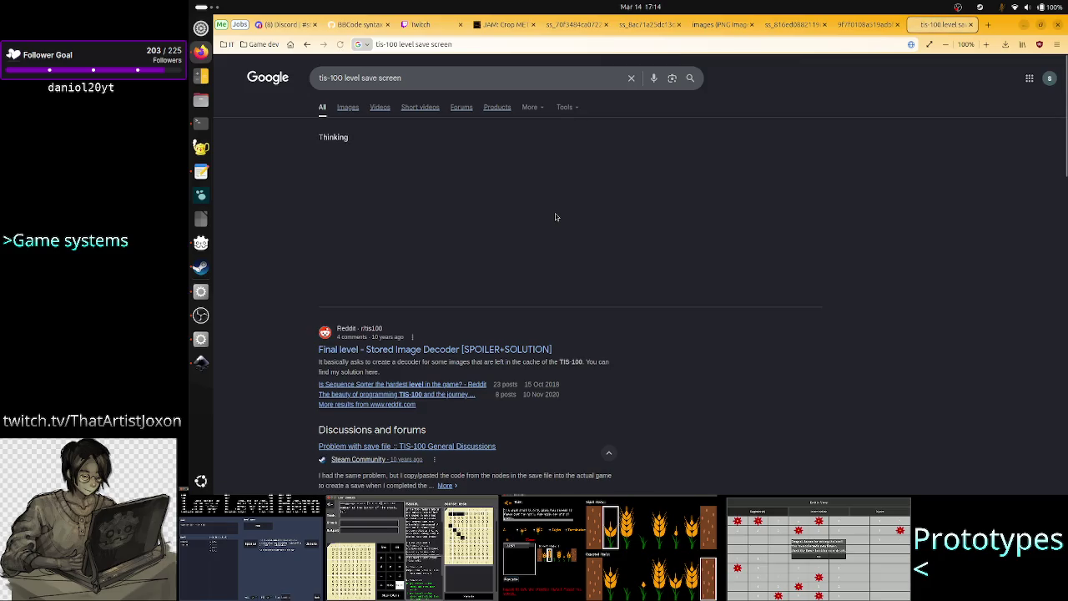
From the image results, open the TIS-100 segment map imgur post in a new tab.
click(349, 108)
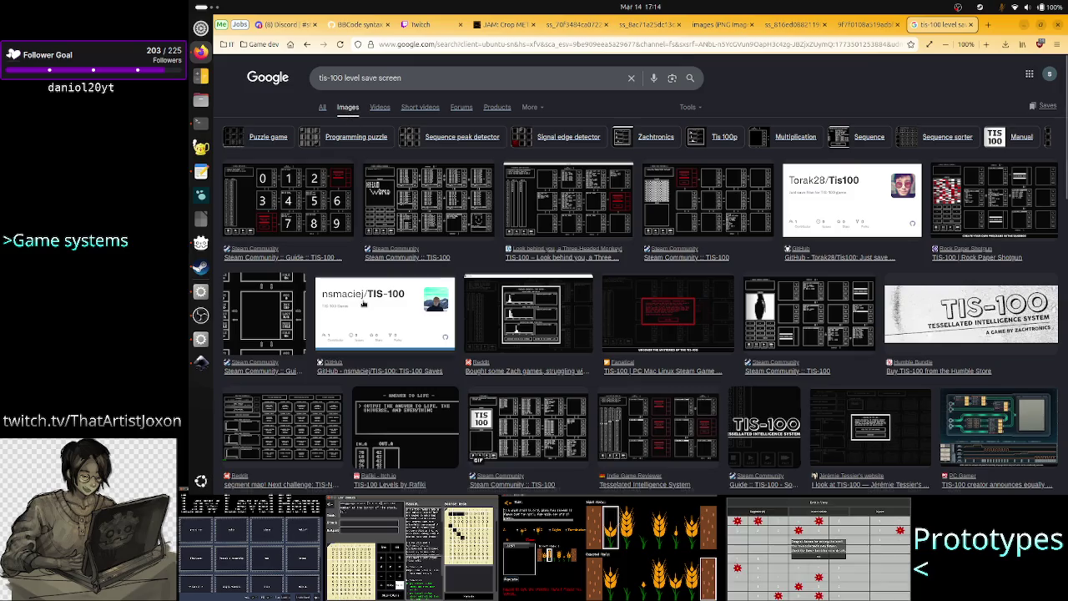
click(307, 406)
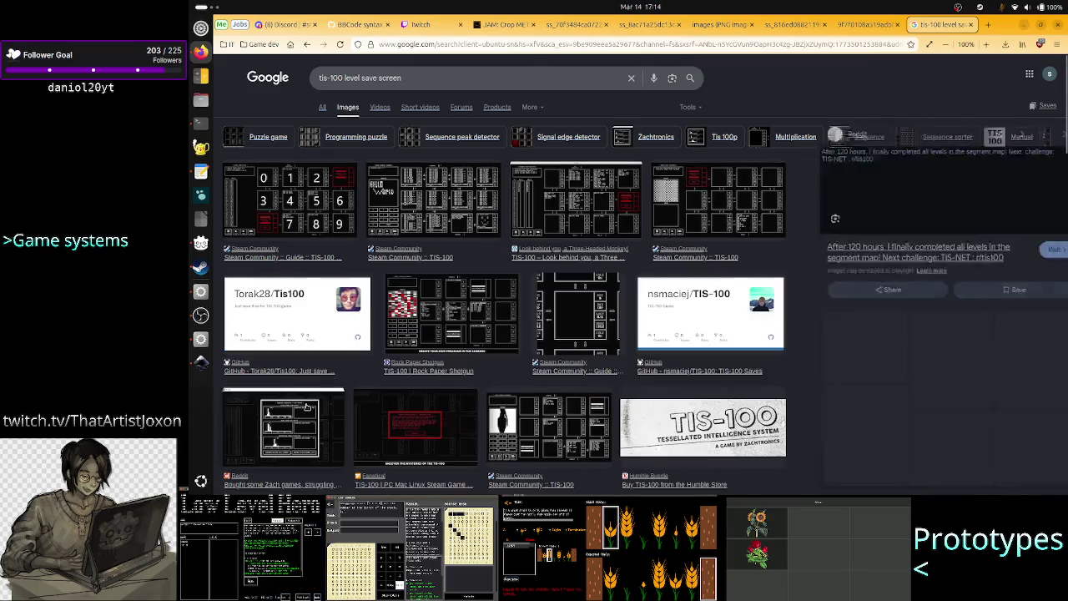
scroll(306, 406, down, 3)
right_click(891, 178)
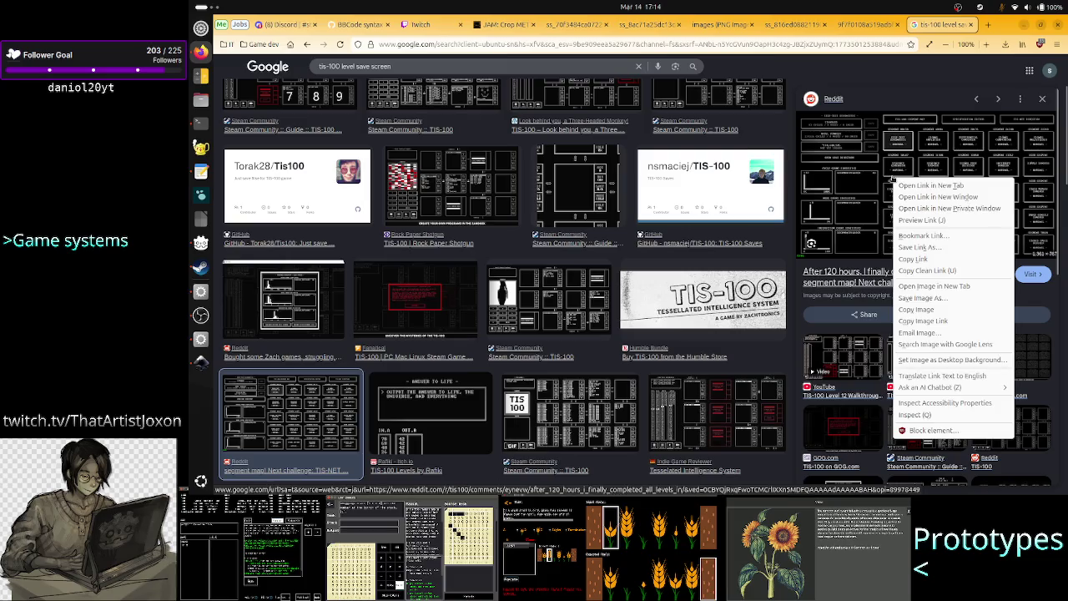
click(936, 289)
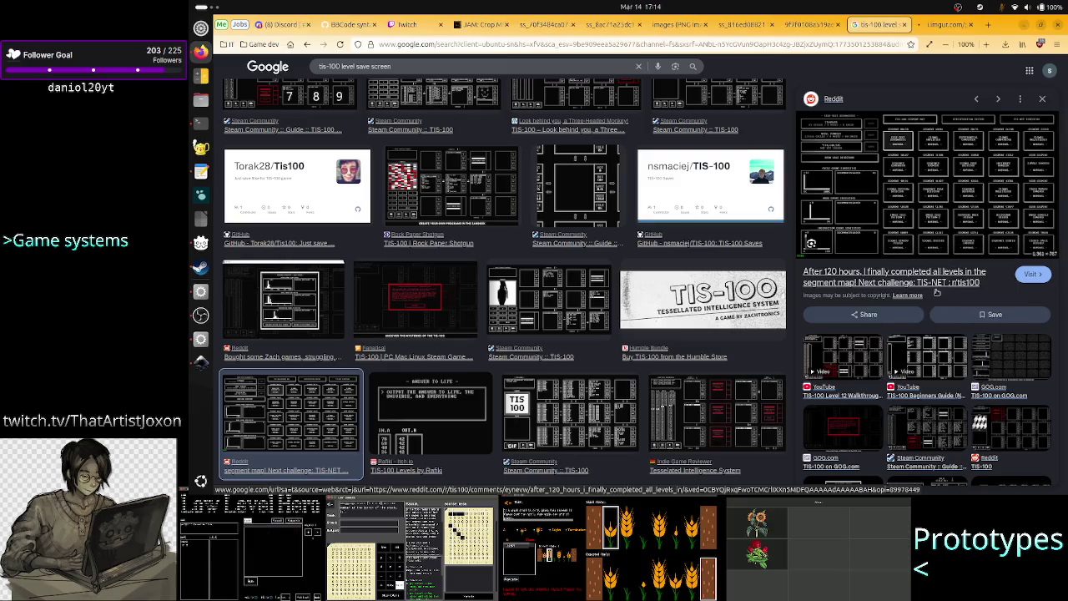
click(941, 25)
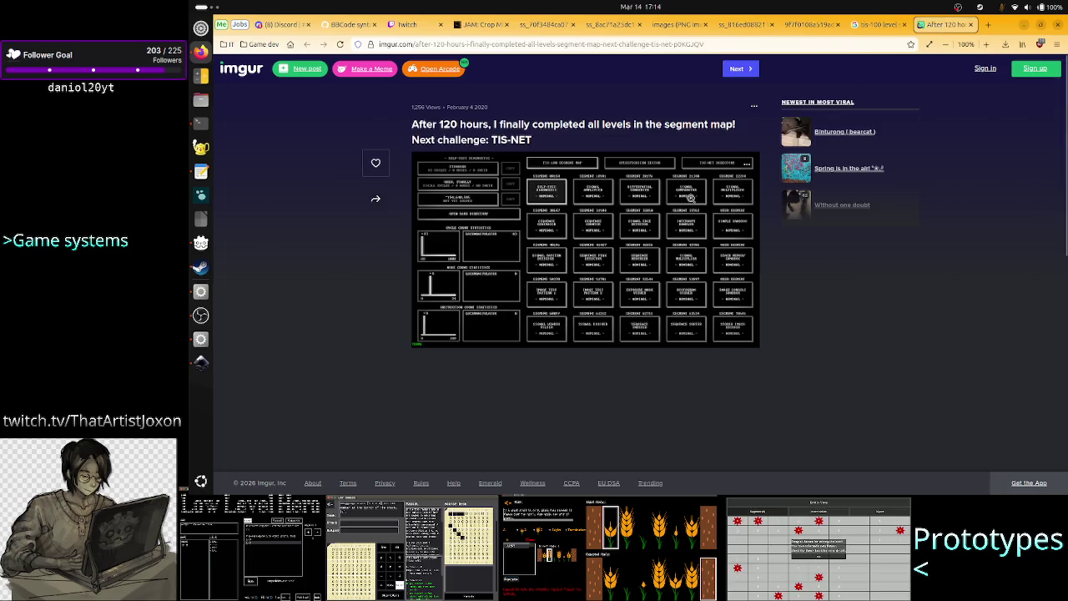
Open the segment map image in its own tab and close the imgur post.
right_click(692, 199)
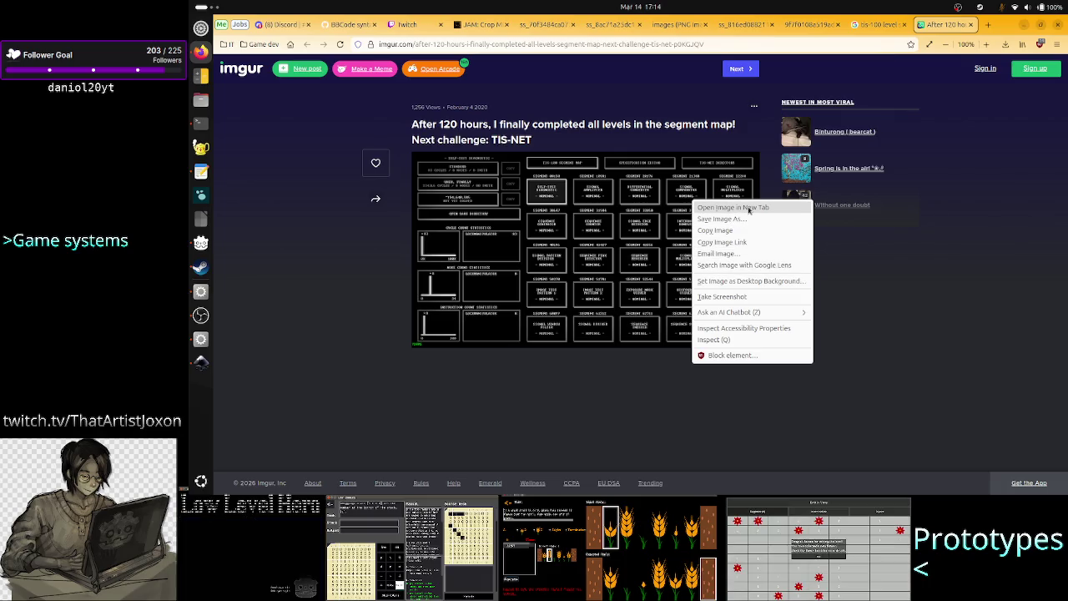
click(749, 208)
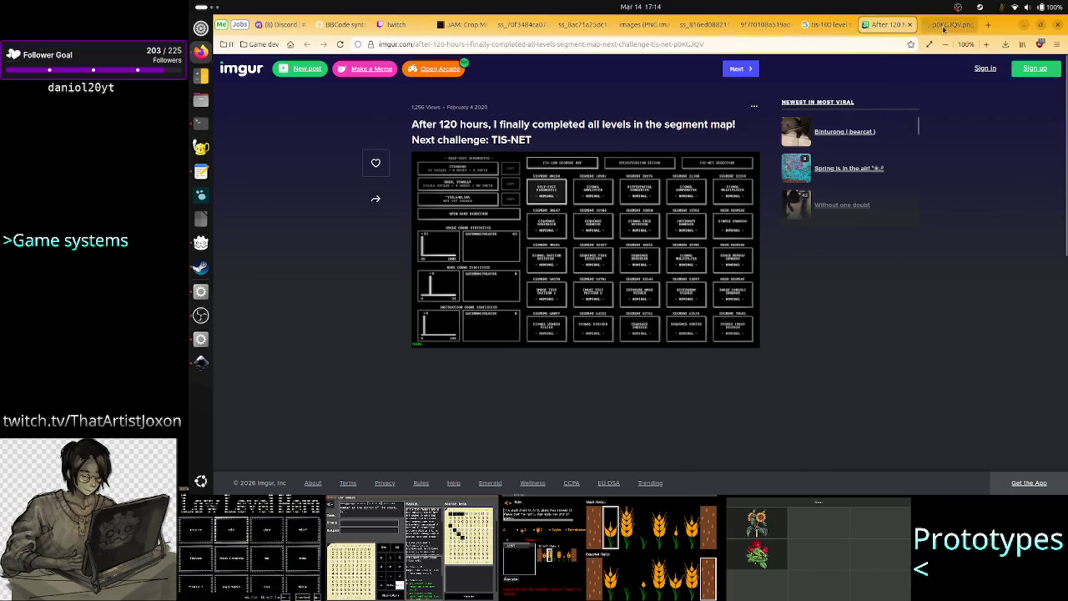
click(944, 29)
click(898, 32)
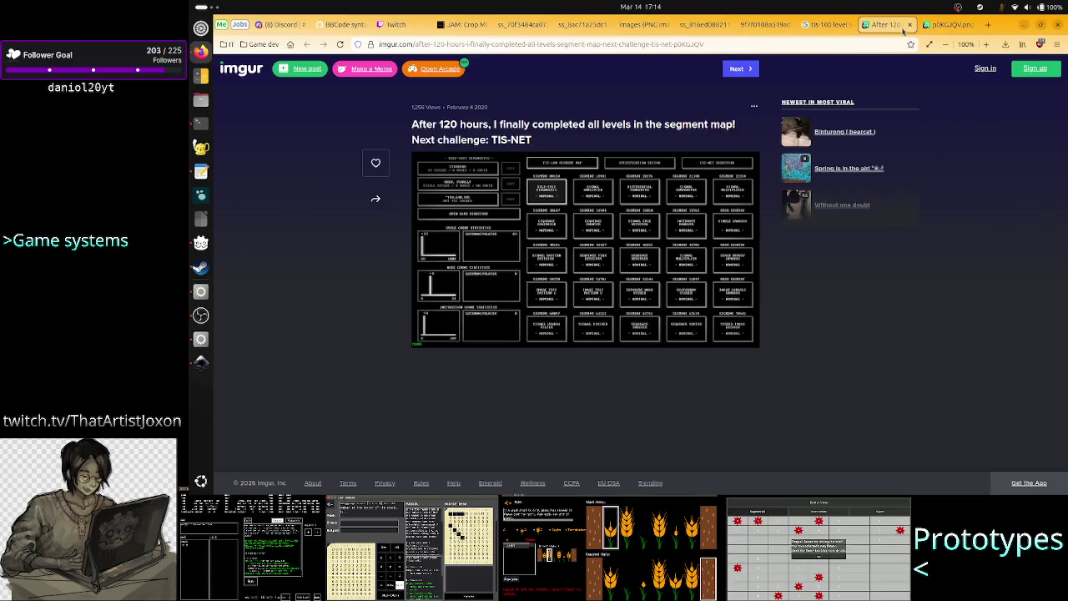
click(912, 25)
Place the segment map tab before the Sequence Counter tab, then view the Crop METI page.
drag(898, 25, 701, 27)
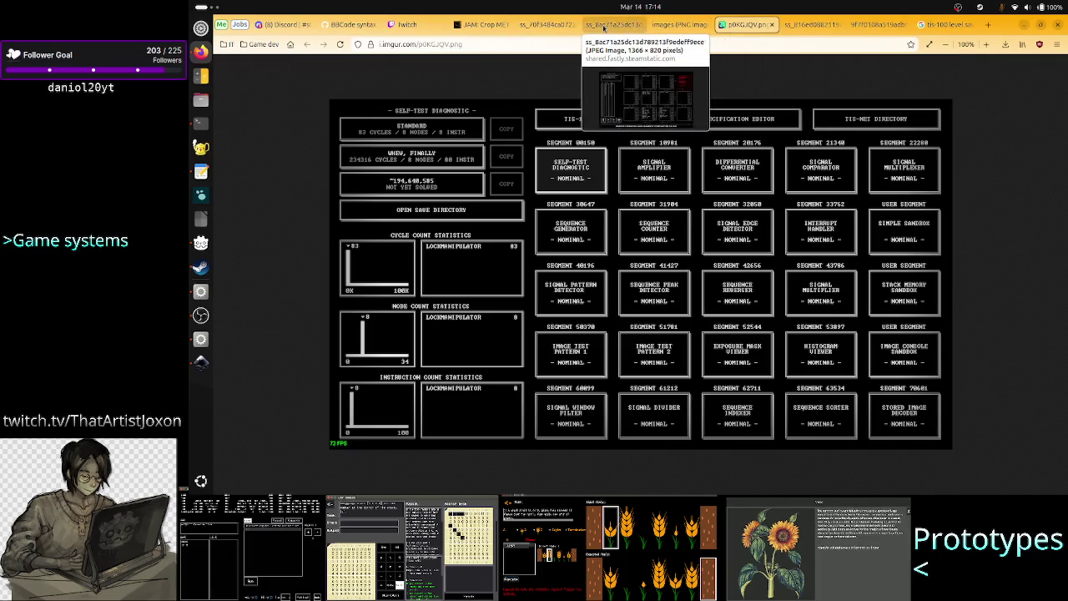
click(612, 24)
drag(715, 25, 625, 31)
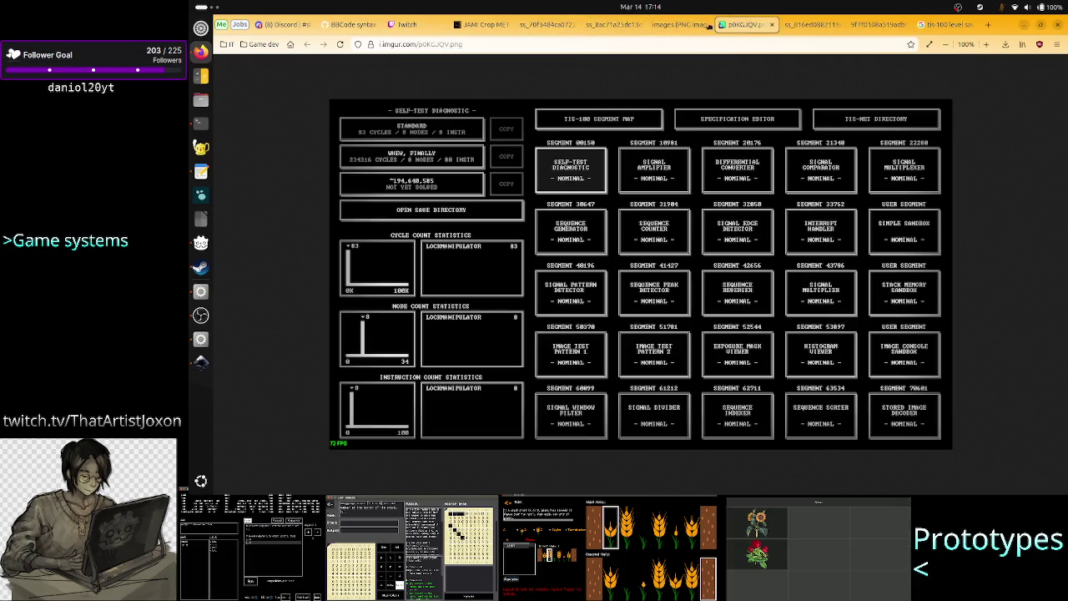
click(614, 25)
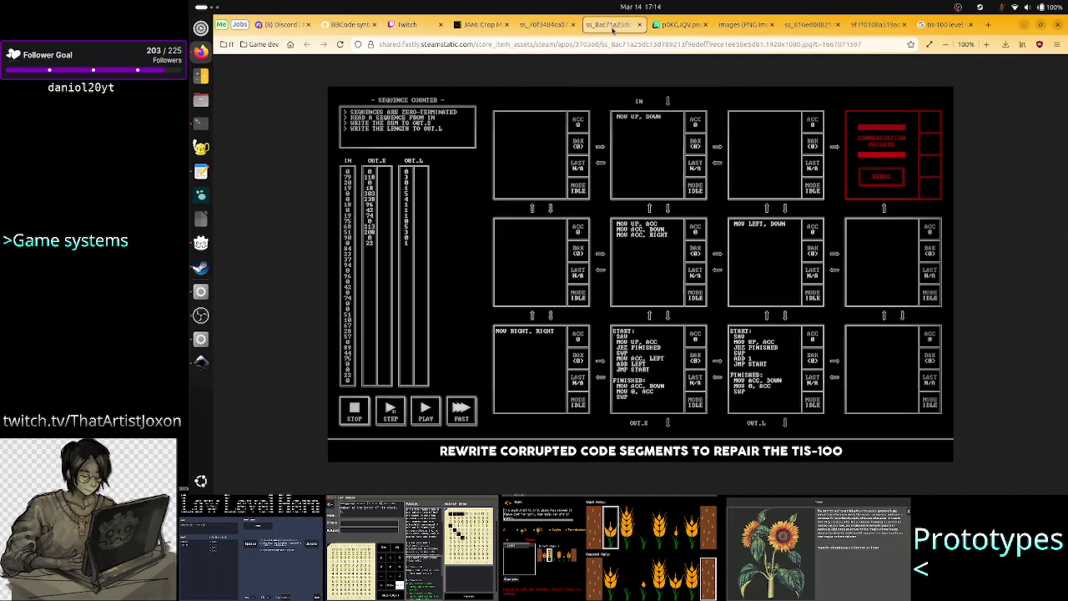
drag(680, 25, 618, 26)
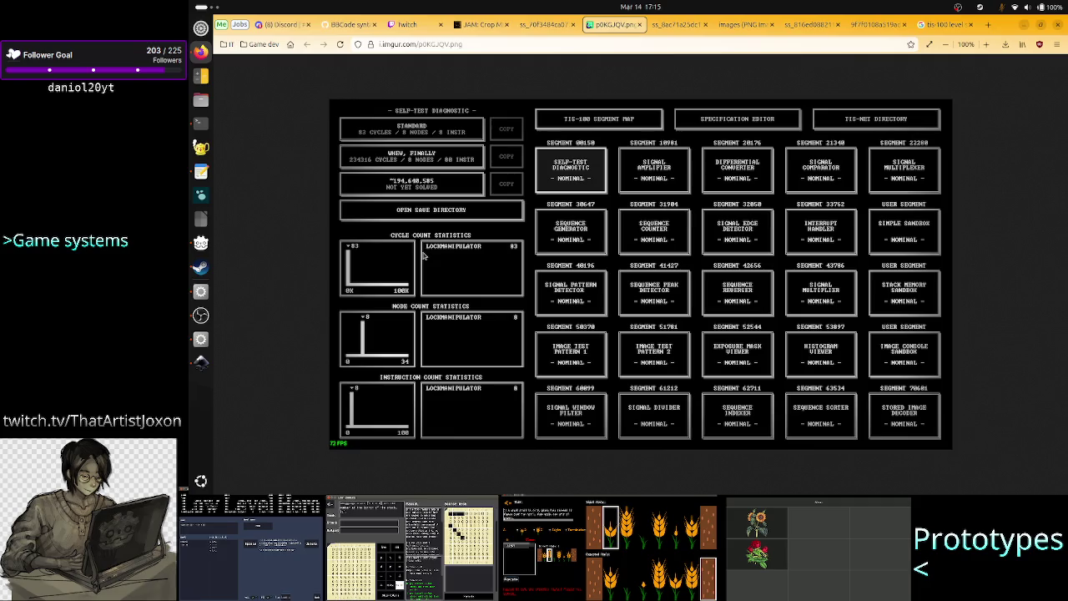
click(488, 26)
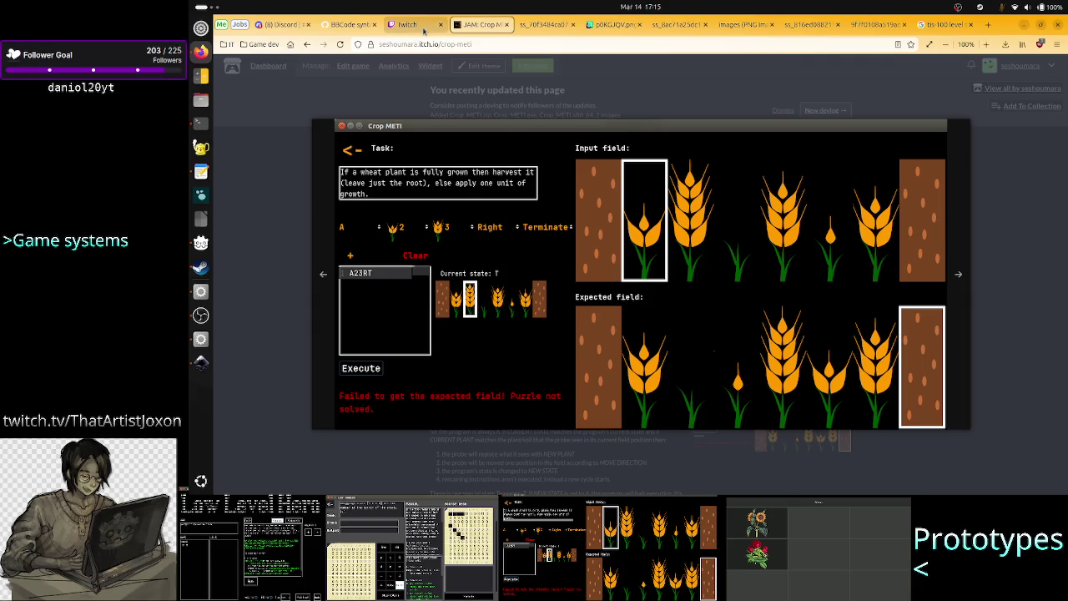
View the 1-6 Sort screenshot tab, then bring Steam's TIS-100 library page forward.
click(545, 25)
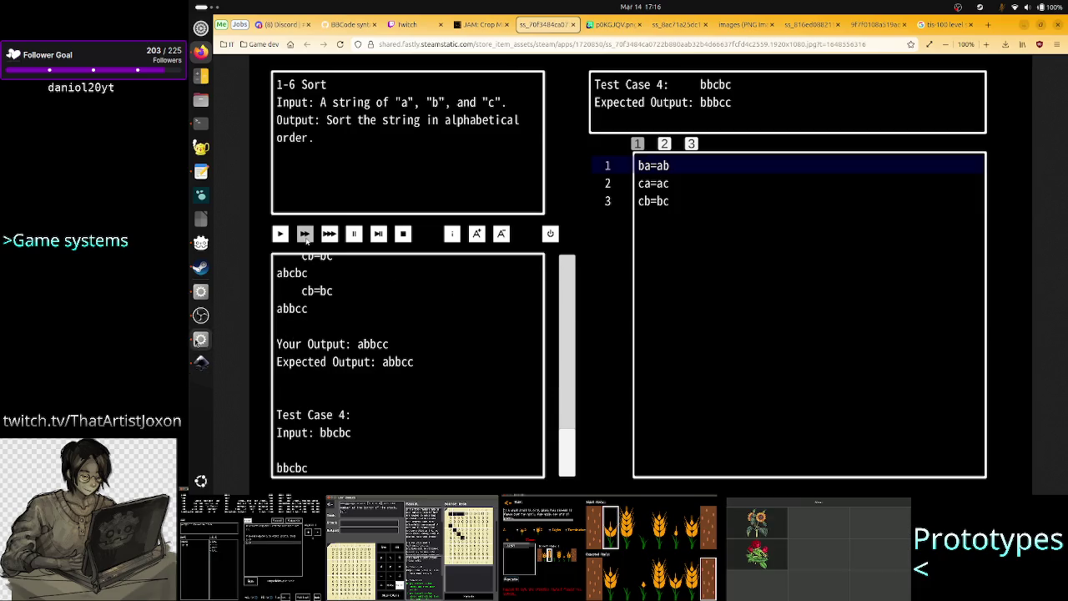
click(198, 271)
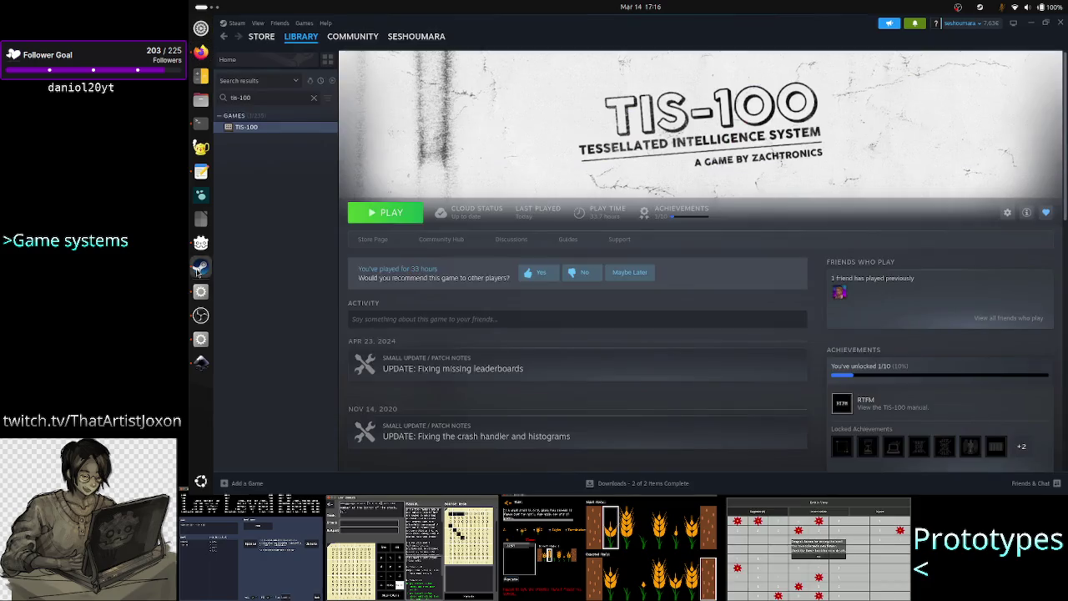
Search the Steam library for 'a+b' and open the A=B store page.
key(ctrl+a)
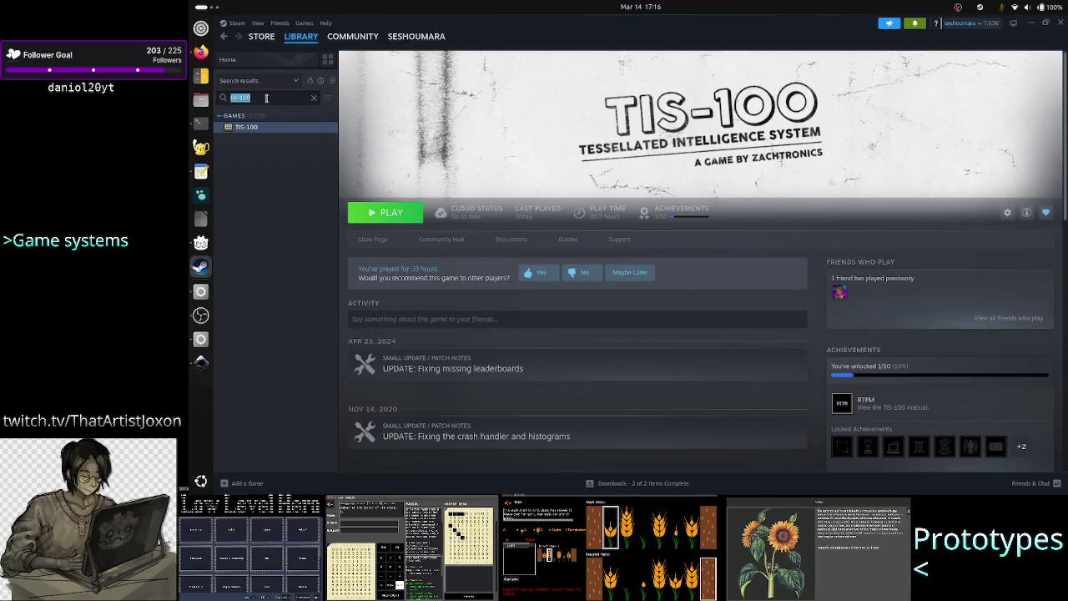
text(a+b)
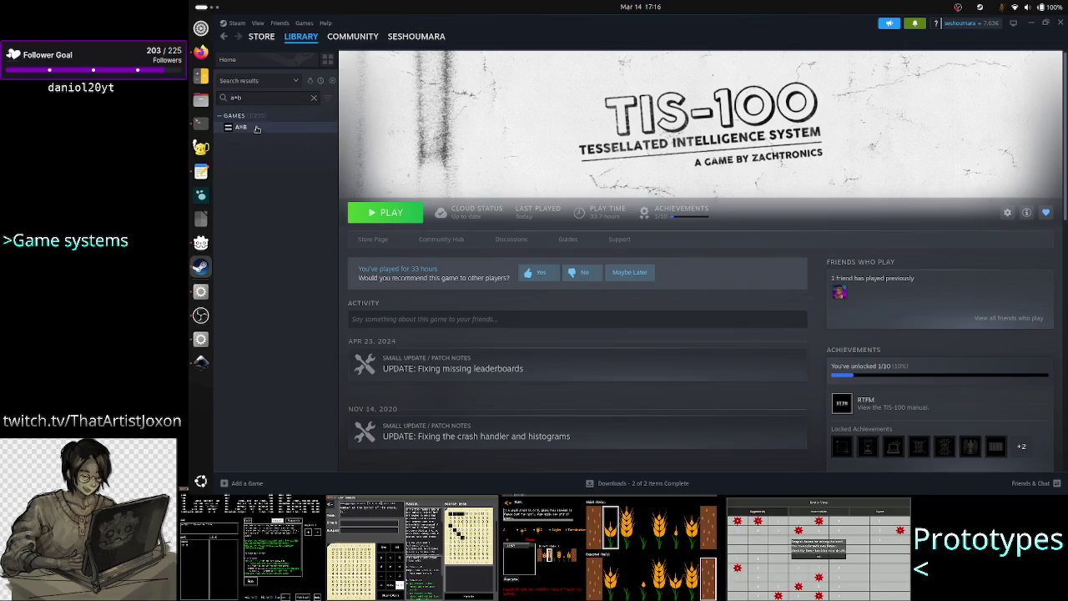
click(256, 130)
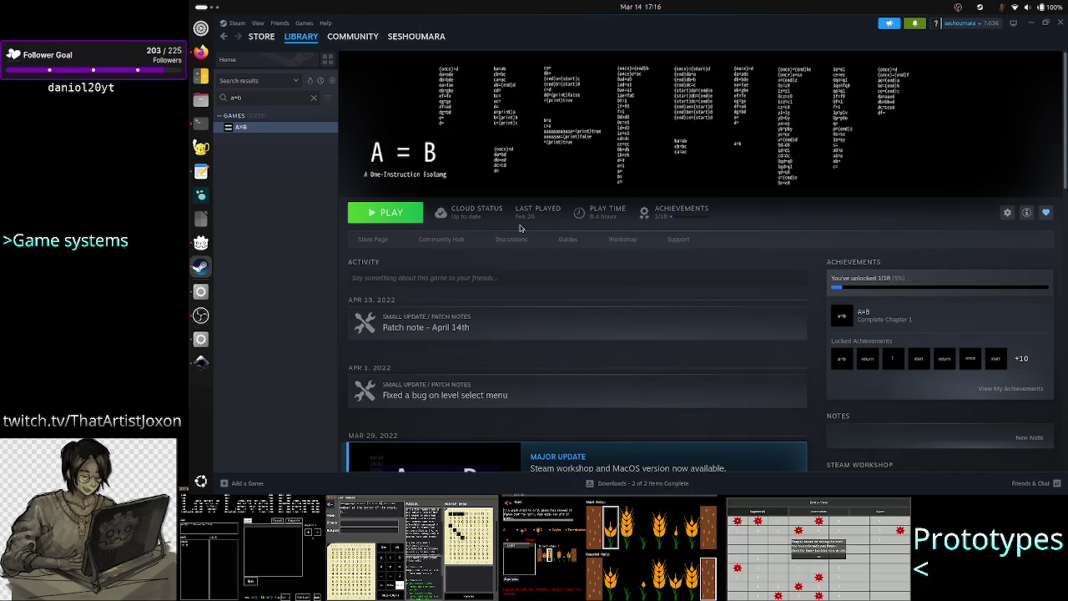
click(376, 240)
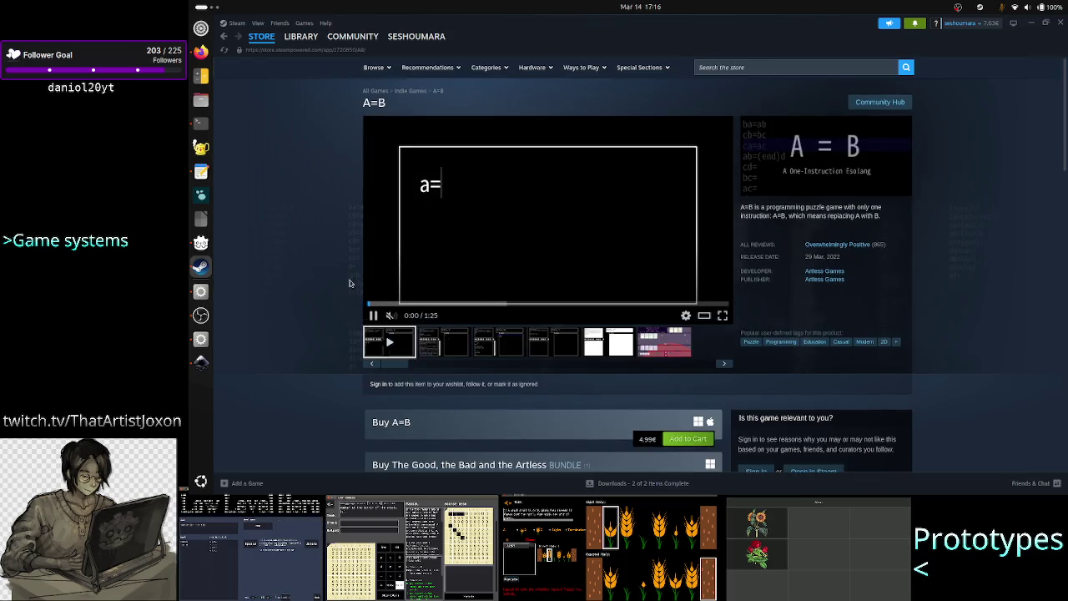
Show the second and then the third screenshot in the A=B store carousel.
click(455, 352)
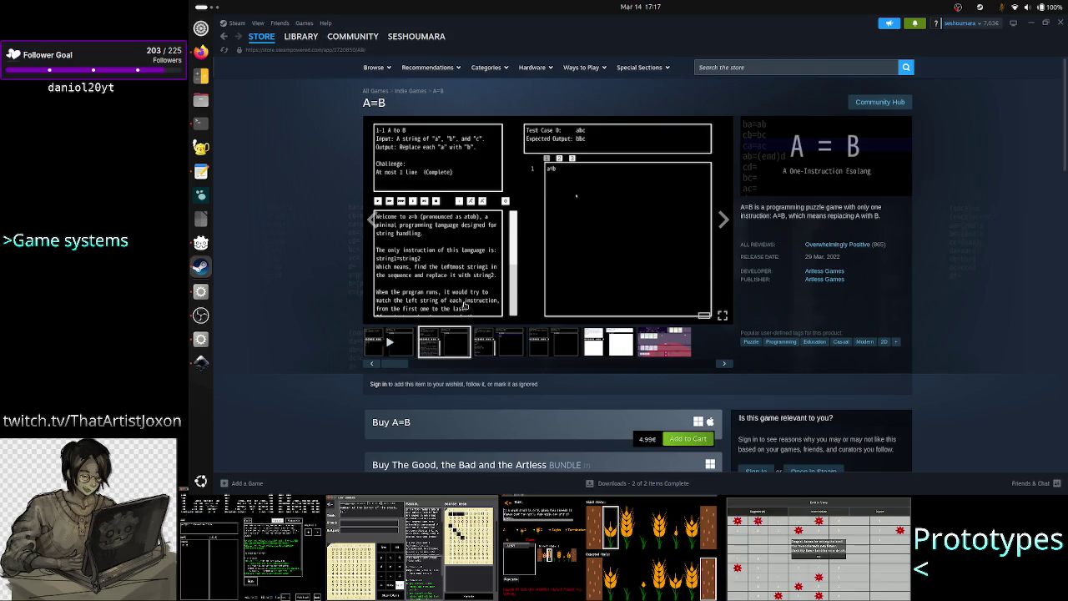
click(506, 352)
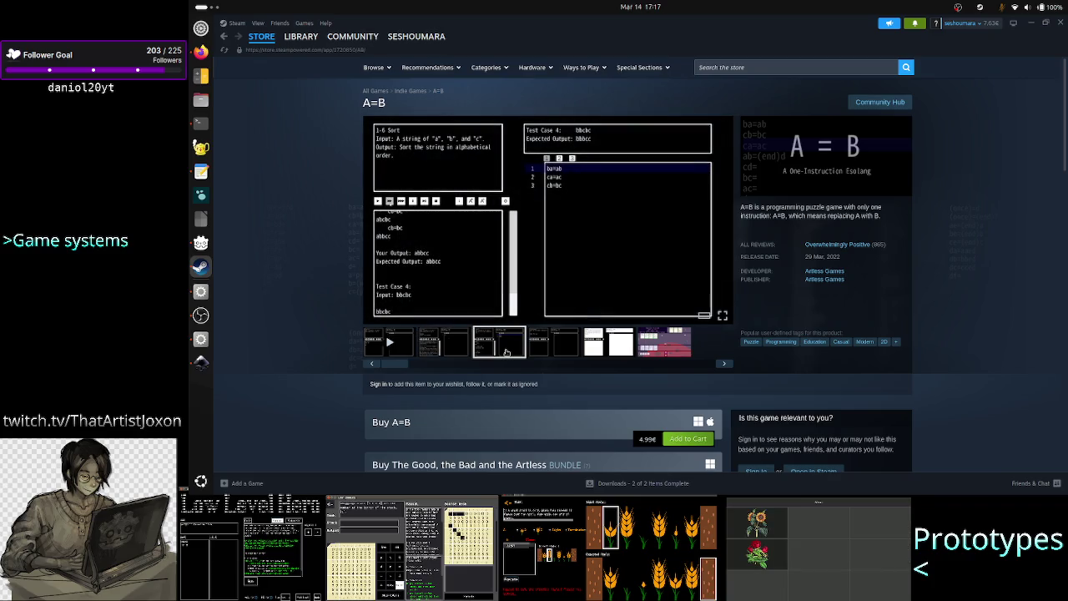
Browse the A=B store gallery: 1-1 A to B, 1-6 Sort, 5-2 A+B Problem, 2-7 Most, dice game.
click(443, 344)
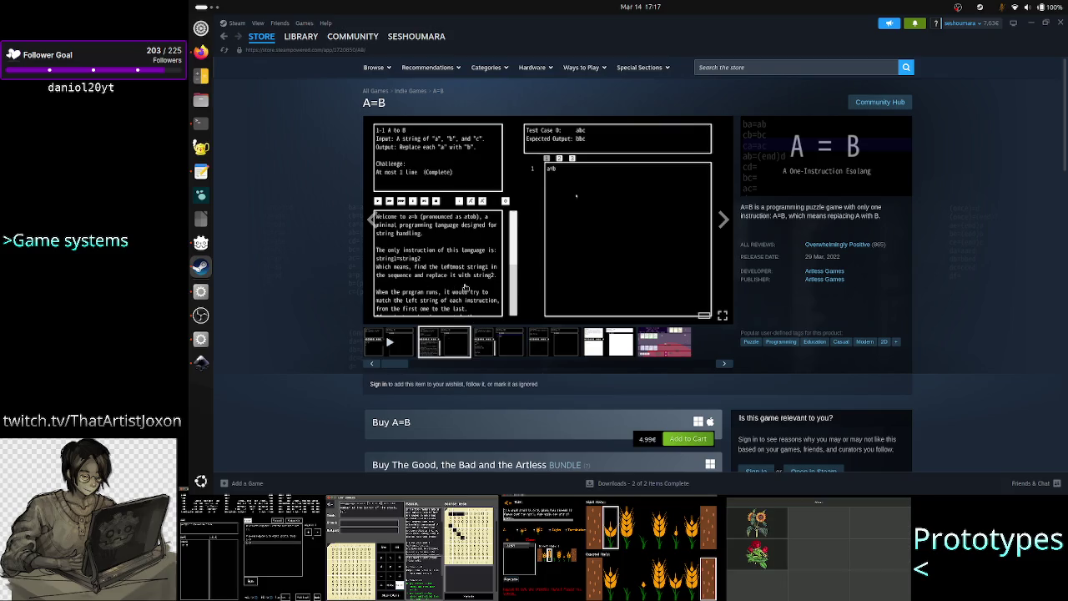
click(498, 350)
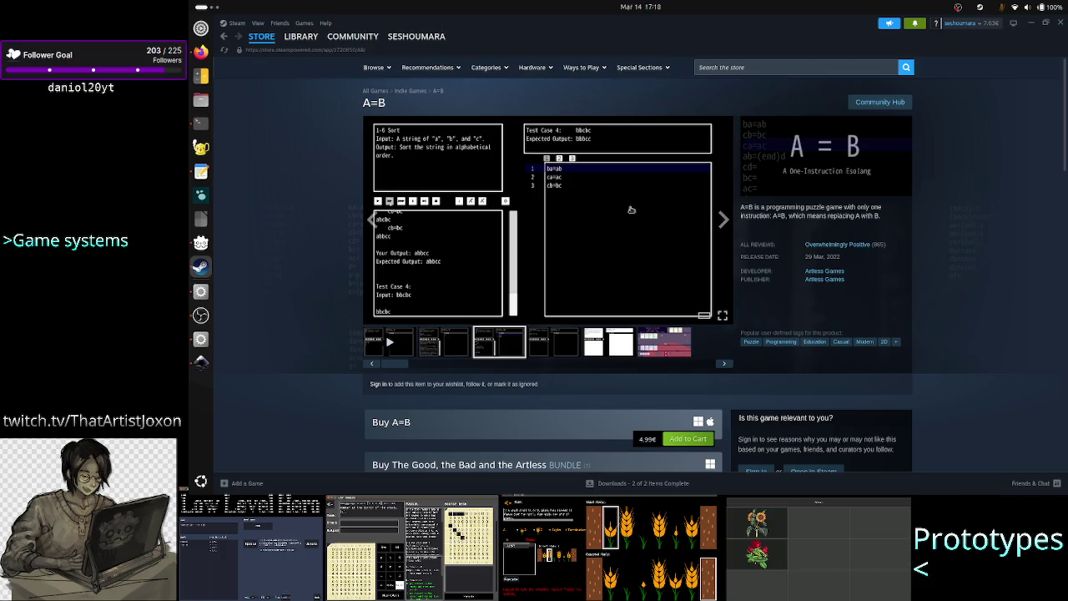
click(550, 349)
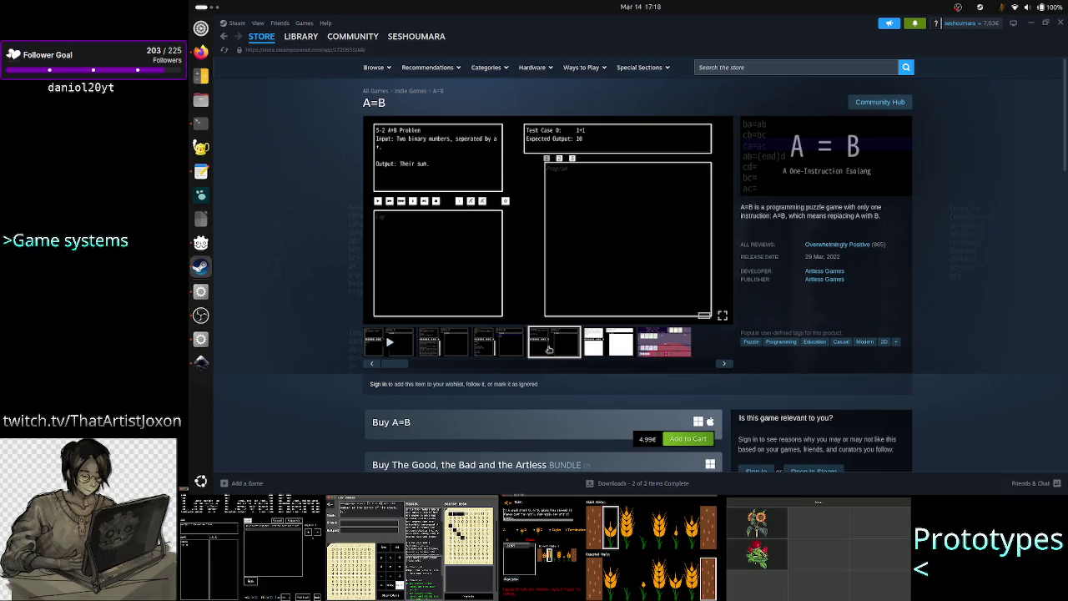
mouse_move(458, 286)
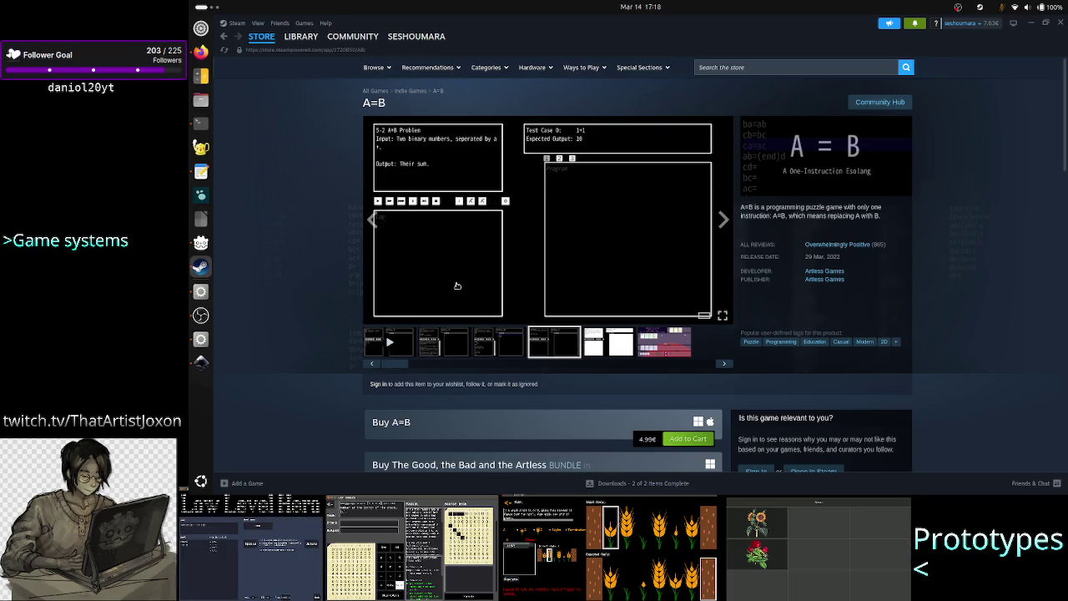
click(604, 349)
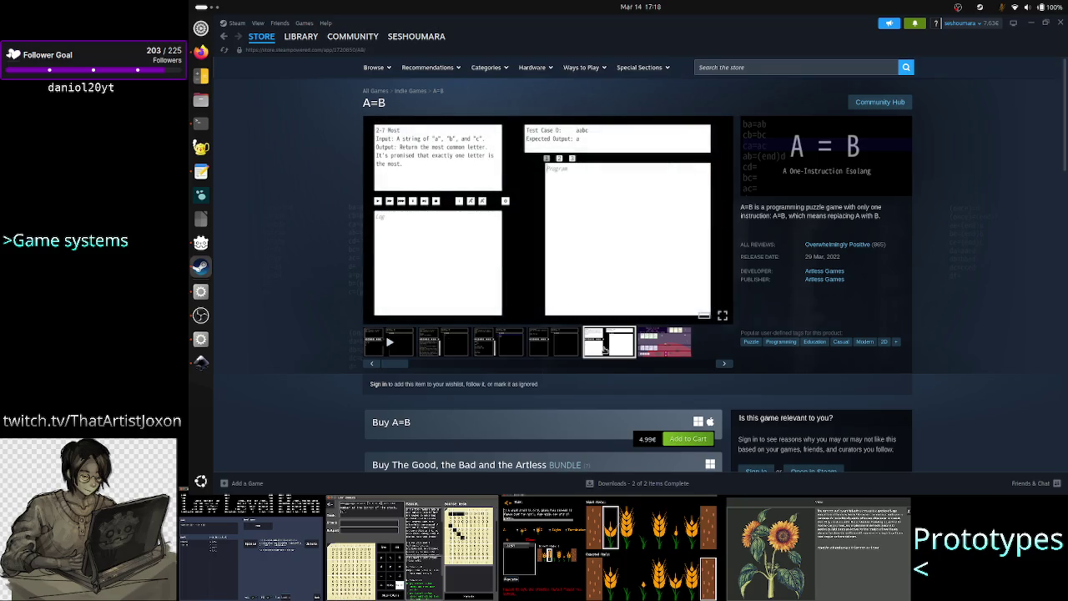
click(667, 348)
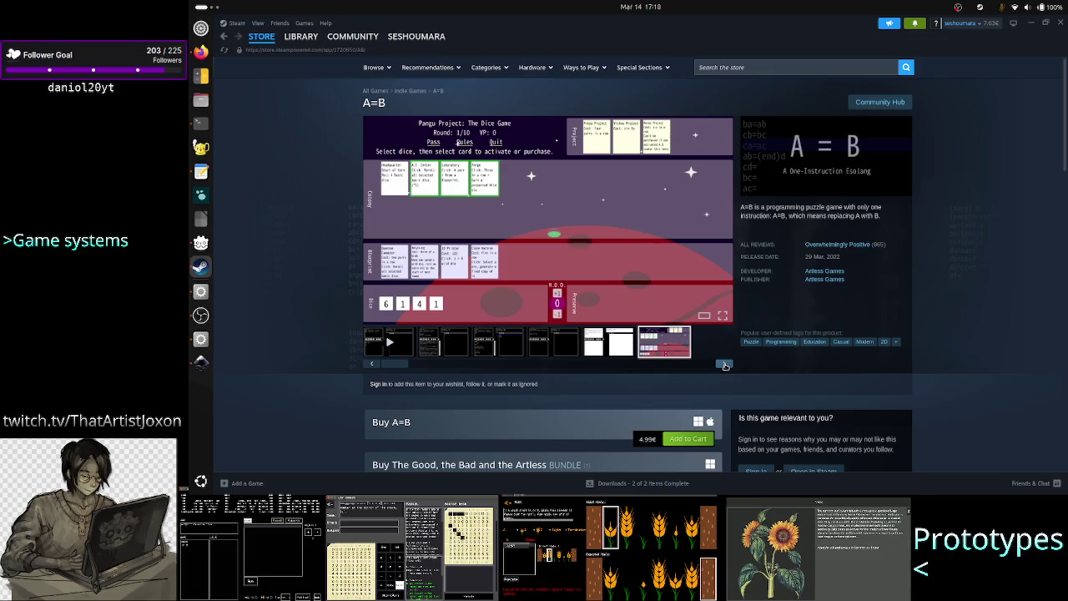
click(725, 364)
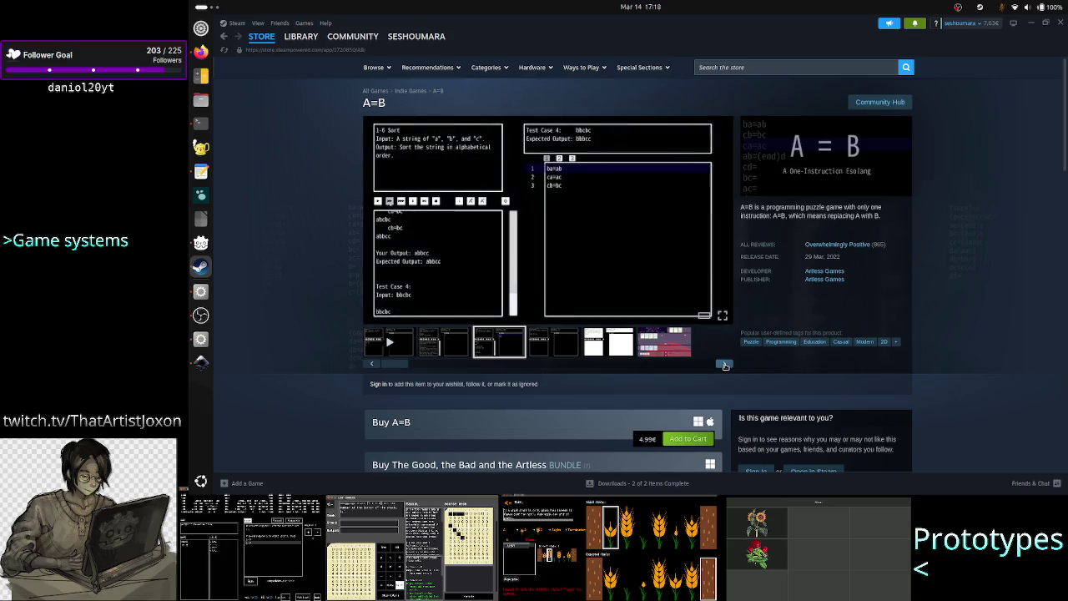
click(724, 365)
Scroll the A=B store page briefly, then go back to the game's library page.
scroll(379, 387, down, 4)
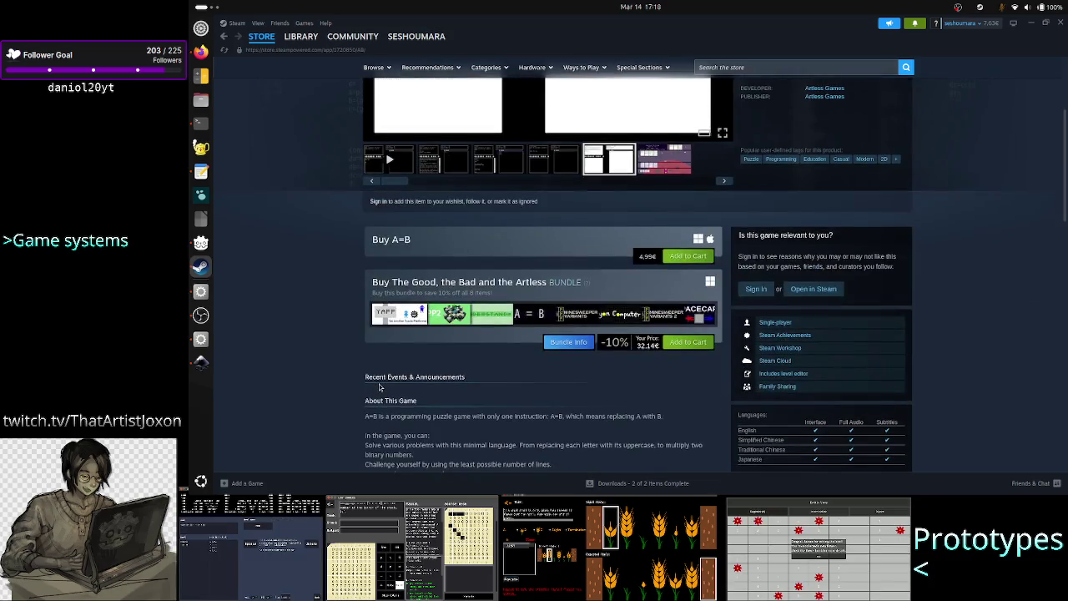
scroll(359, 375, down, 4)
scroll(359, 374, up, 8)
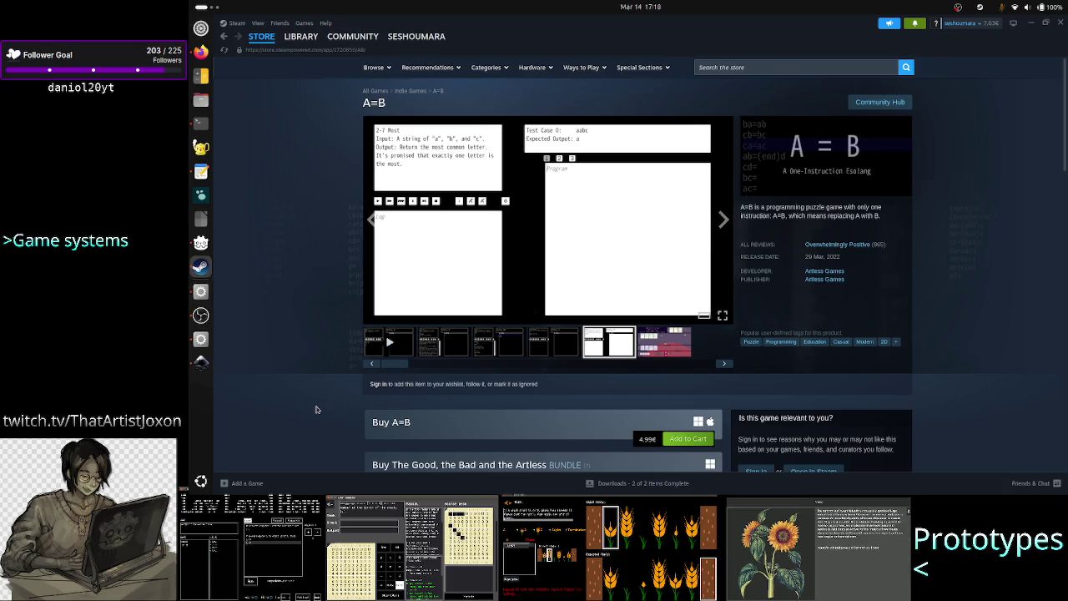
click(224, 37)
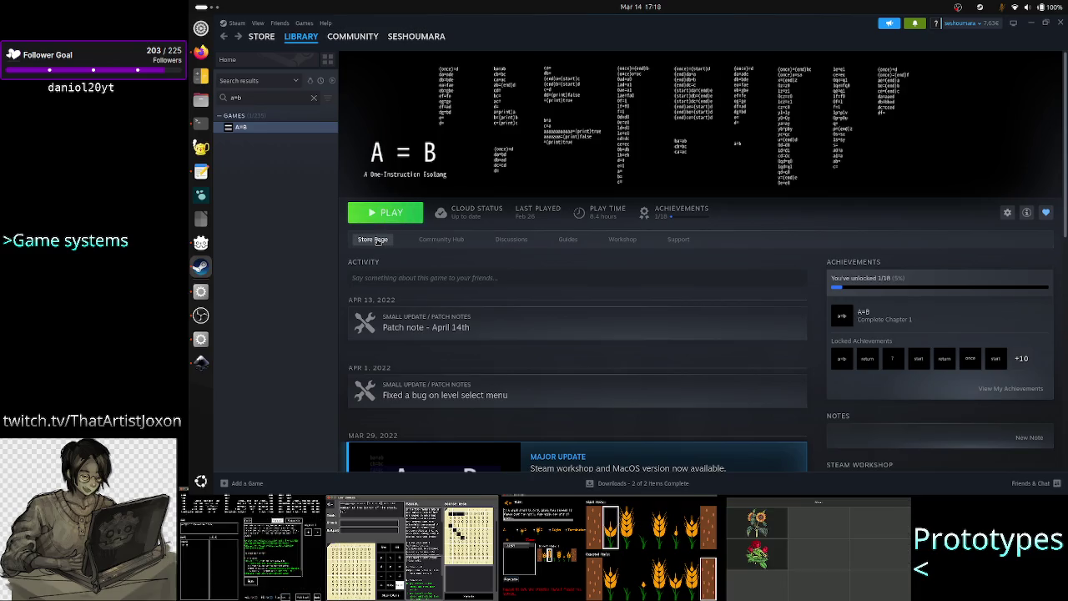
Open A=B's store page using the Store Page link on its library entry.
click(376, 240)
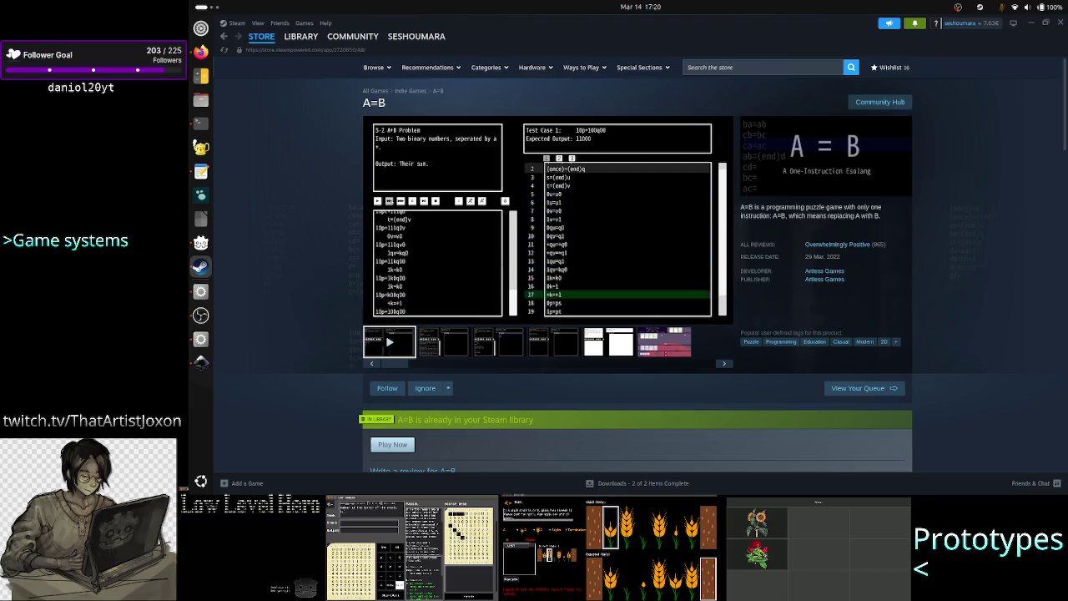
Scroll down the A=B store page into the customer reviews.
scroll(955, 306, down, 5)
scroll(955, 305, down, 5)
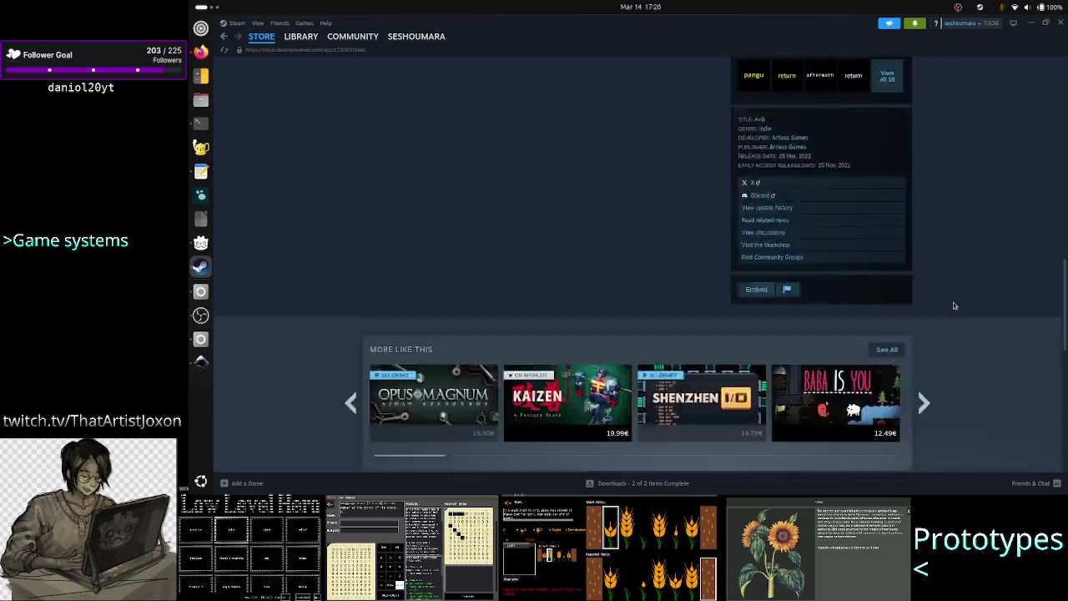
scroll(954, 305, down, 5)
scroll(954, 306, down, 5)
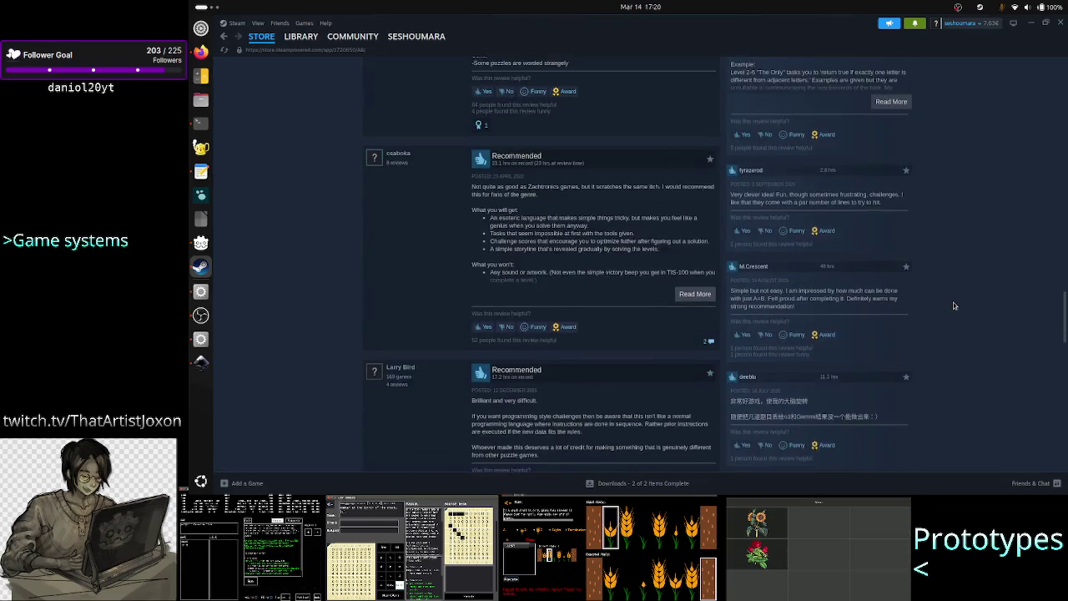
scroll(954, 305, up, 2)
scroll(938, 271, down, 2)
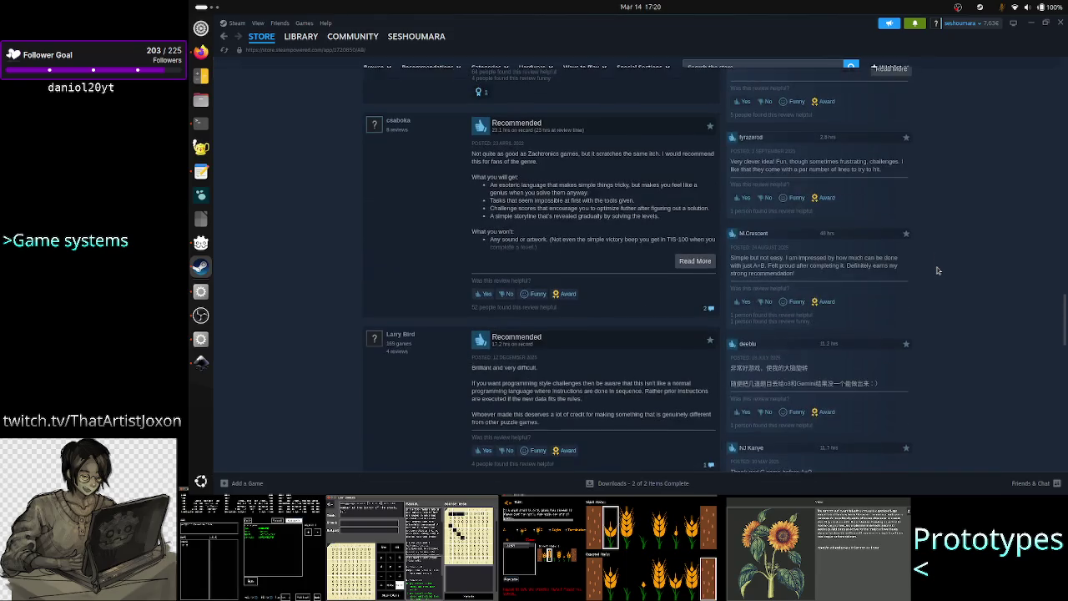
scroll(937, 271, down, 2)
scroll(937, 270, up, 4)
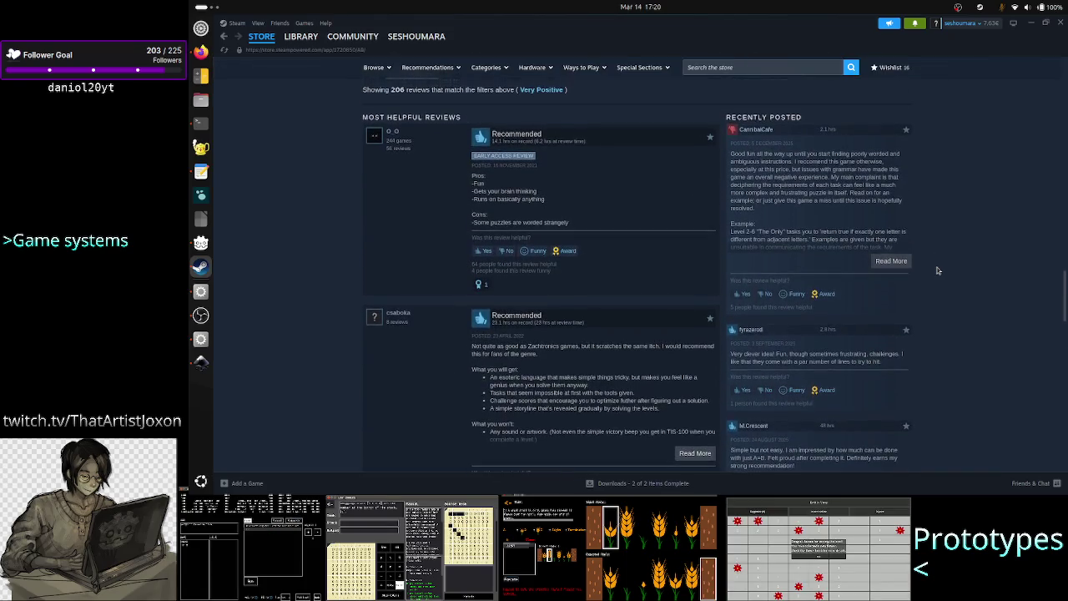
scroll(937, 270, down, 3)
scroll(937, 270, down, 1)
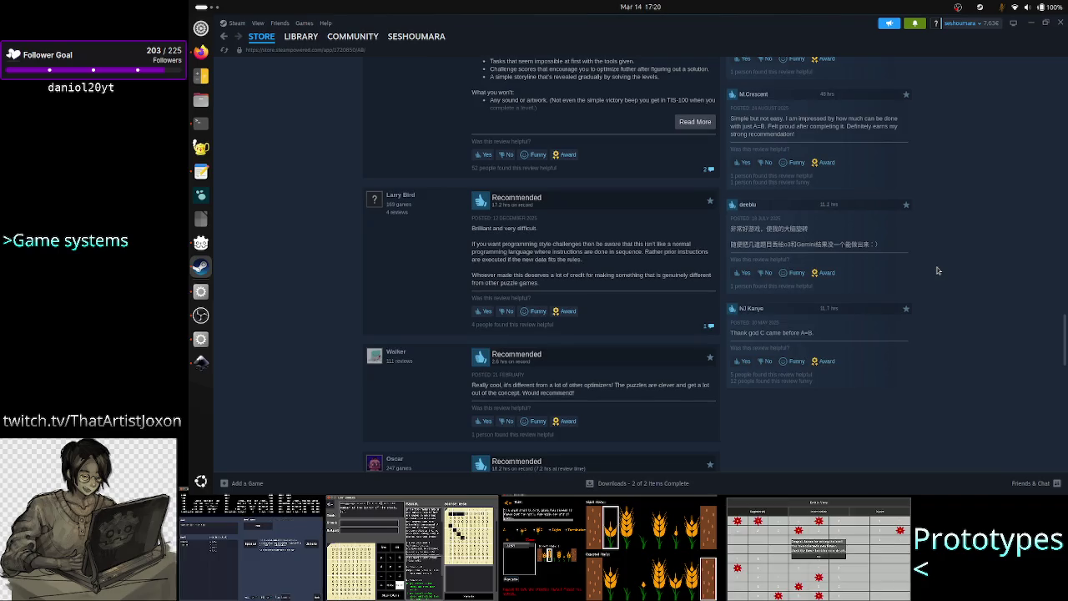
scroll(938, 271, down, 2)
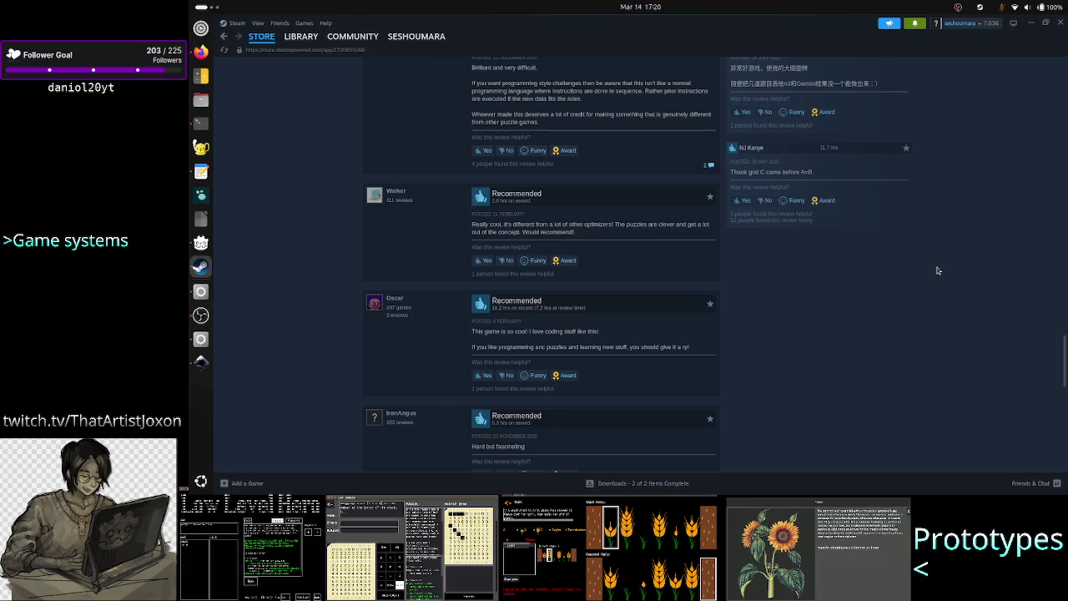
Read through the most helpful reviews, return to the Overwhelmingly Positive summary, then minimize Steam.
scroll(939, 270, up, 3)
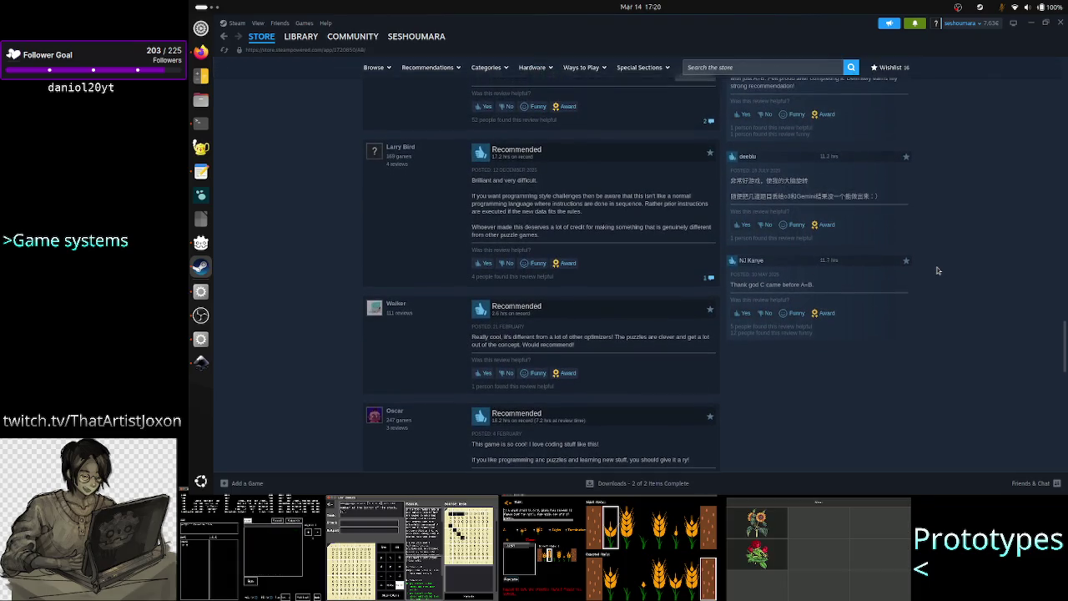
scroll(939, 270, down, 1)
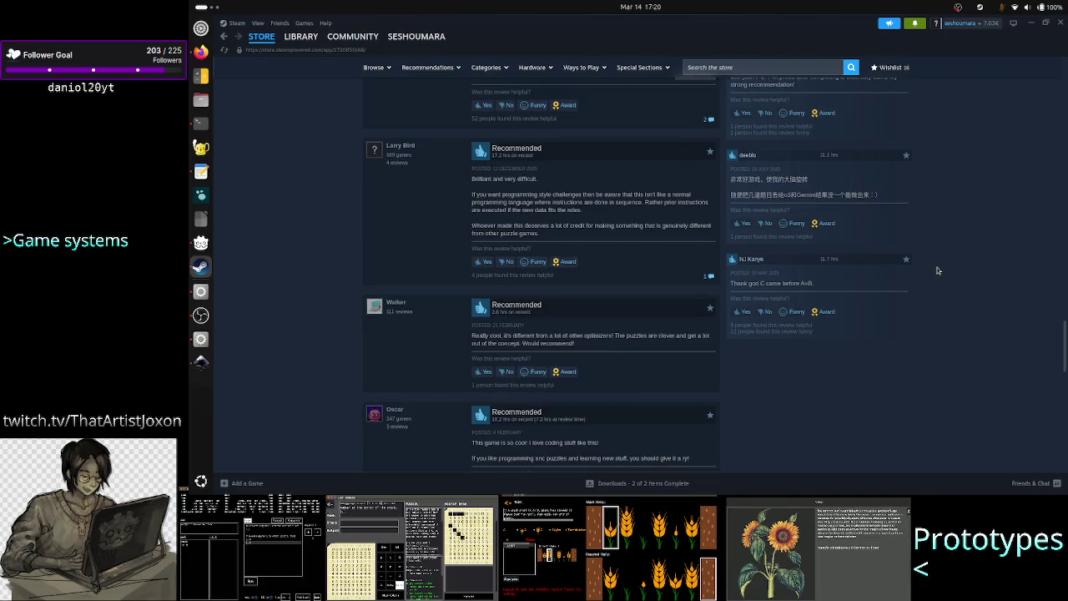
scroll(938, 270, down, 1)
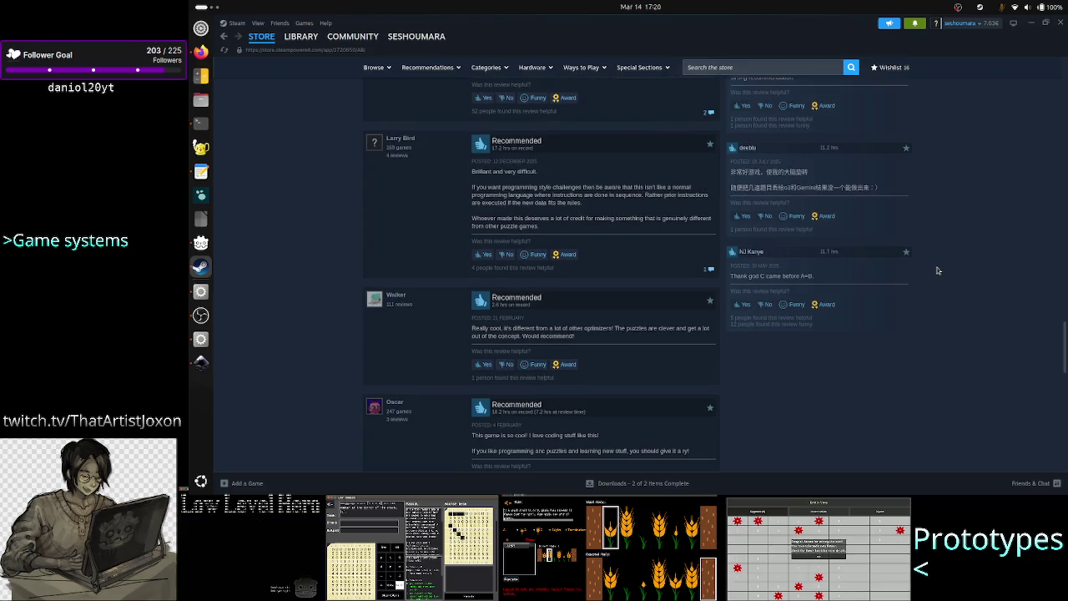
scroll(938, 270, down, 3)
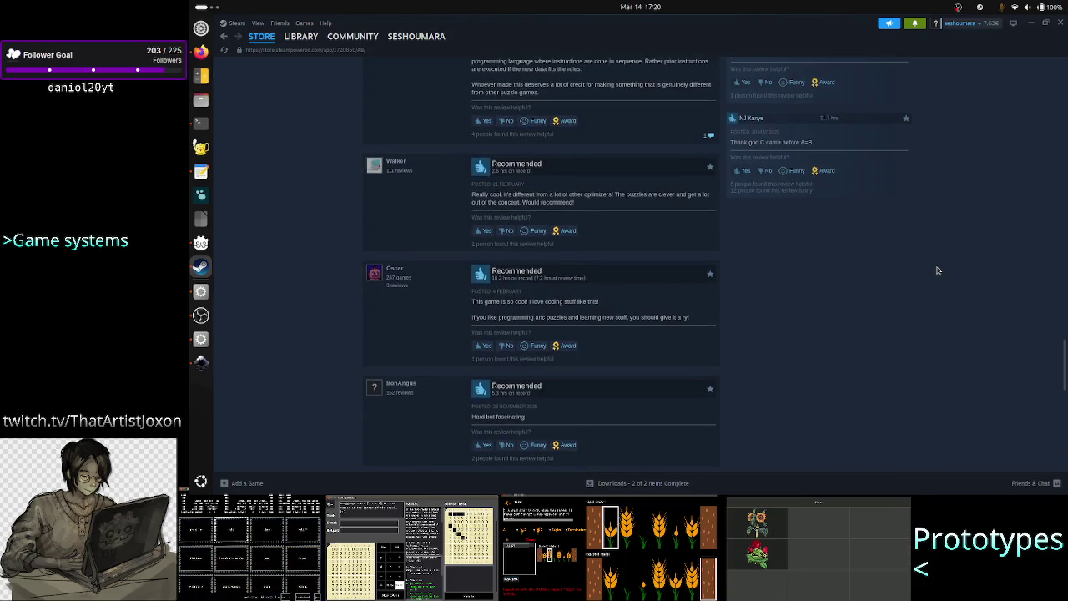
scroll(939, 270, down, 3)
scroll(939, 270, down, 2)
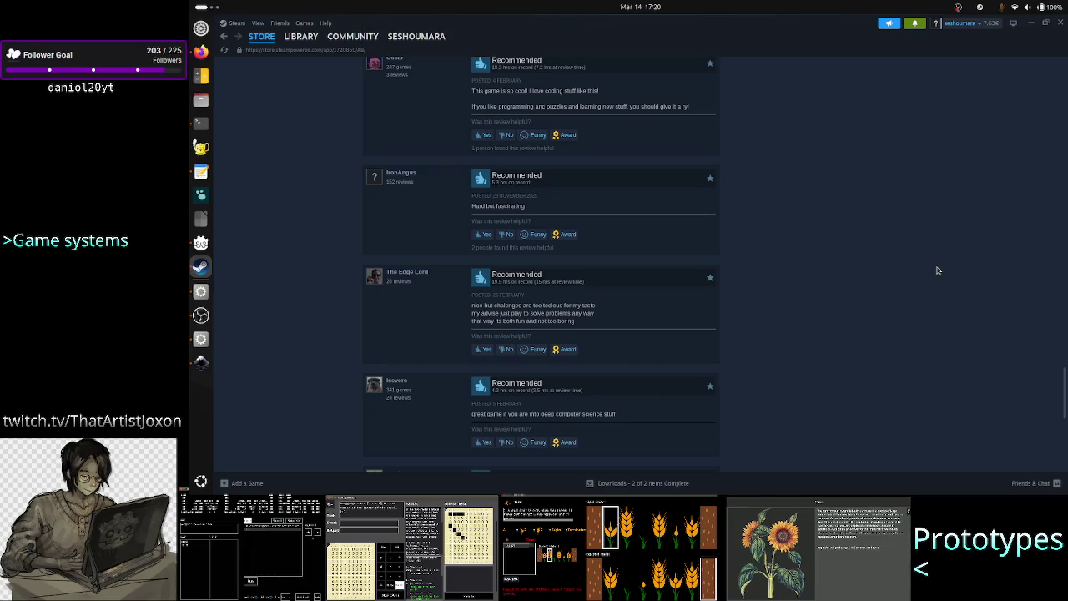
scroll(937, 270, down, 5)
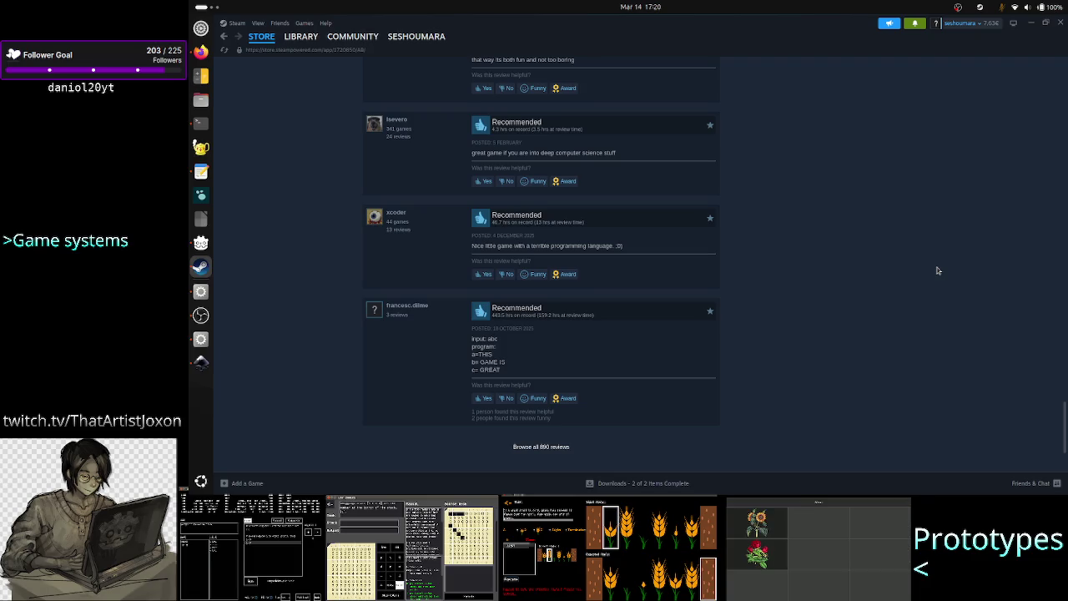
scroll(937, 270, up, 10)
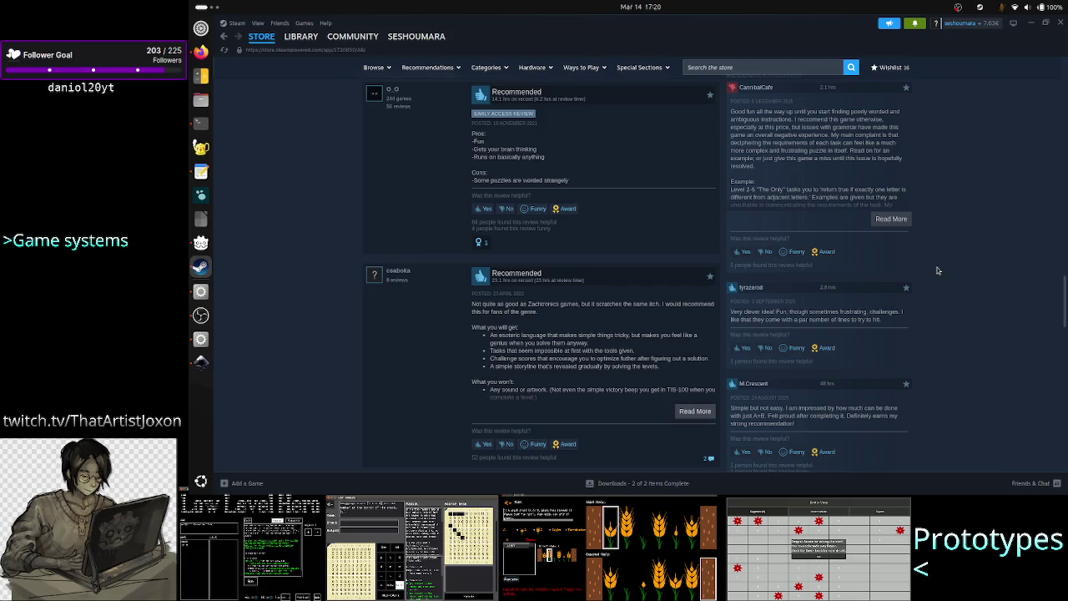
scroll(938, 270, up, 3)
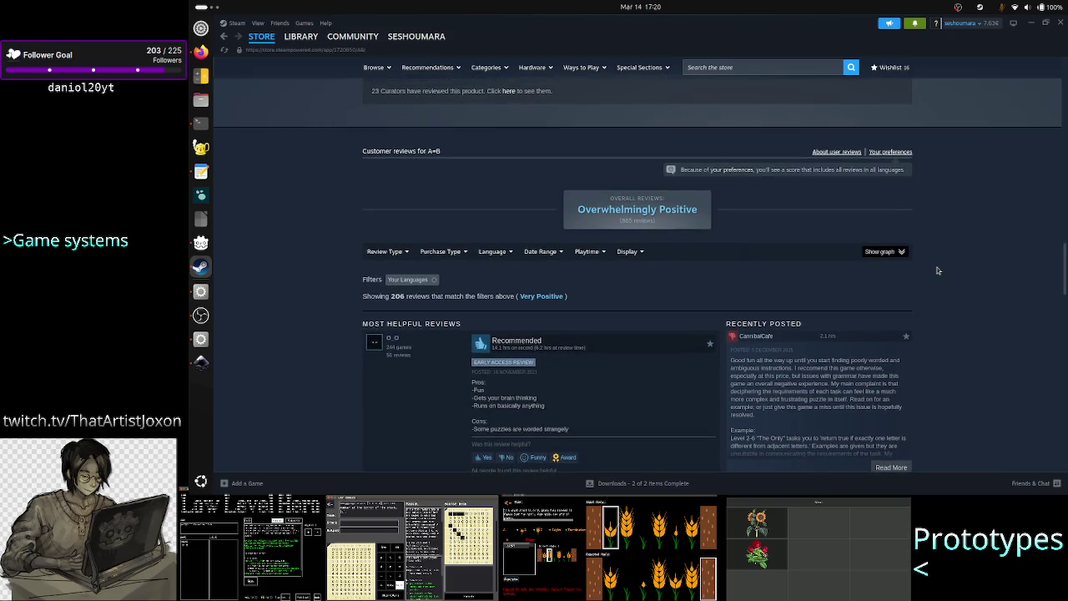
scroll(938, 271, down, 1)
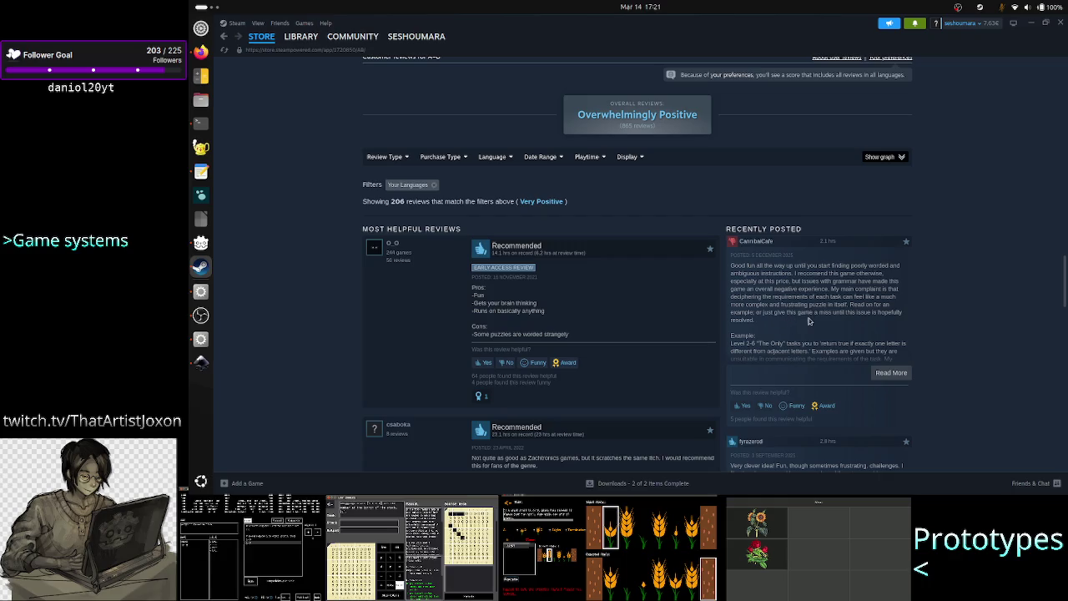
click(1032, 23)
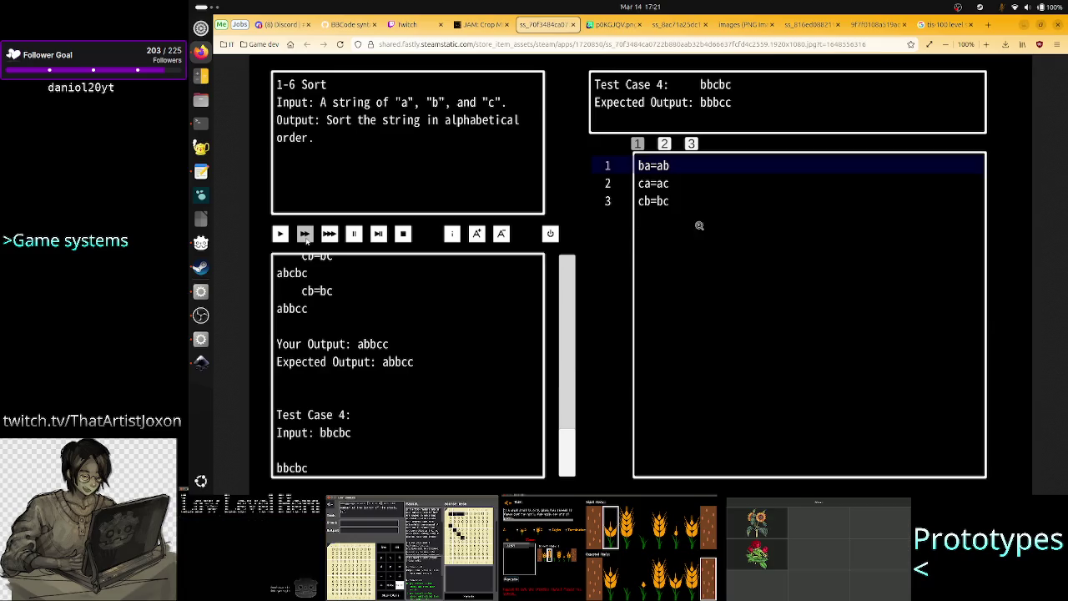
Bring Inkscape forward briefly, then return to Firefox's 1-6 Sort puzzle screenshot.
click(202, 364)
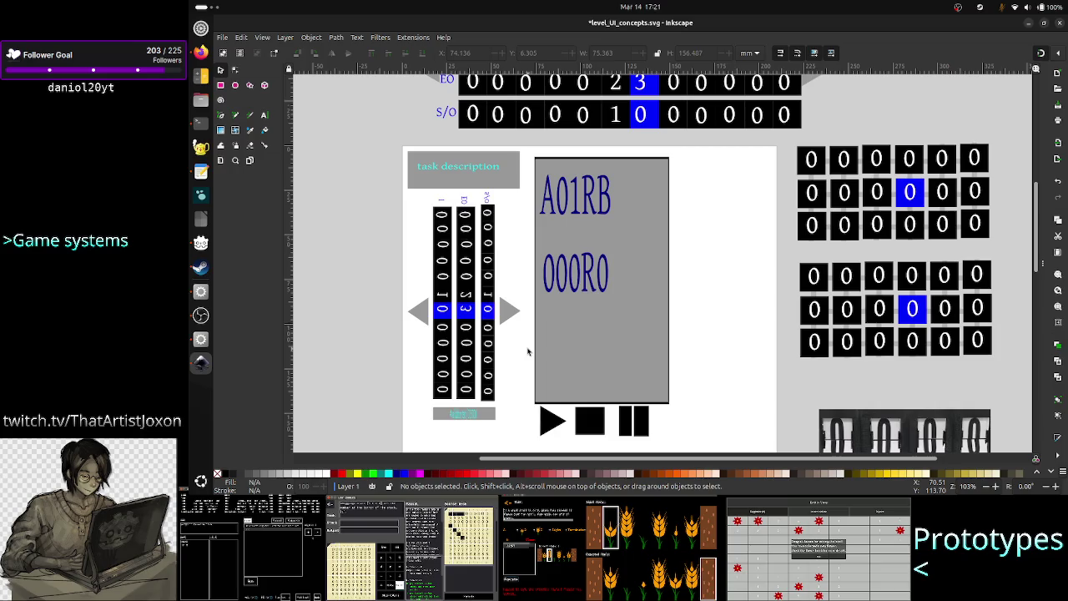
click(201, 54)
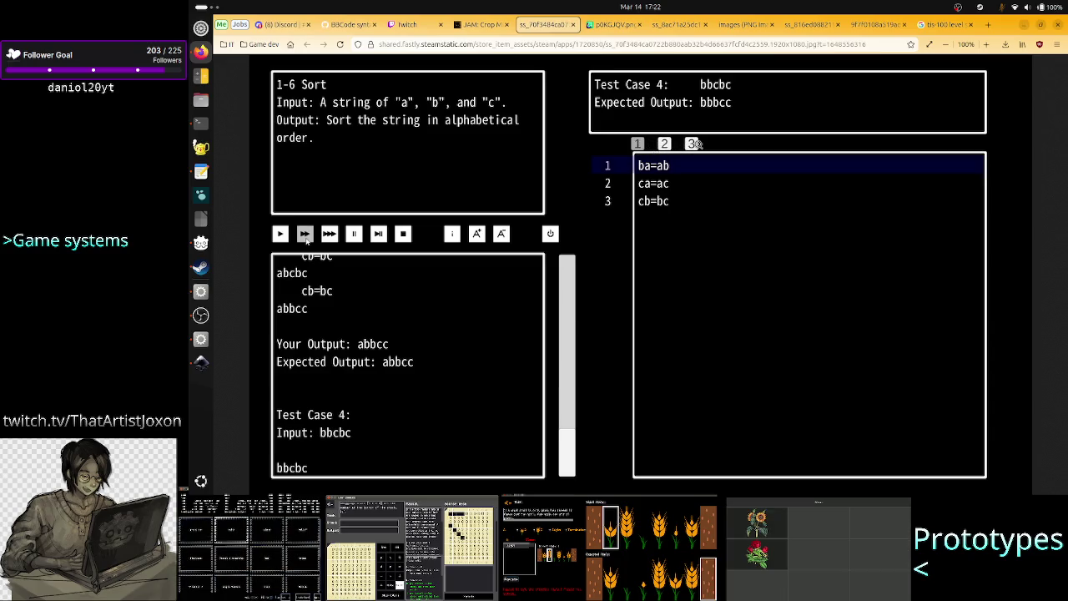
click(744, 25)
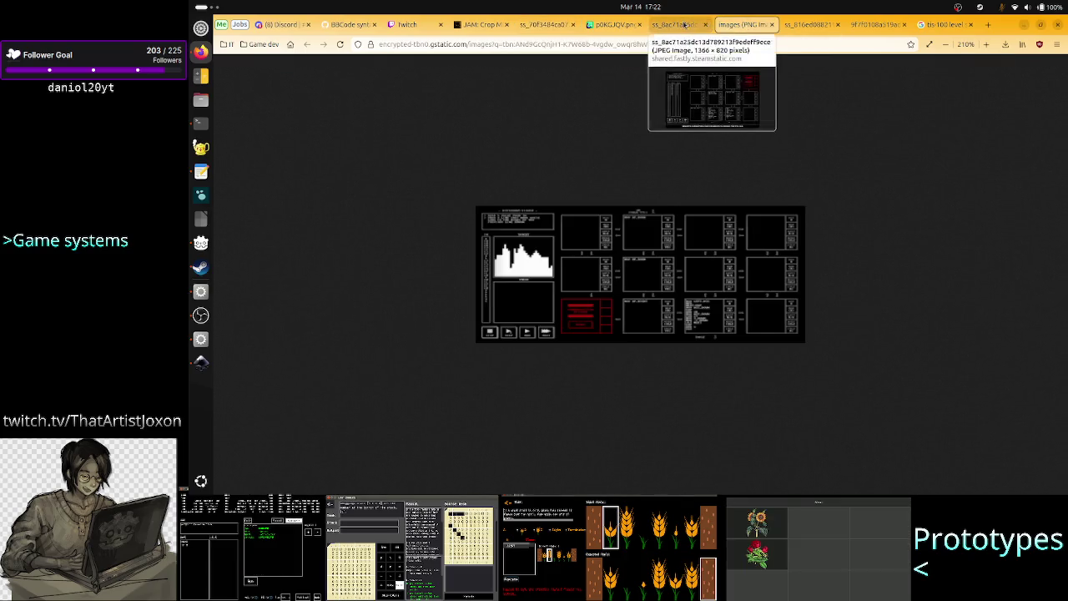
click(682, 25)
click(605, 25)
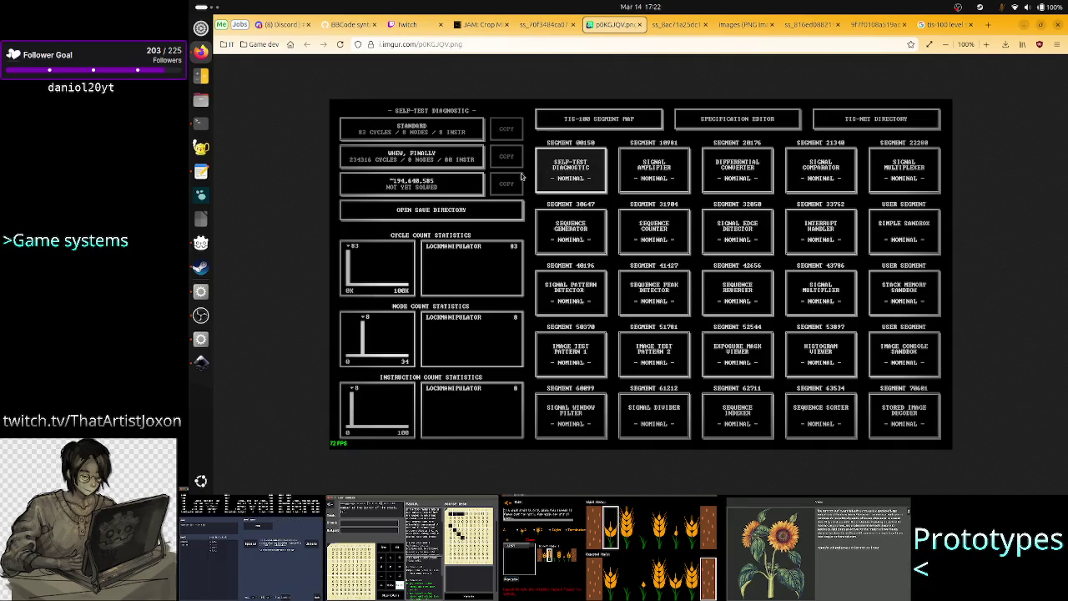
key(ctrl+shift+Tab)
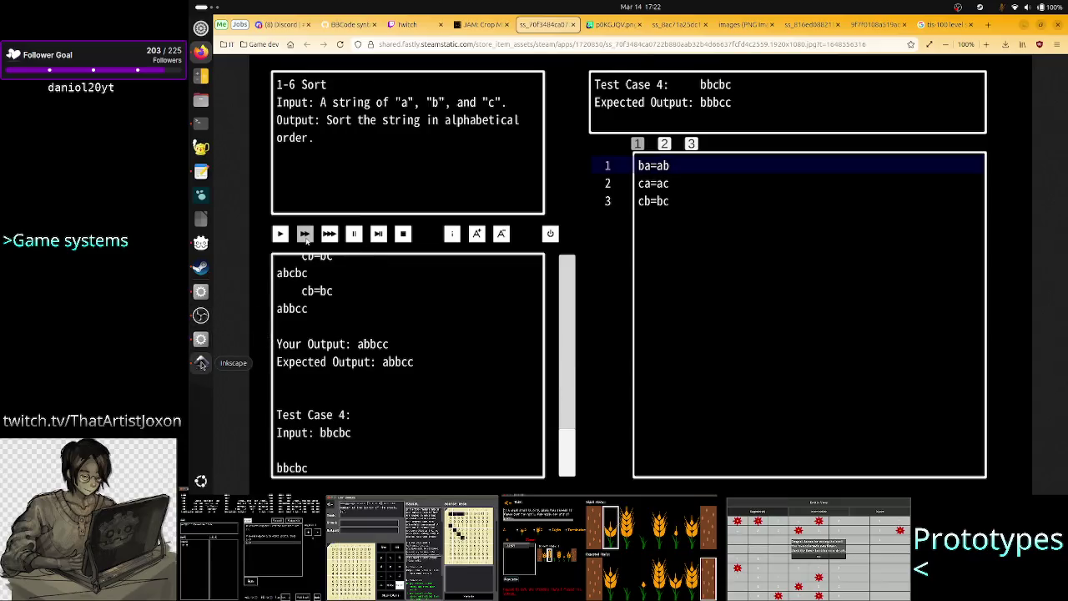
Review the level_UI_concepts.svg mockup in Inkscape, then switch to the GNOME Text Editor notes.
click(201, 363)
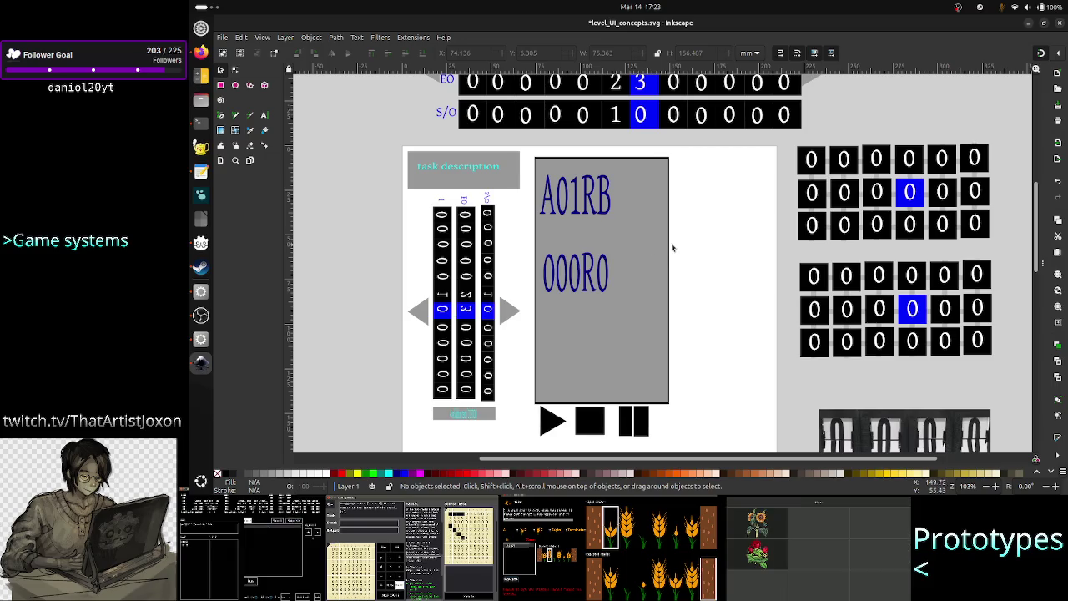
key(alt+Tab)
key(alt+Tab)
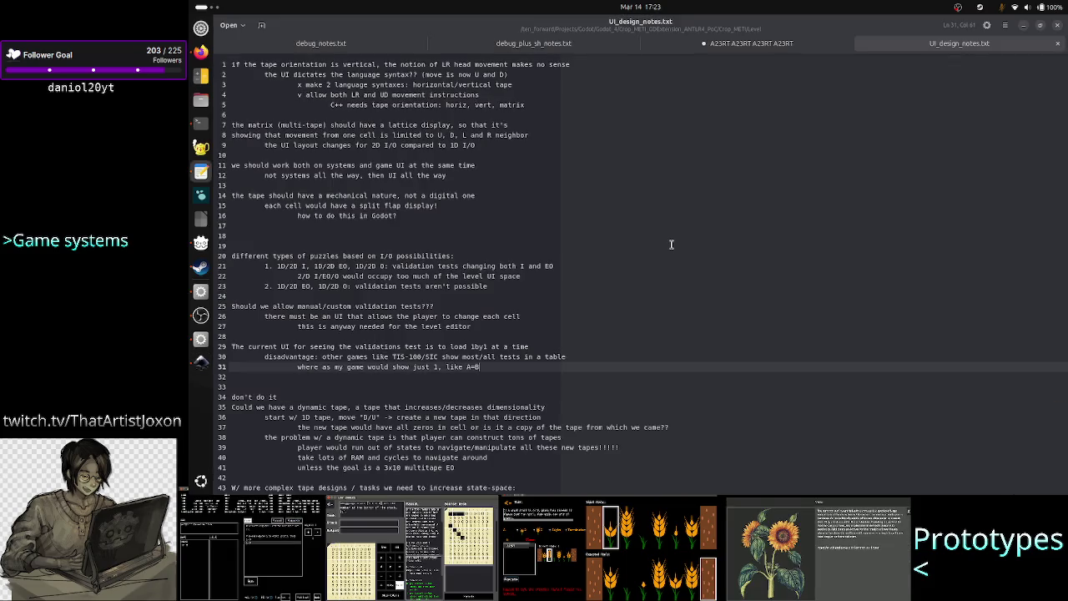
Start line 49: 'if the language is rigid or too low-level, then it's not easy'.
click(581, 266)
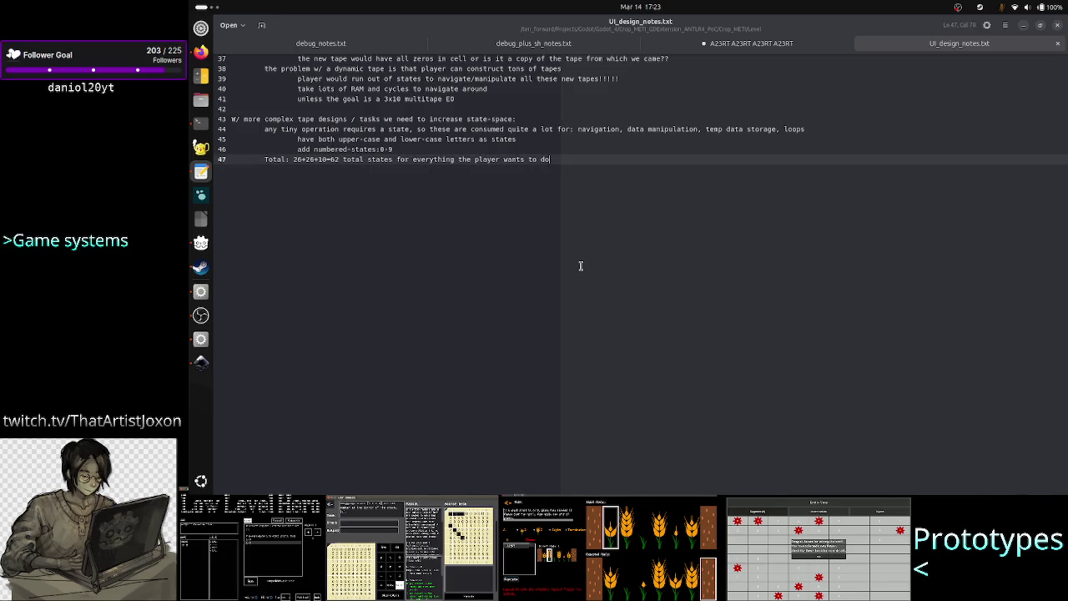
key(Return)
key(Return)
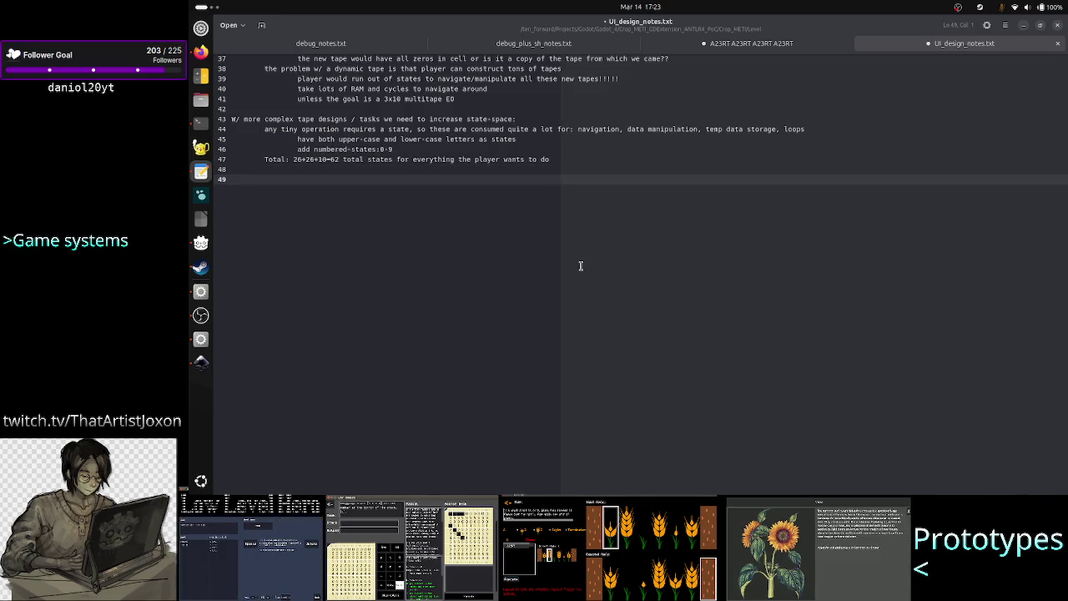
text(if the langua)
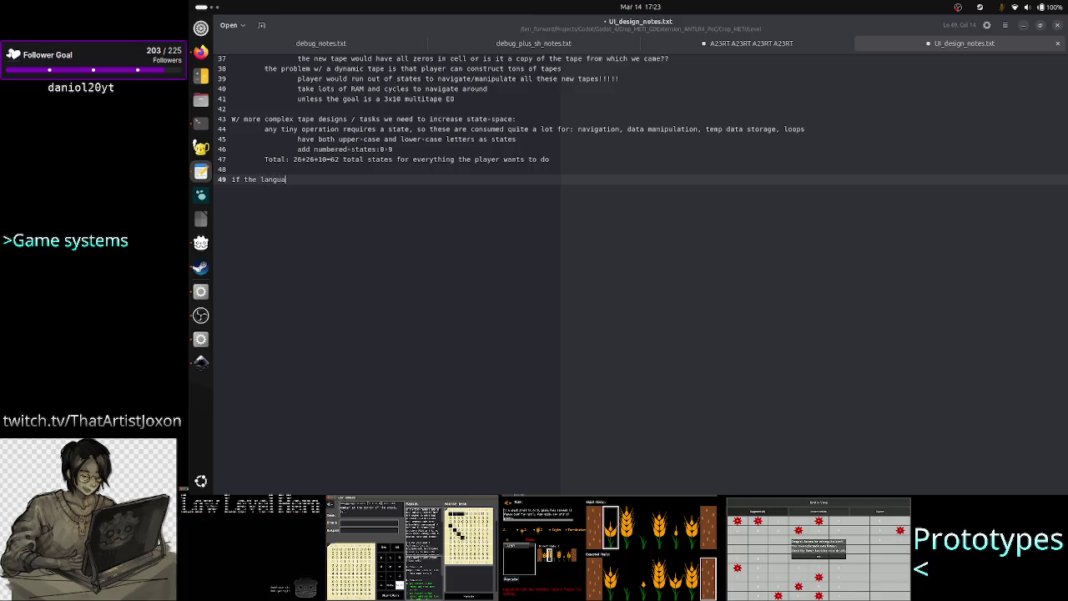
text(ge is )
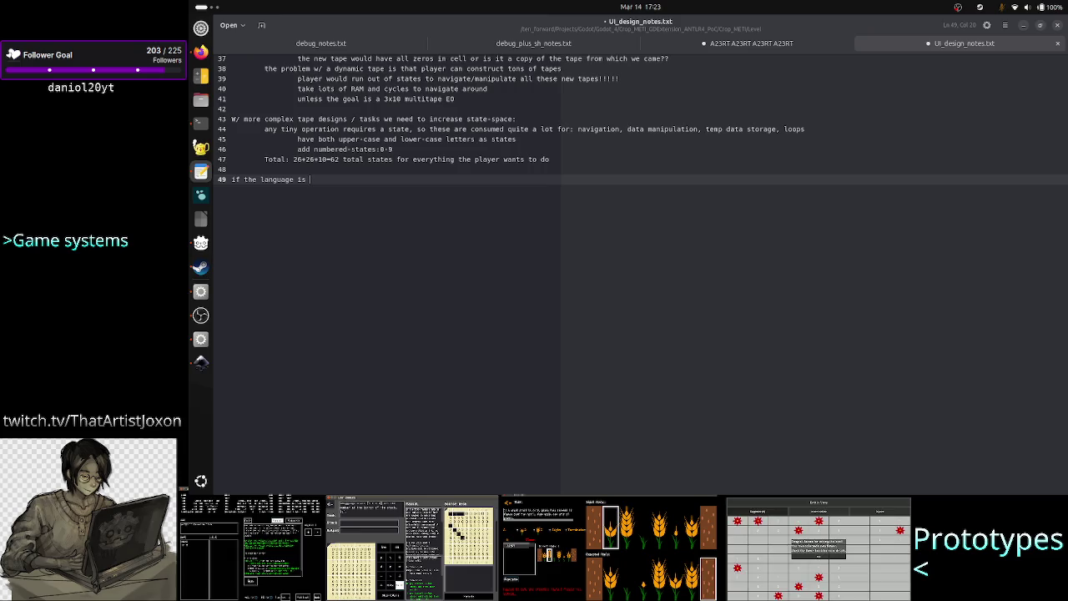
text(rigid o)
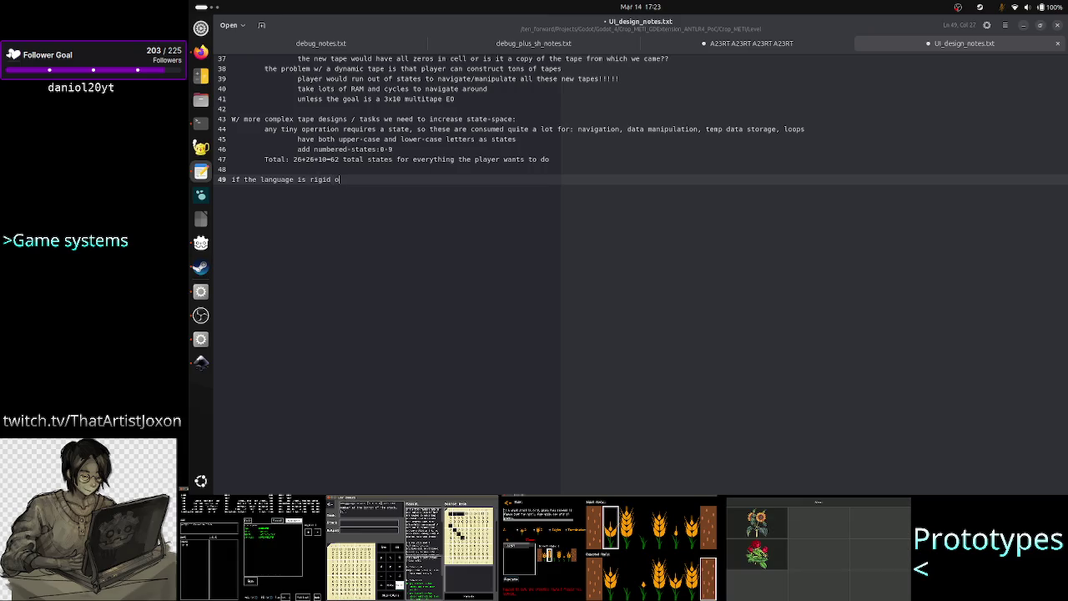
text(r too )
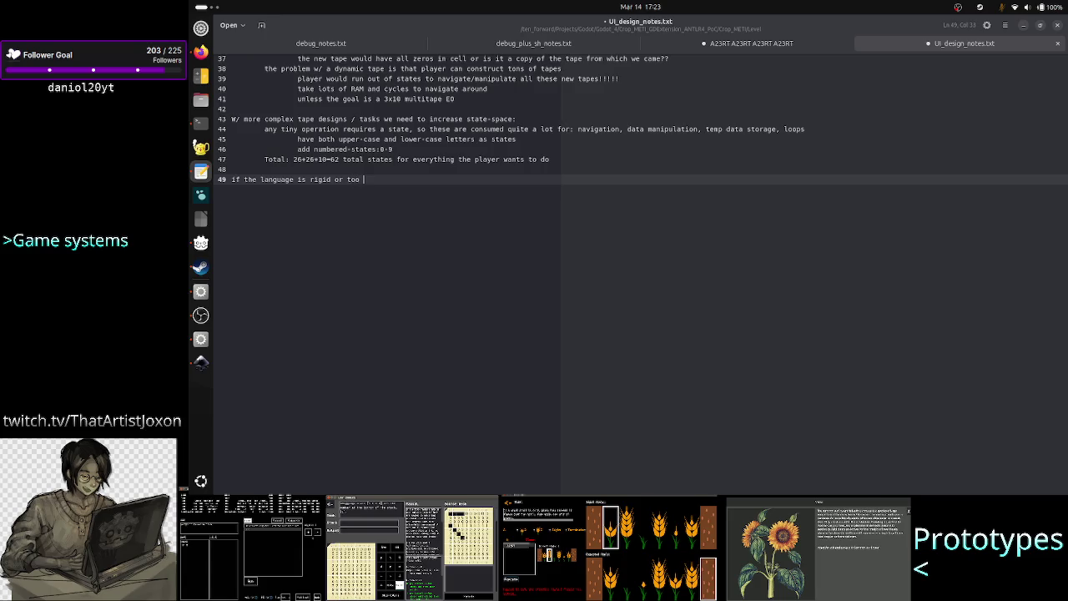
text(mi)
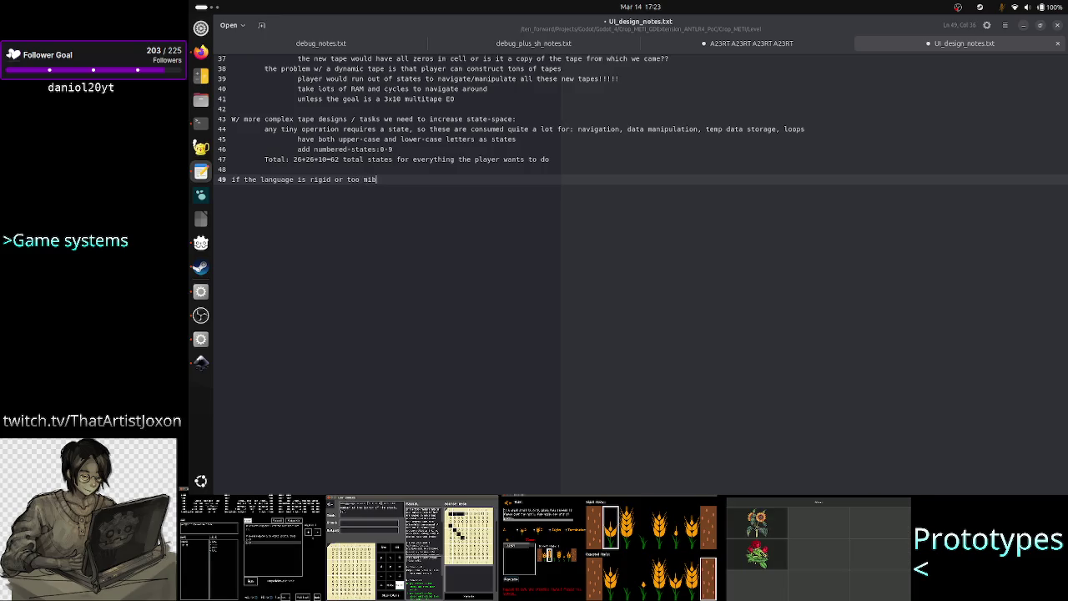
key(BackSpace)
key(BackSpace)
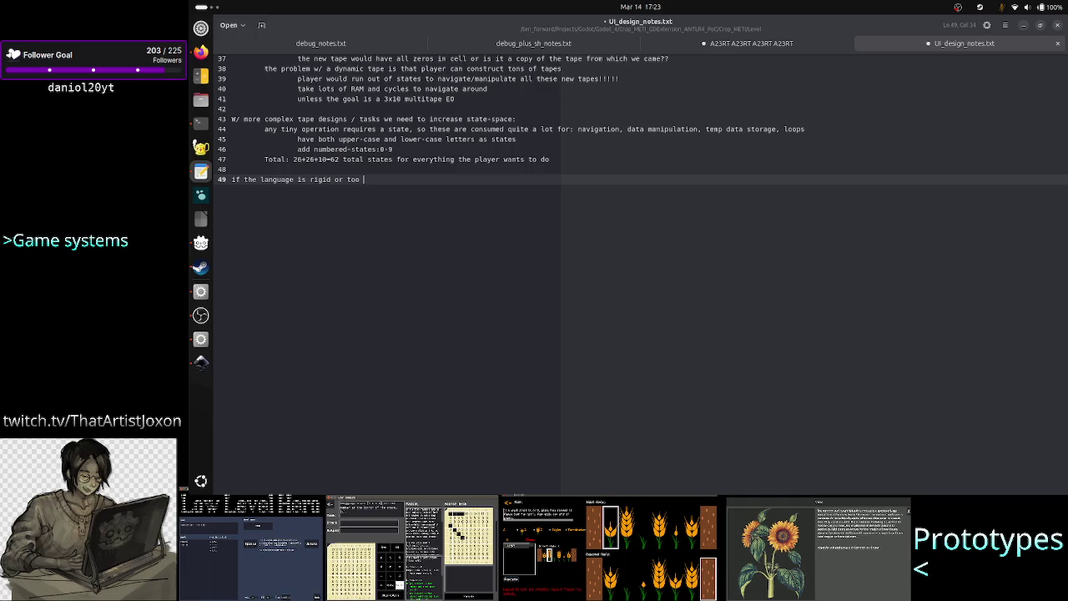
text(low-)
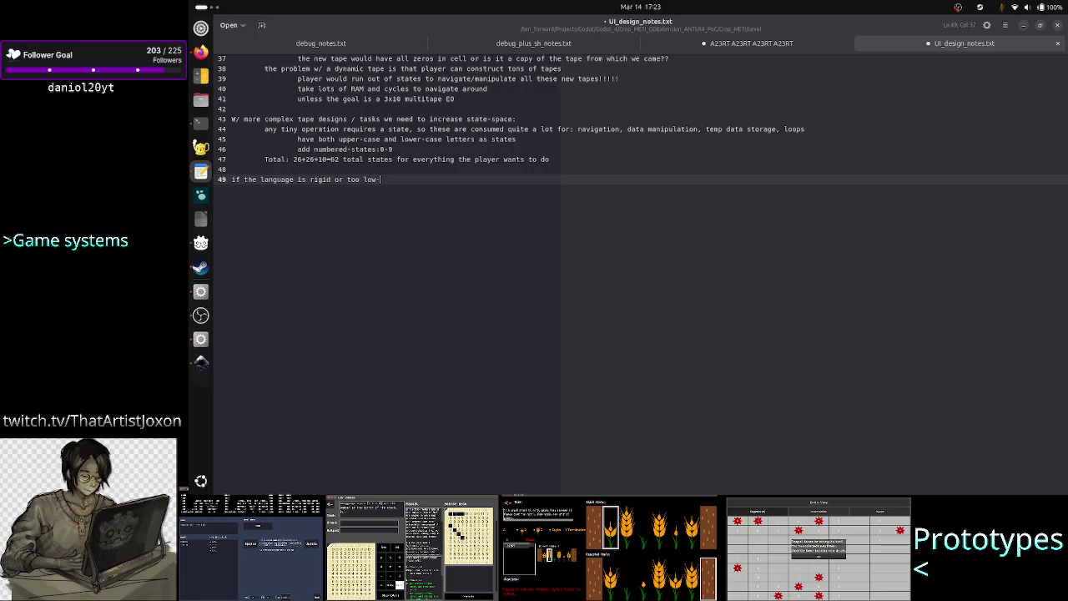
text(level, )
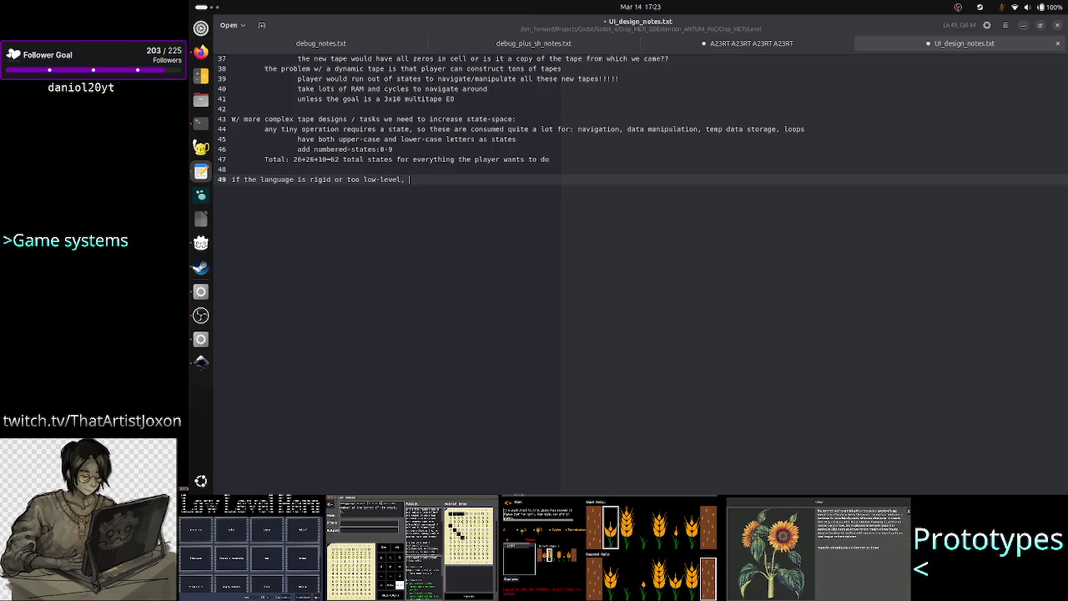
text(then )
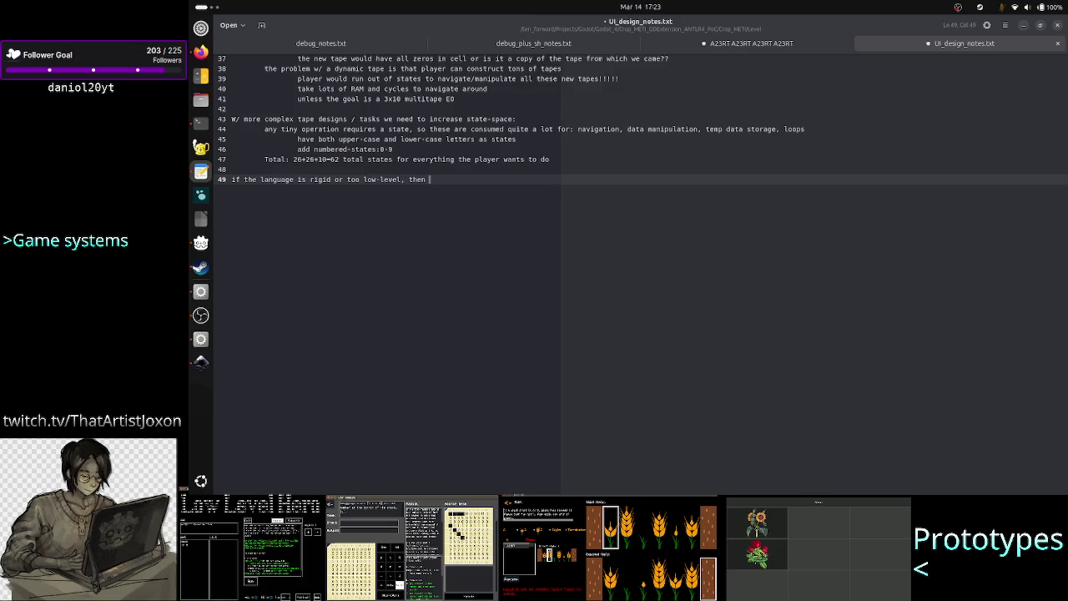
text(i)
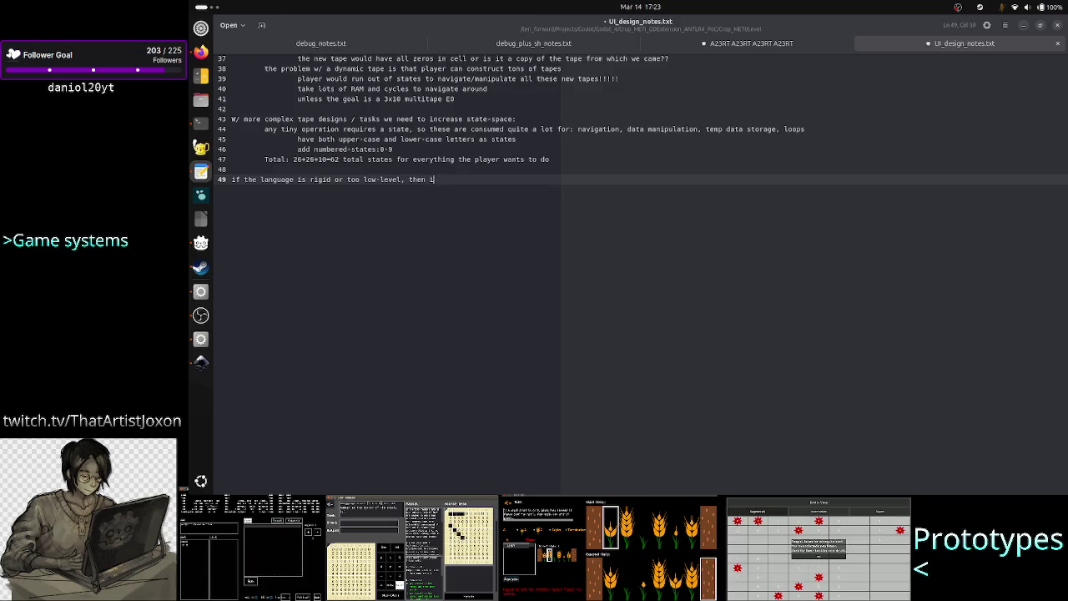
text(t's not ea)
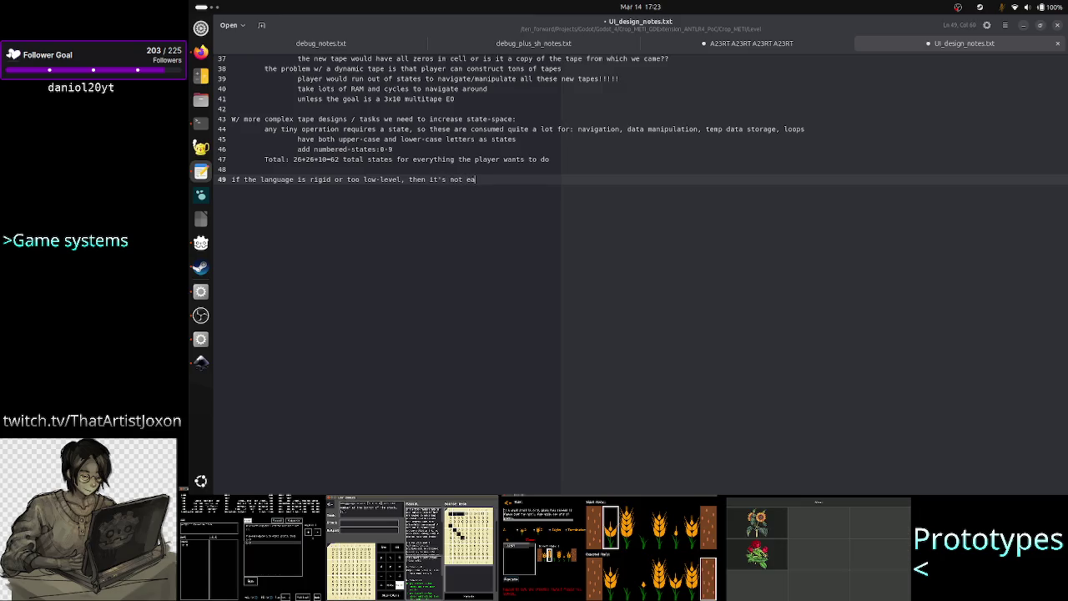
text(sy)
Insert '/less expressive' after 'rigid' and finish with 'to optimize for different things: cycles, LOC, etc.'.
click(257, 179)
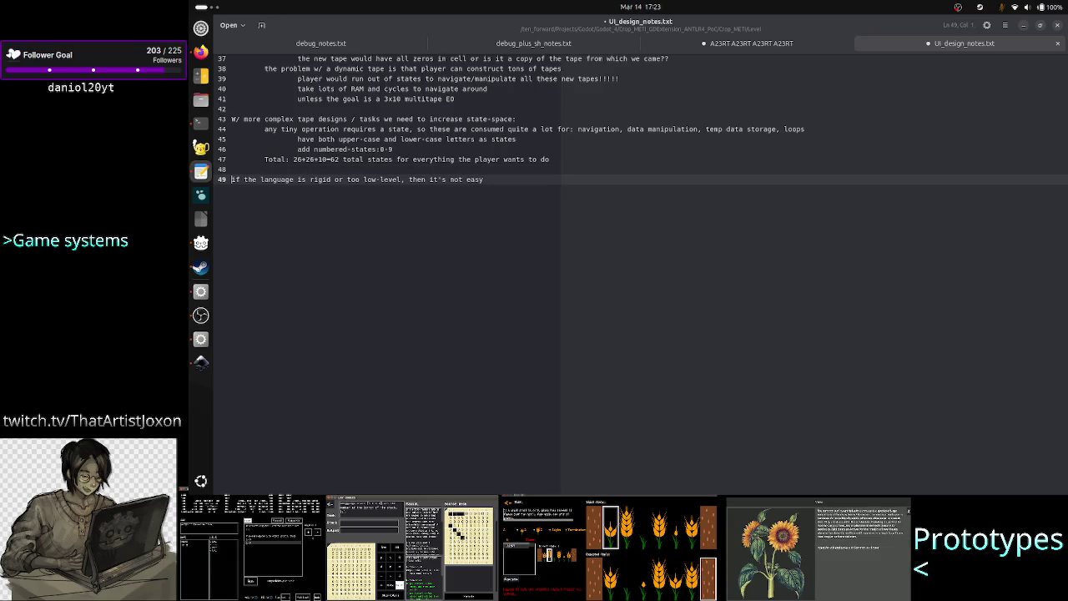
click(332, 179)
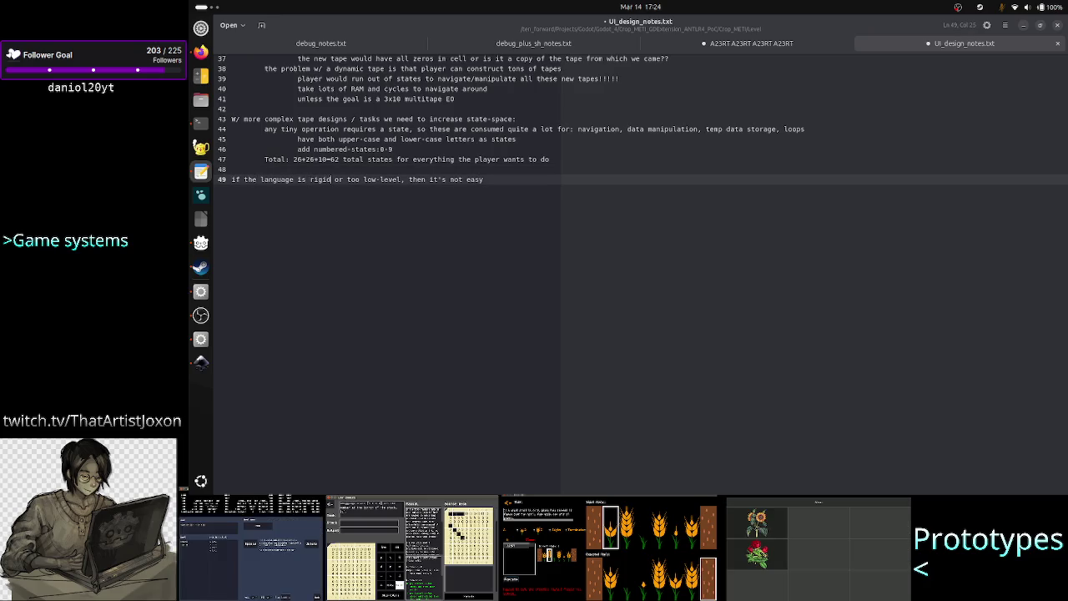
text(/less ex)
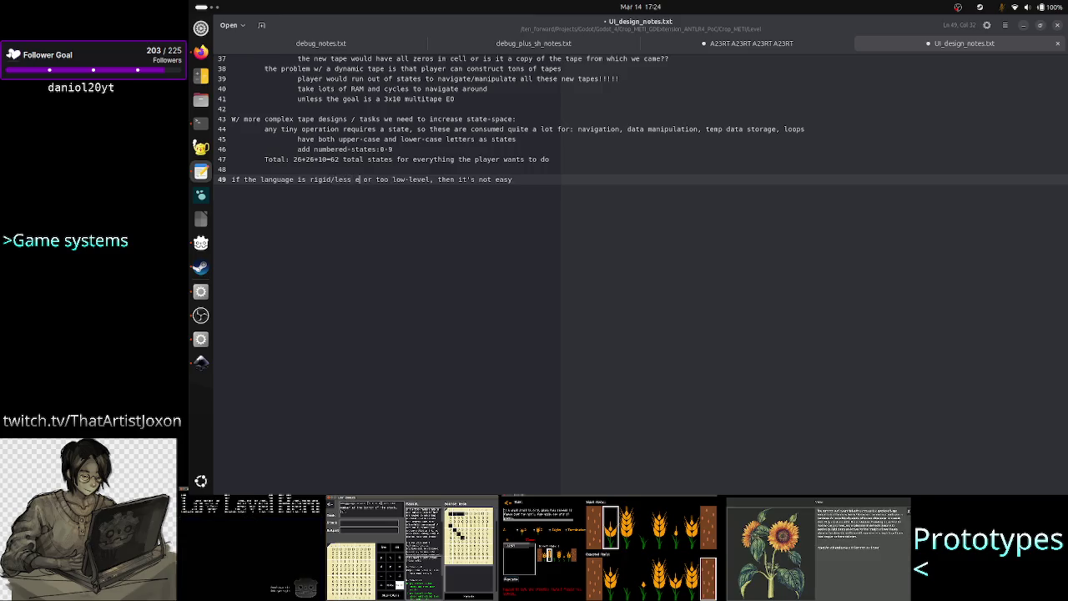
text(pressive)
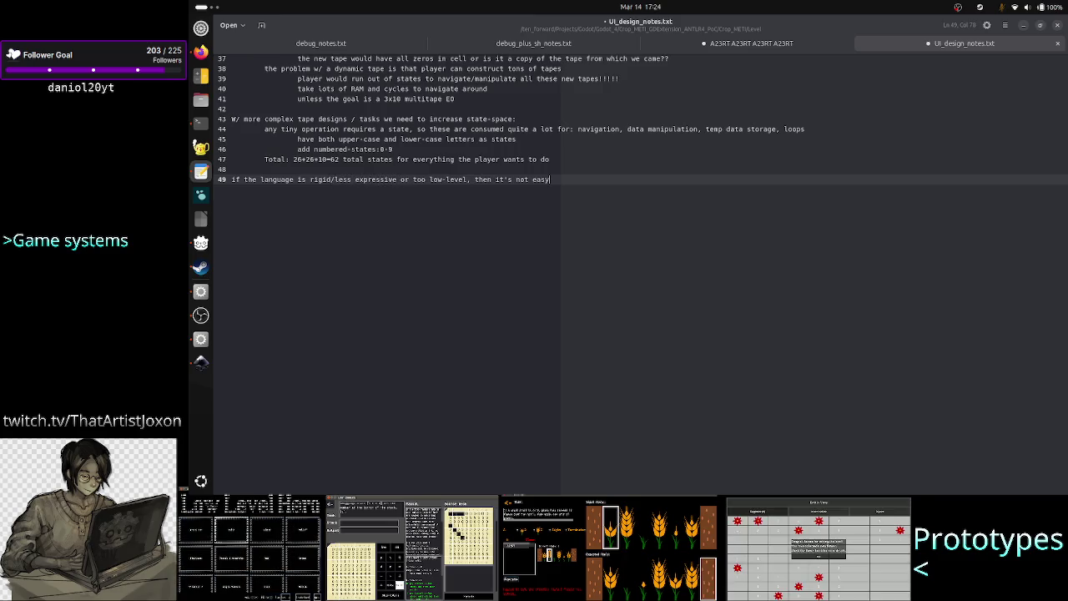
text(timize for)
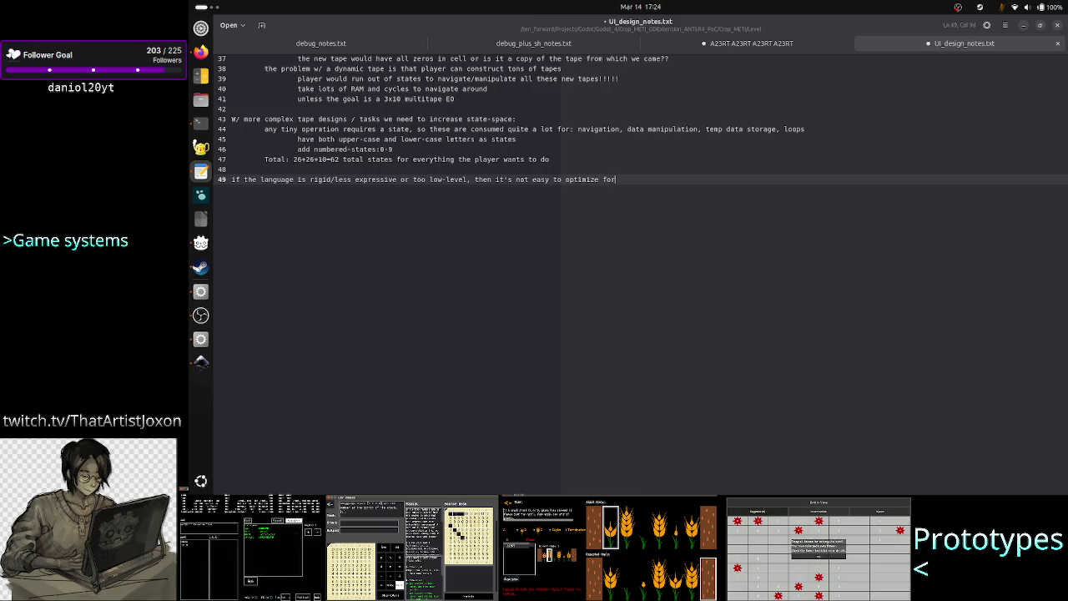
text(  different th)
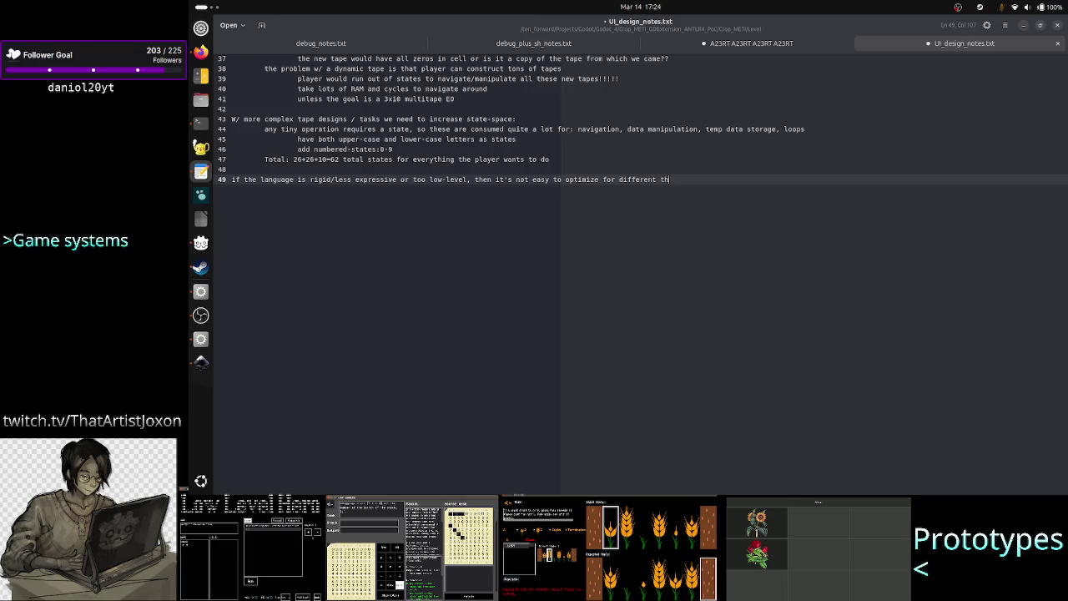
text(ings: )
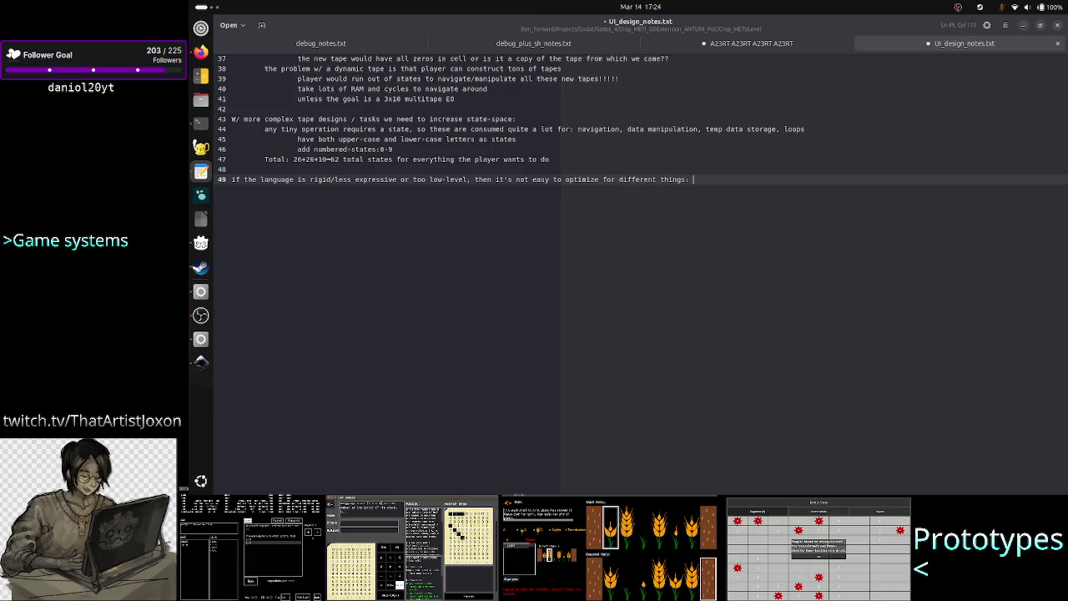
text(cycles,)
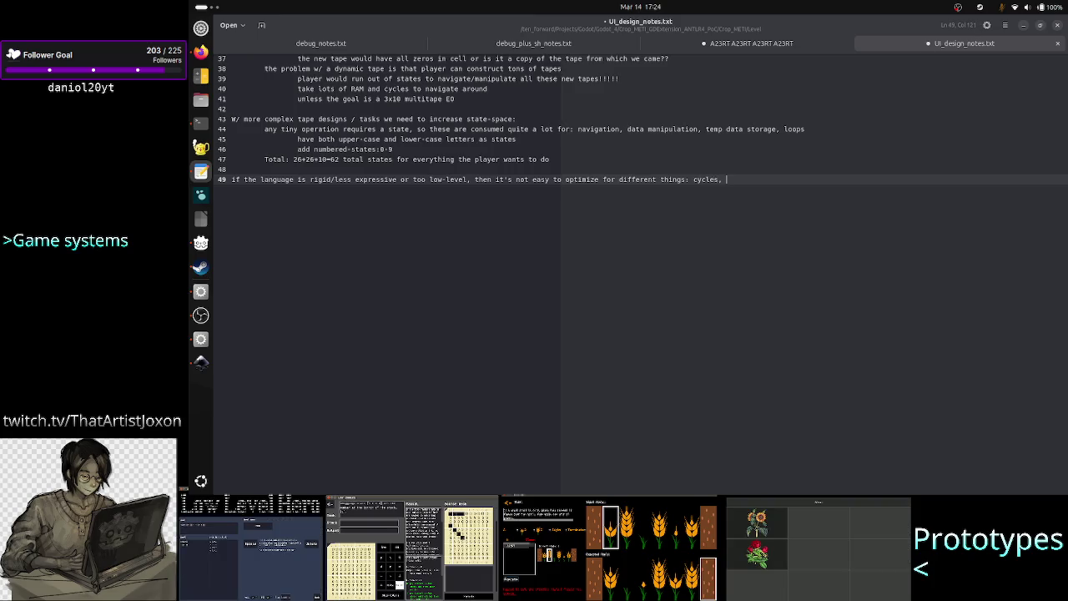
text(LOC, )
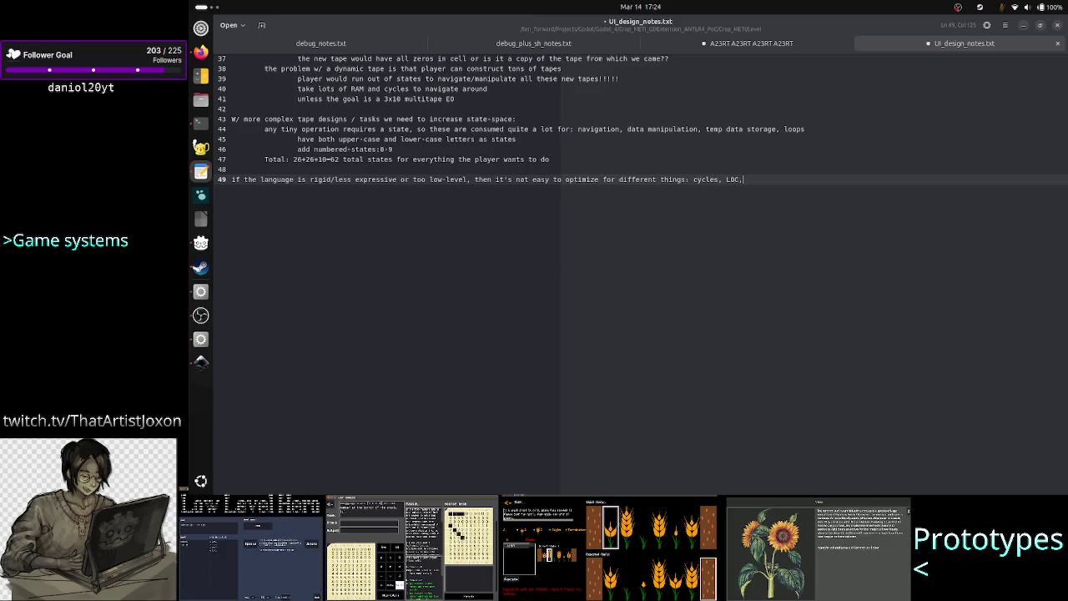
text(etc)
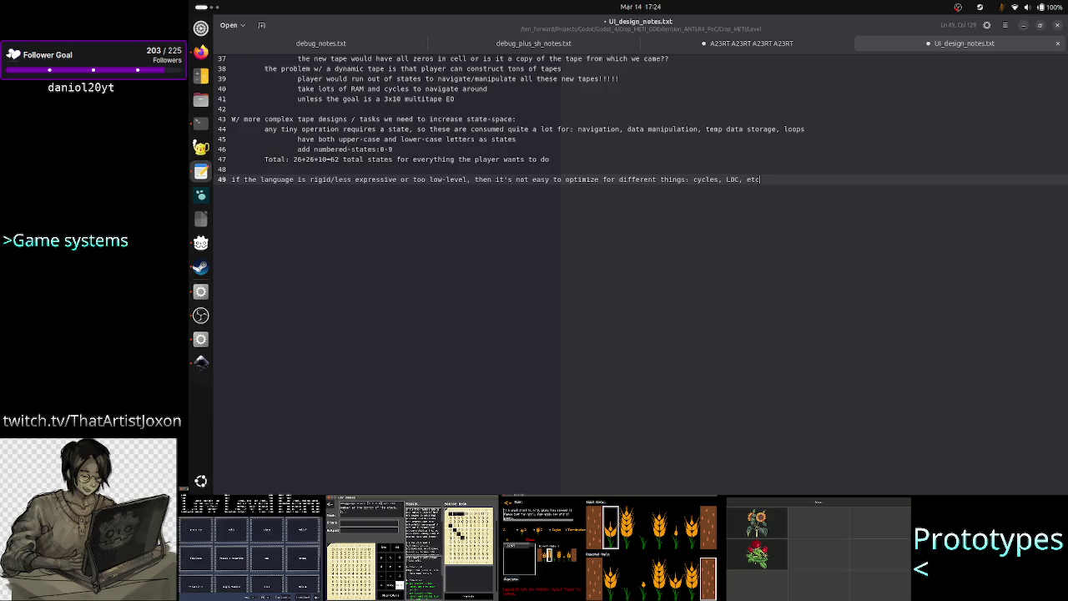
text(.)
key(Return)
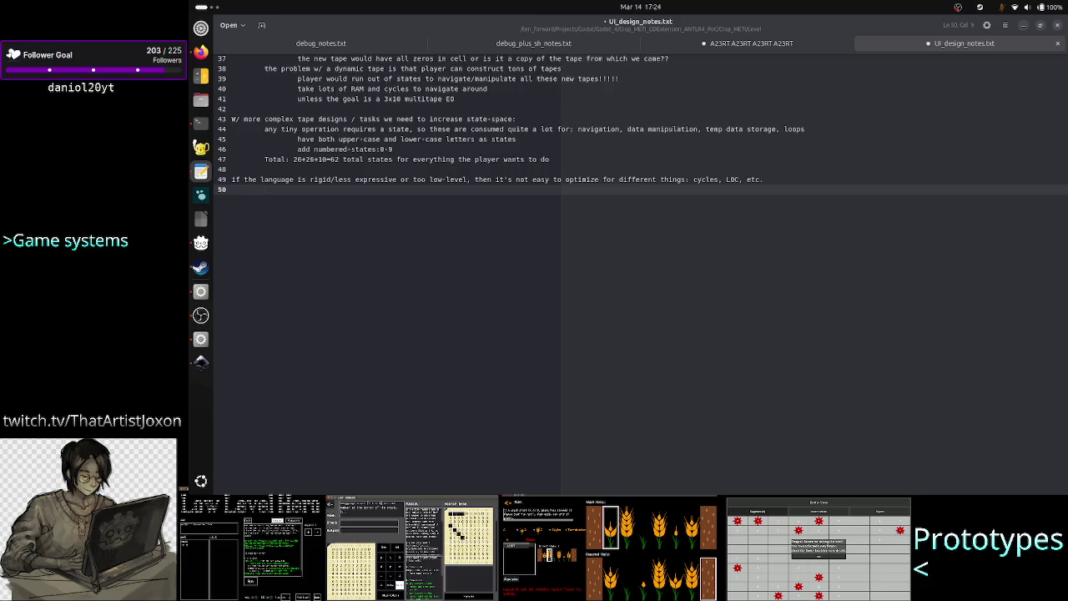
Add the indented note 'there's no point in having leaderboards, histograms'.
key(Tab)
text(there's n)
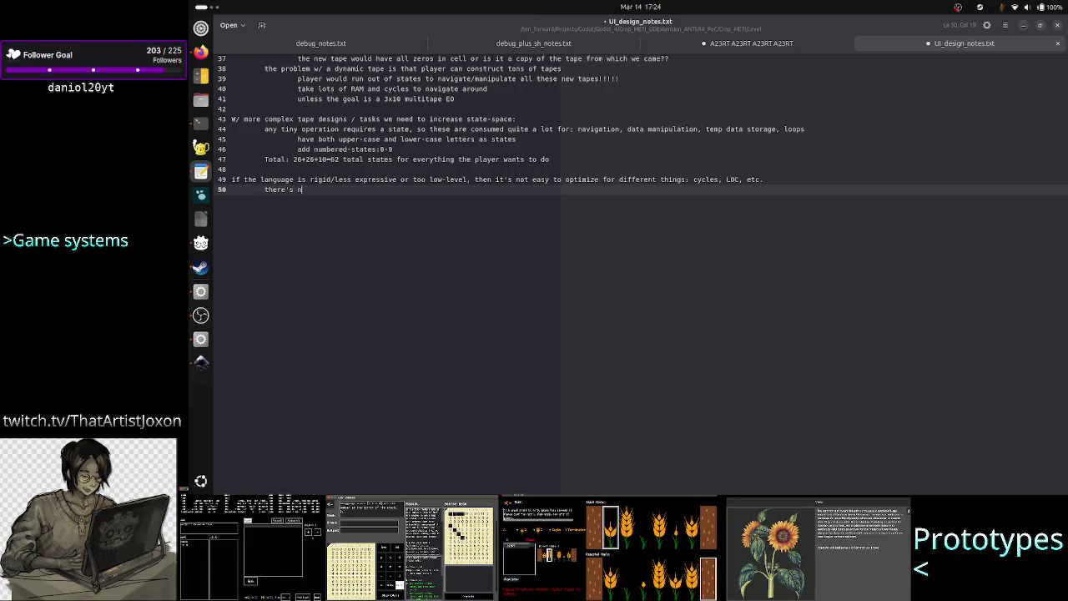
text(o point in ha)
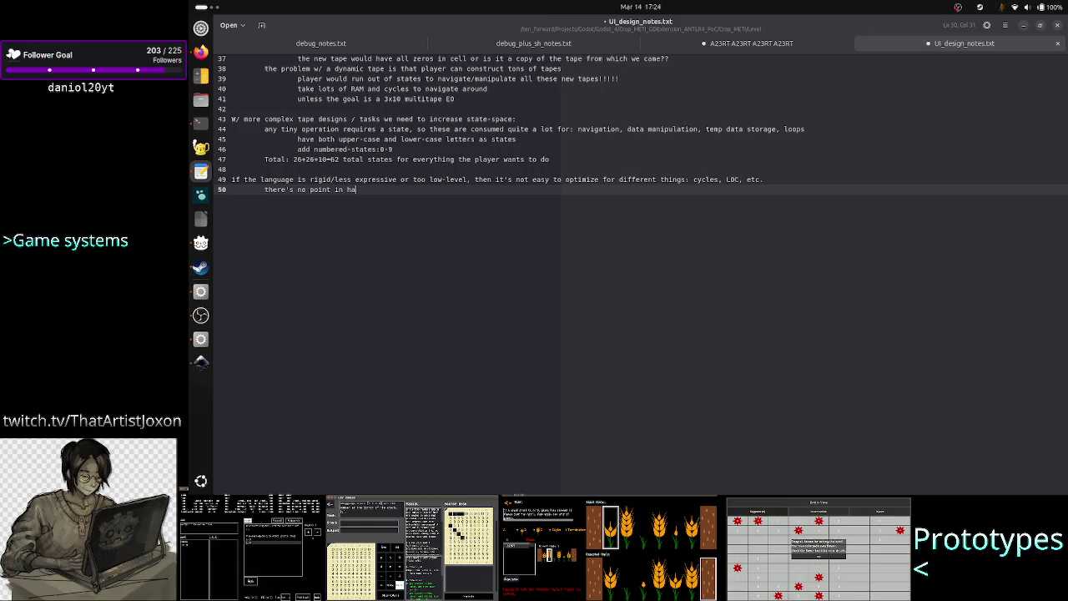
text(ving le)
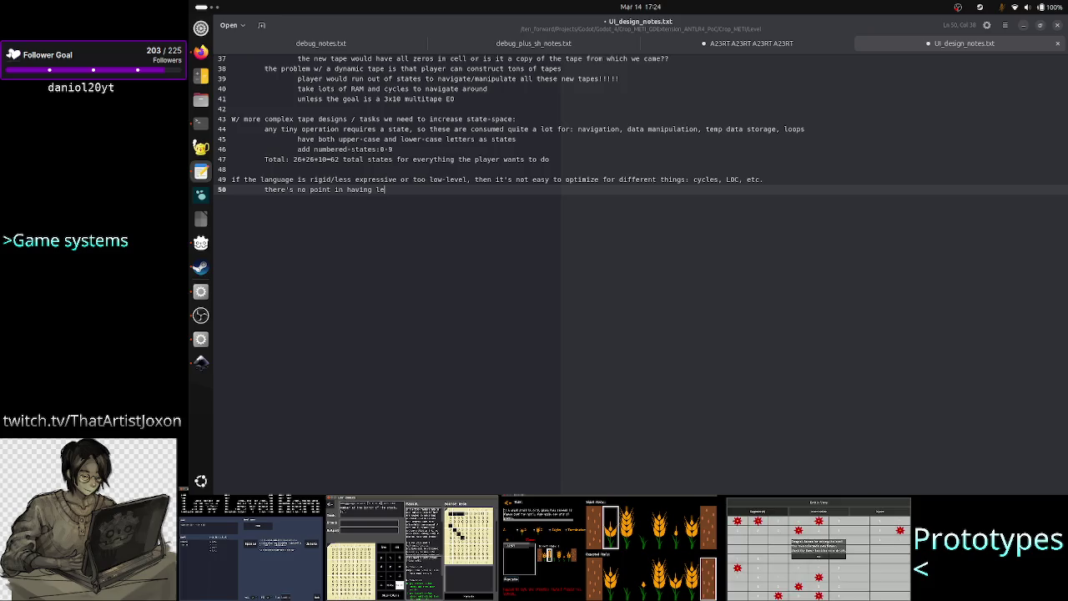
text(aderboar)
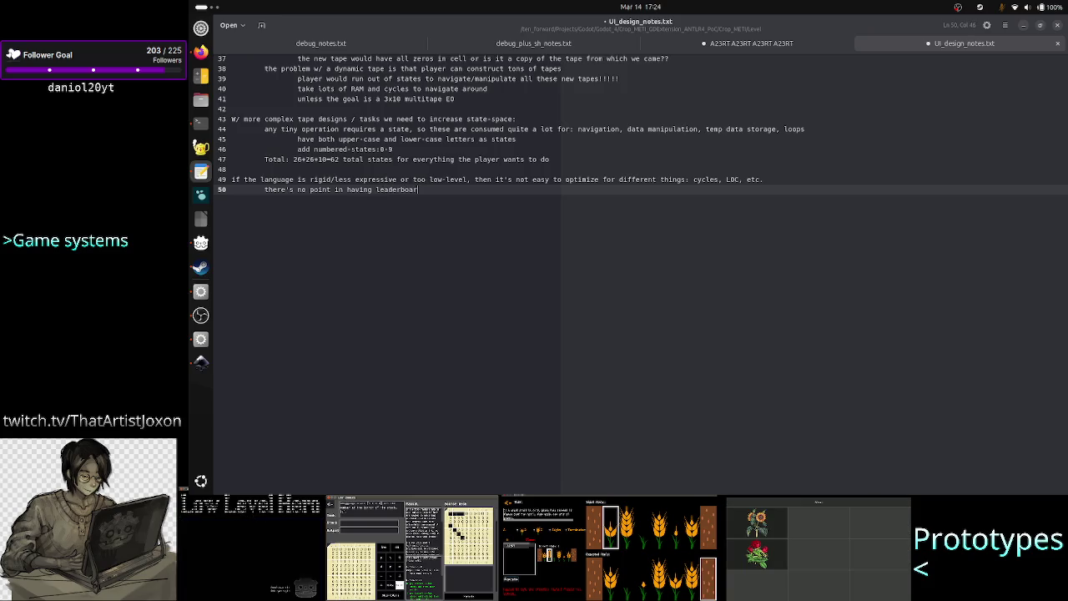
text(ds, h)
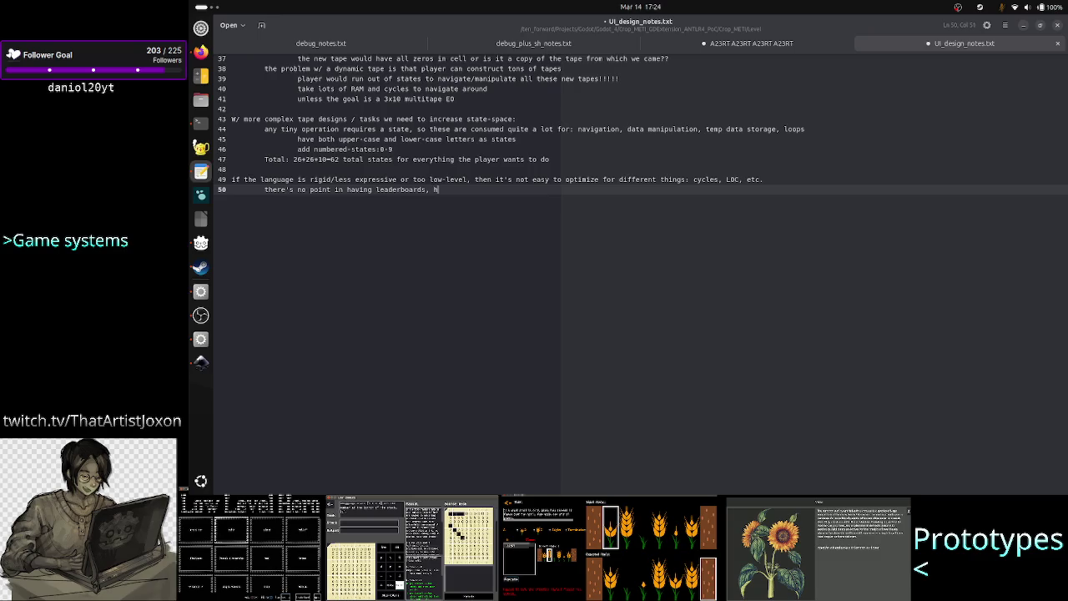
text(istograms)
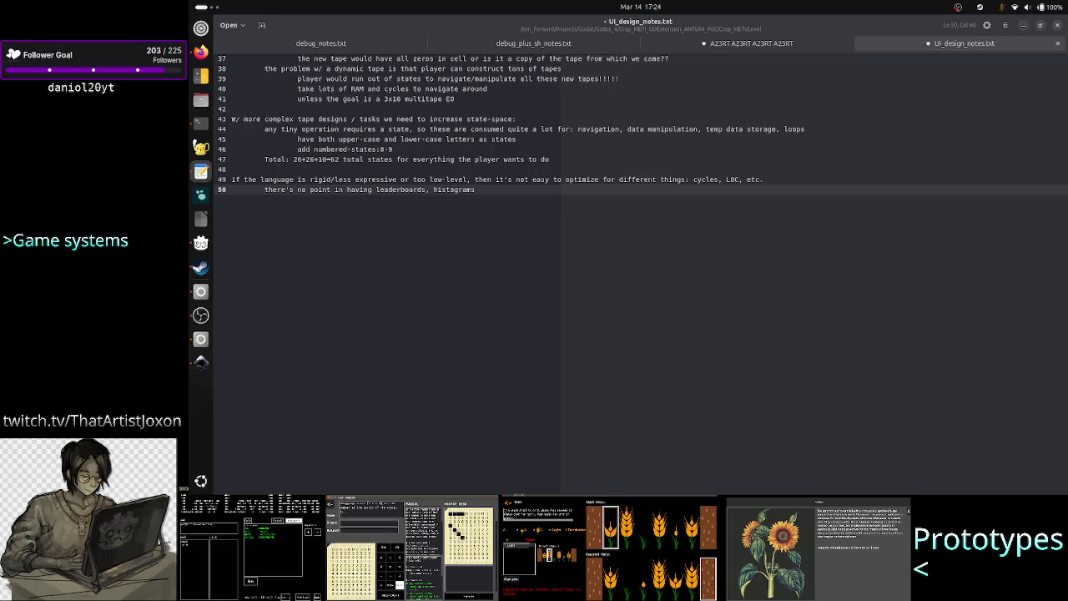
key(Return)
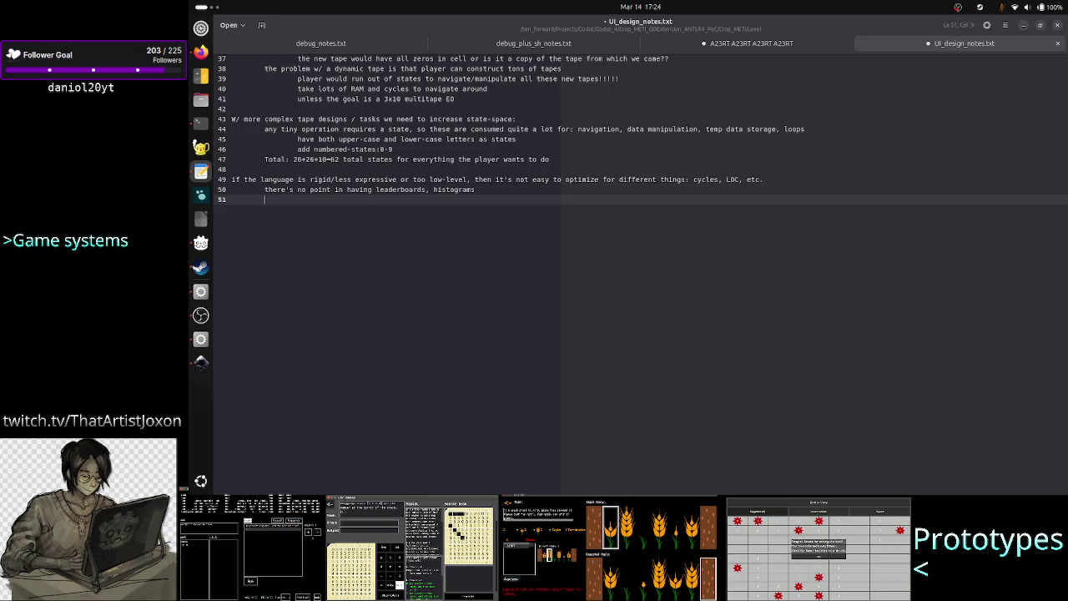
Add the indented note about a simple save-slot feature like in A=B, then save UI_design_notes.txt.
text(co)
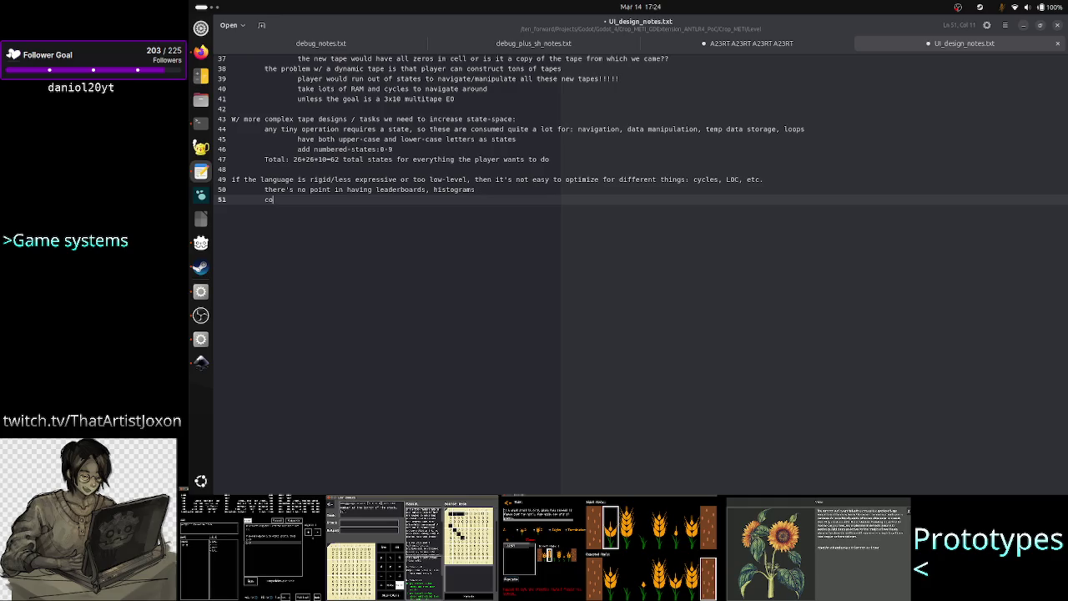
text(uld have a v)
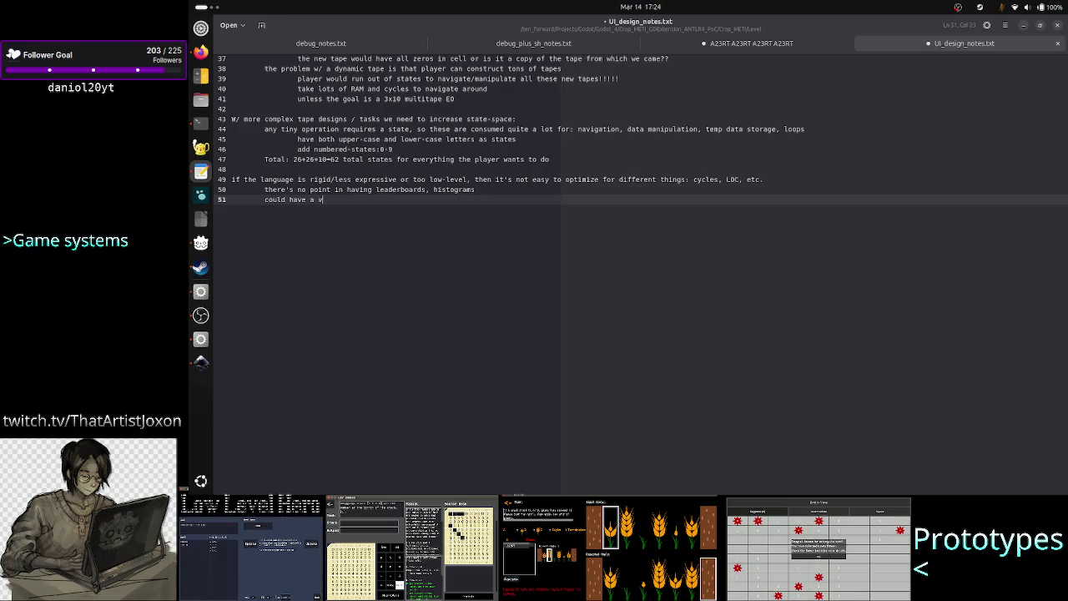
text(ery simple sa)
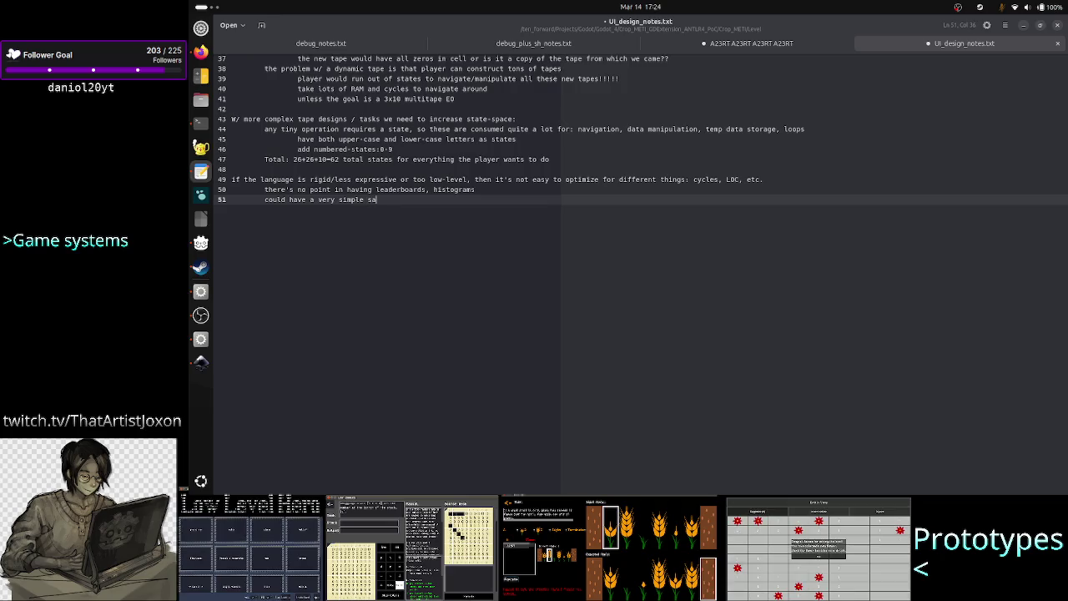
key(BackSpace)
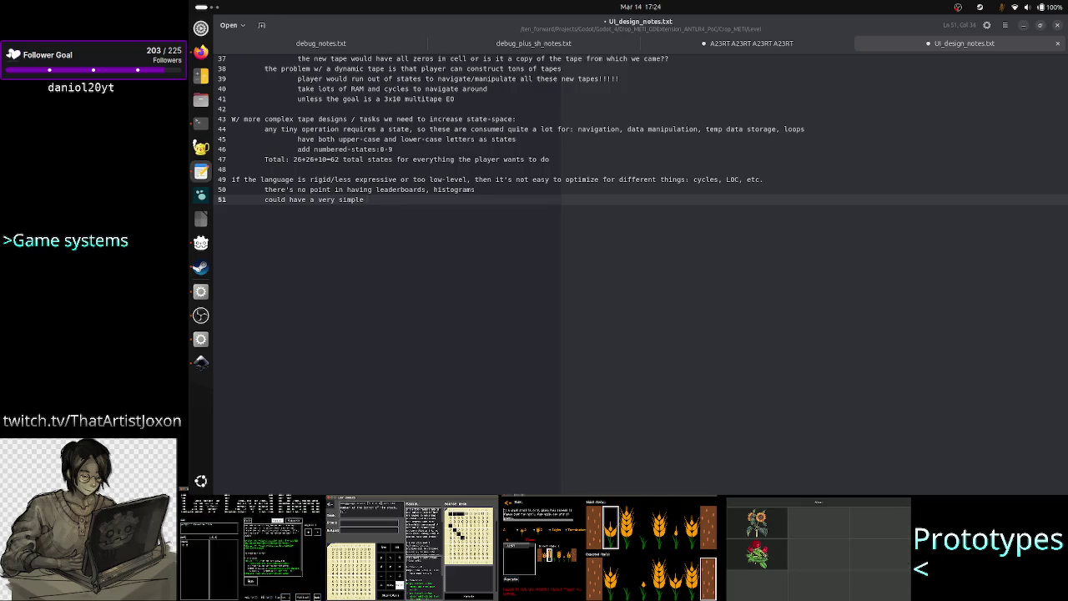
text(save-slot)
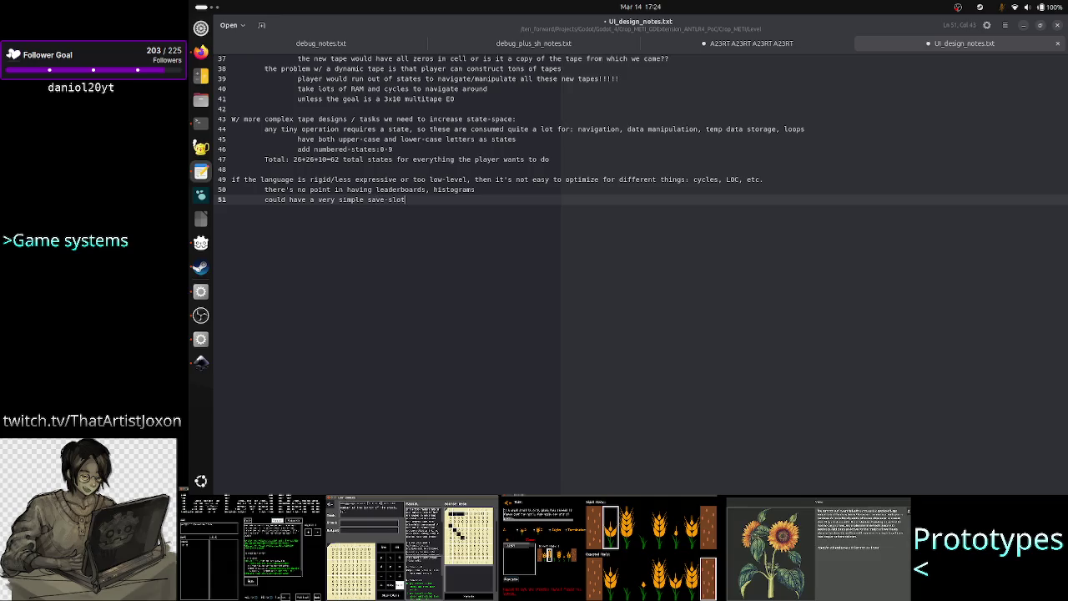
text( features)
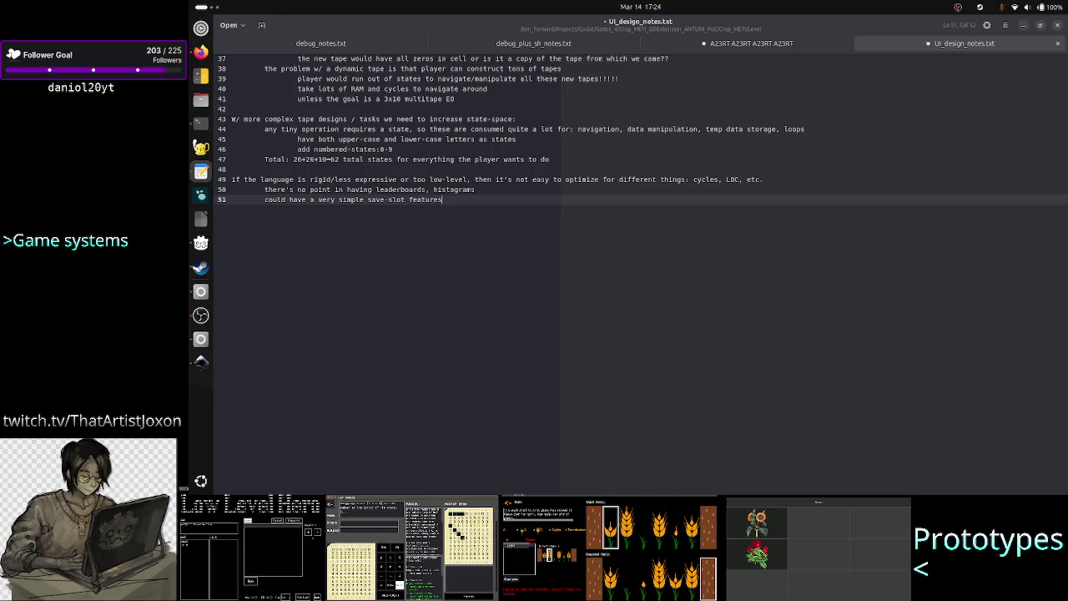
key(BackSpace)
text(, like in )
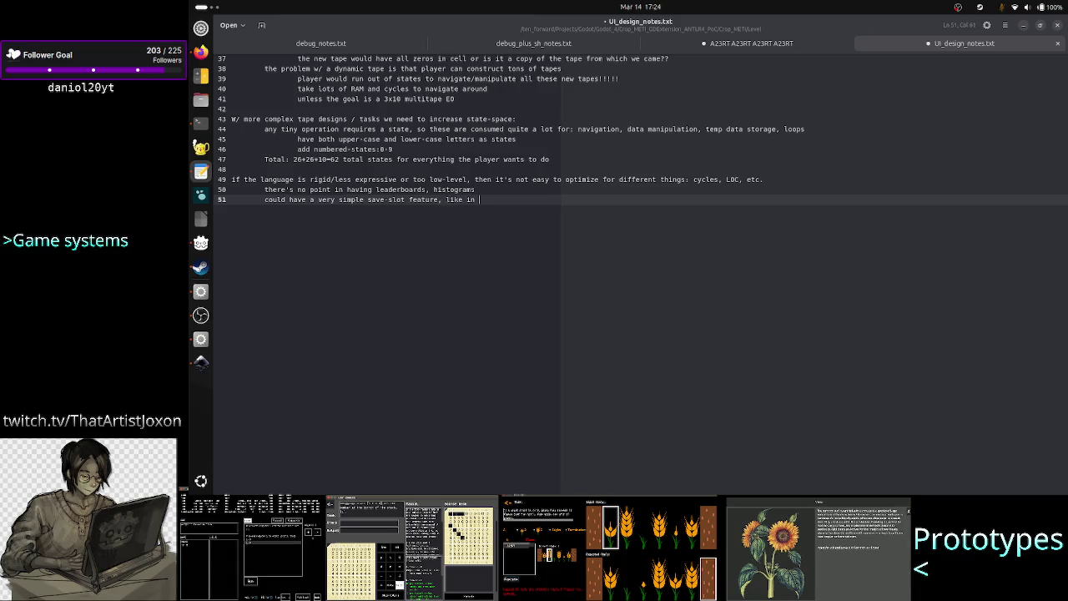
text(A=B)
key(Return)
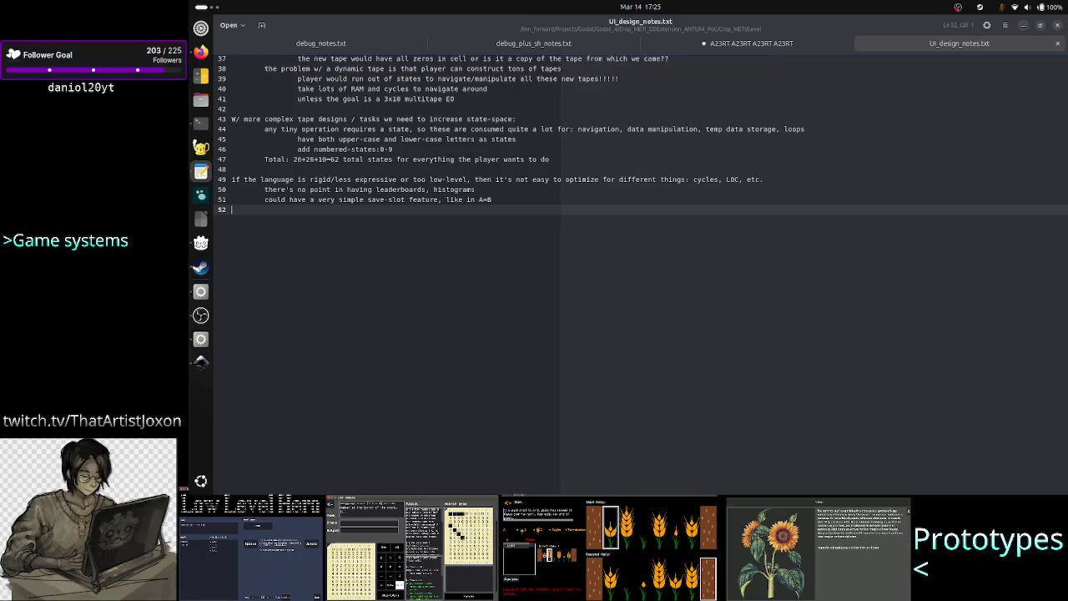
key(Tab)
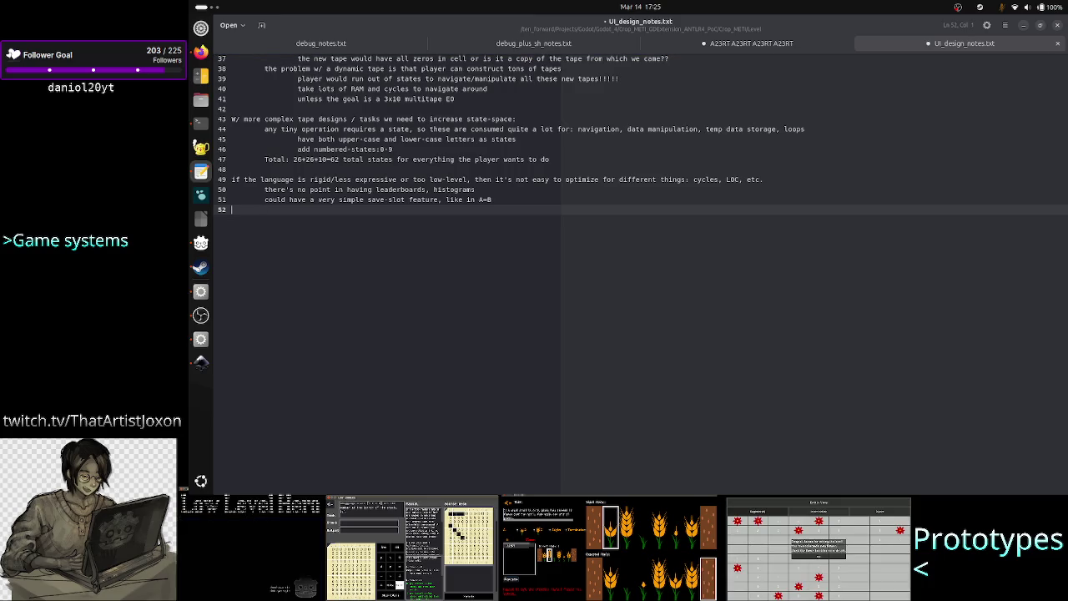
key(ctrl+s)
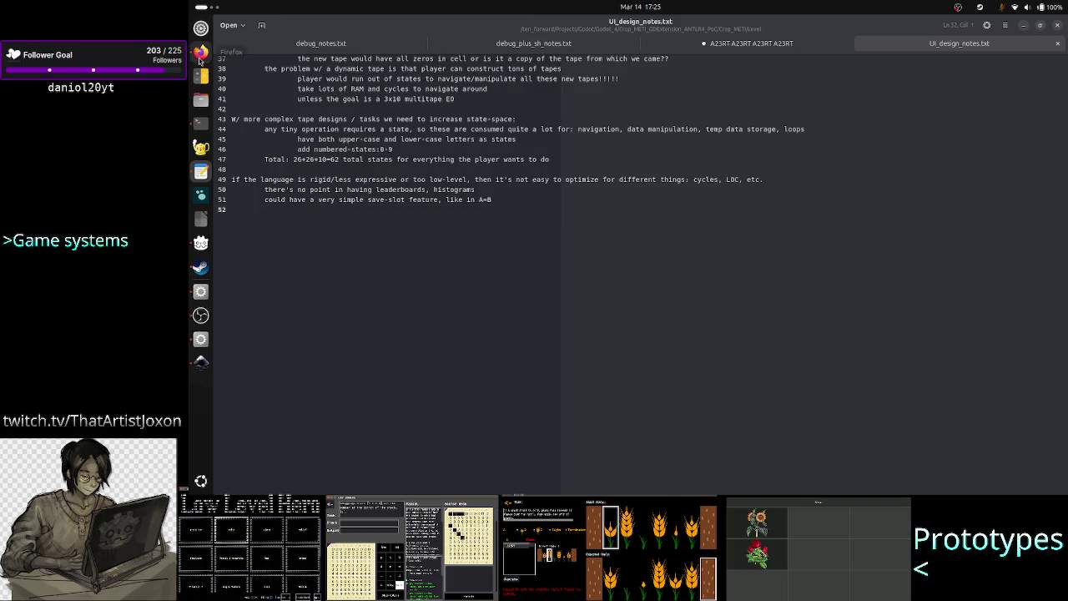
Return to Firefox and compare the TIS-100 segment map and sequence counter screenshot tabs.
click(199, 58)
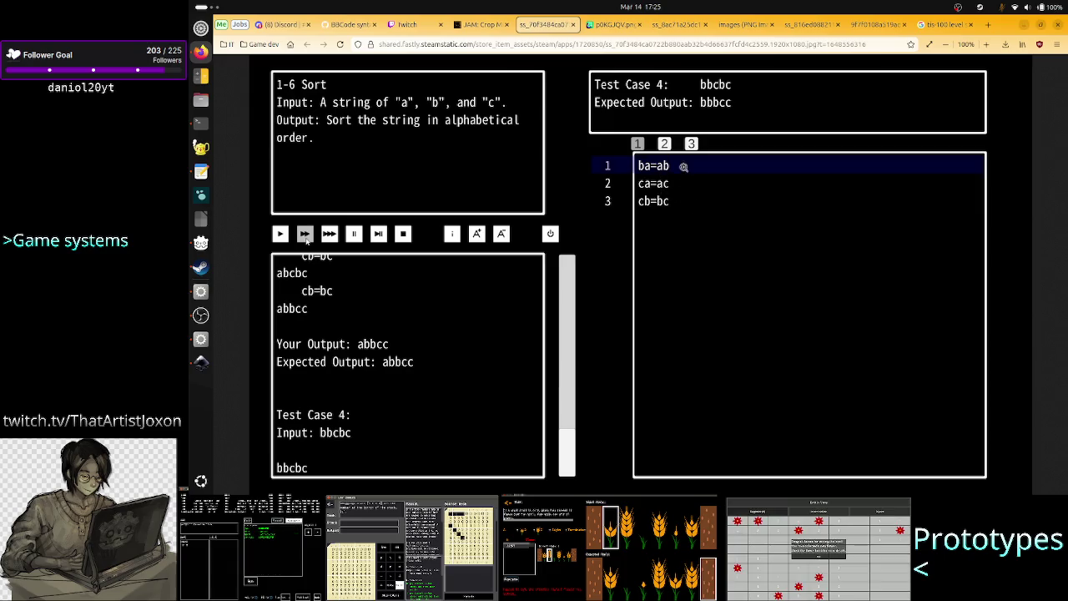
click(614, 25)
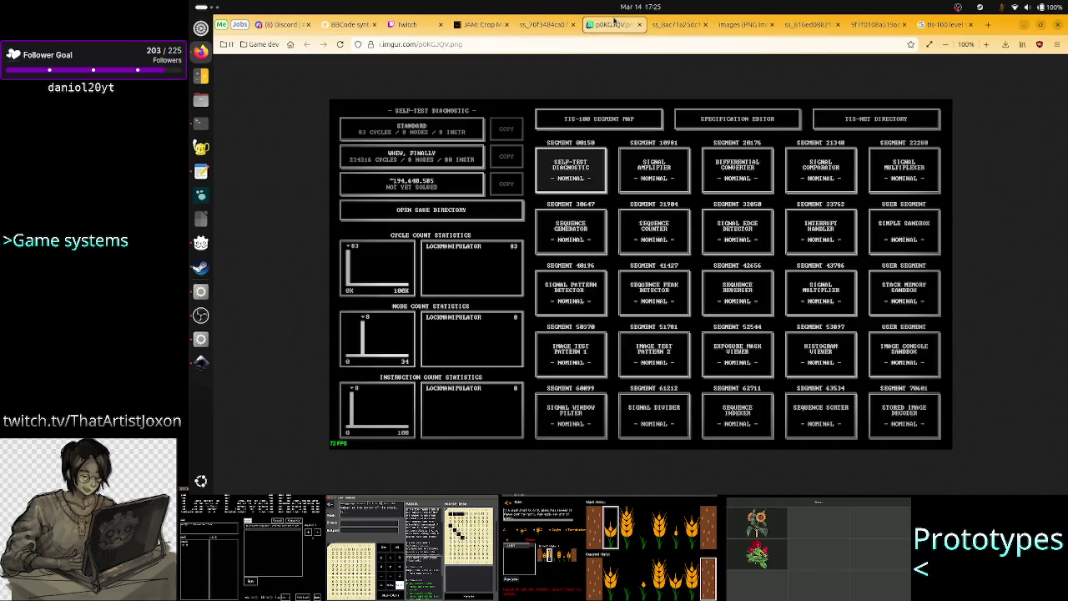
click(679, 24)
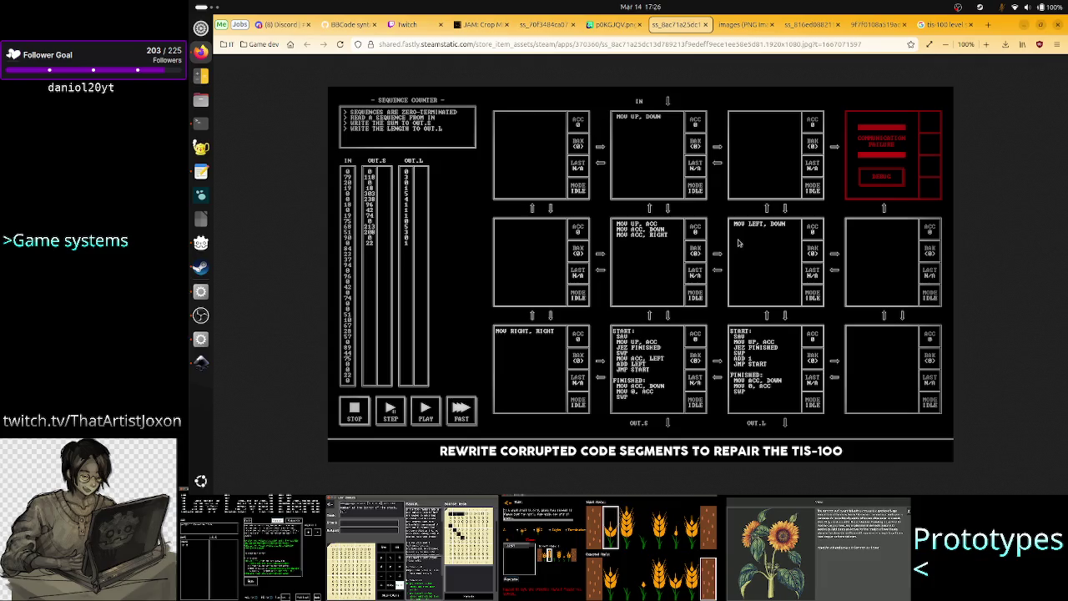
click(615, 24)
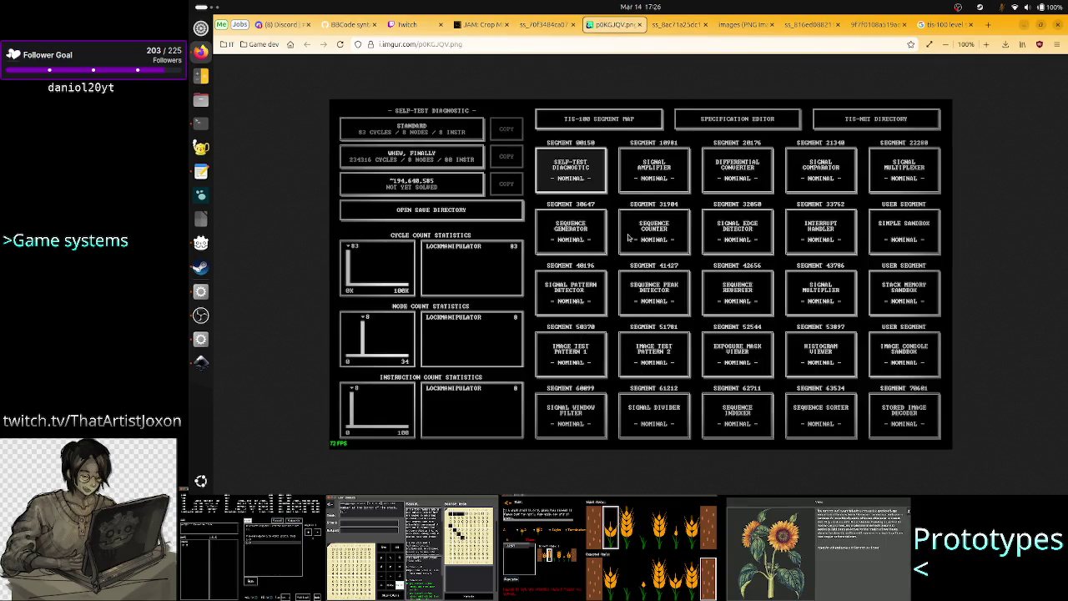
click(534, 25)
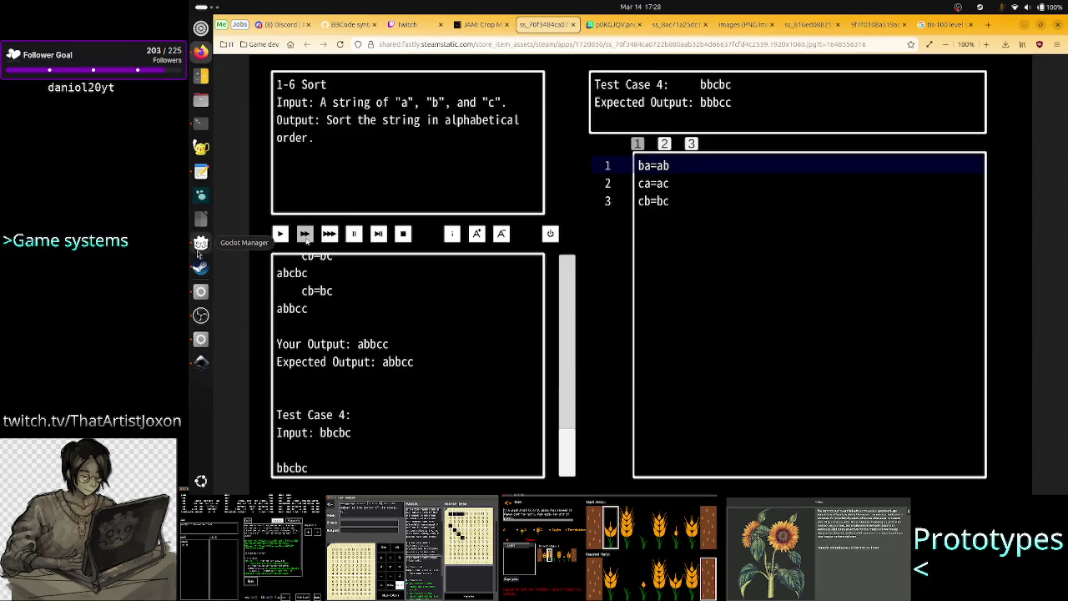
click(200, 171)
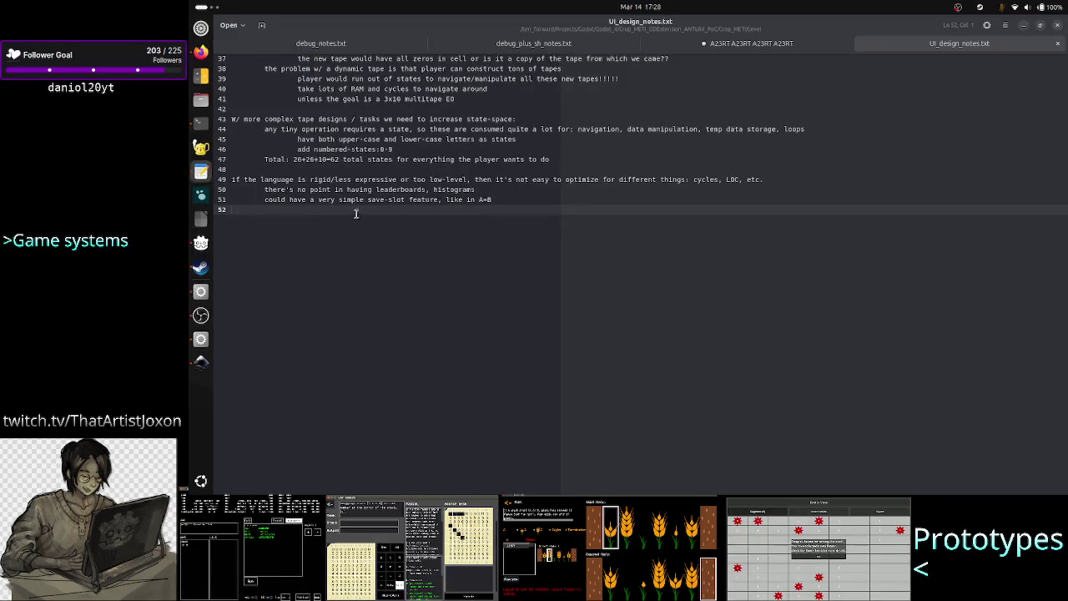
click(538, 180)
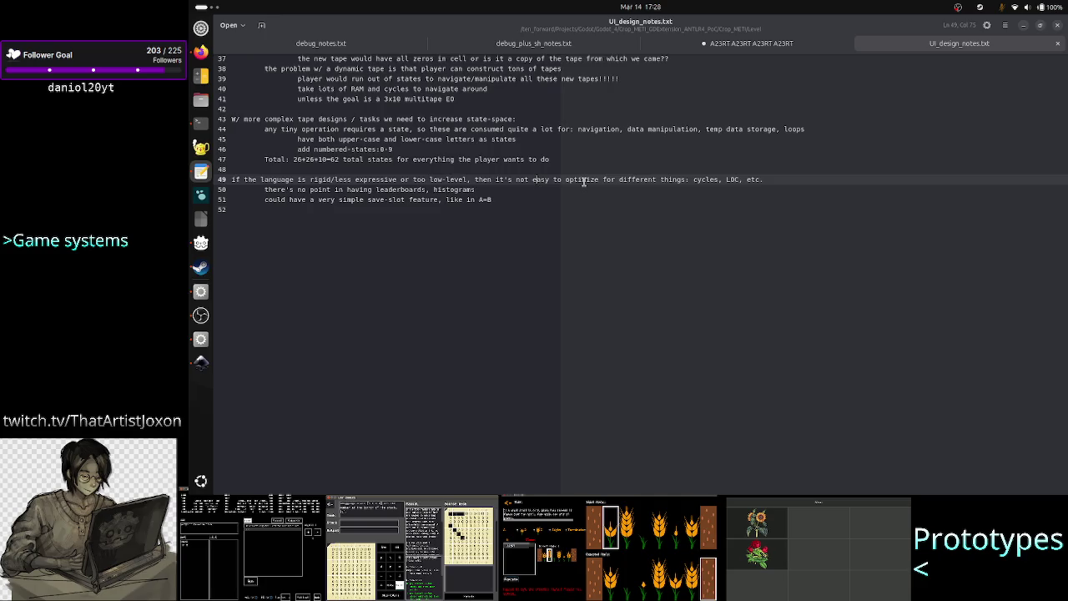
drag(587, 180, 686, 181)
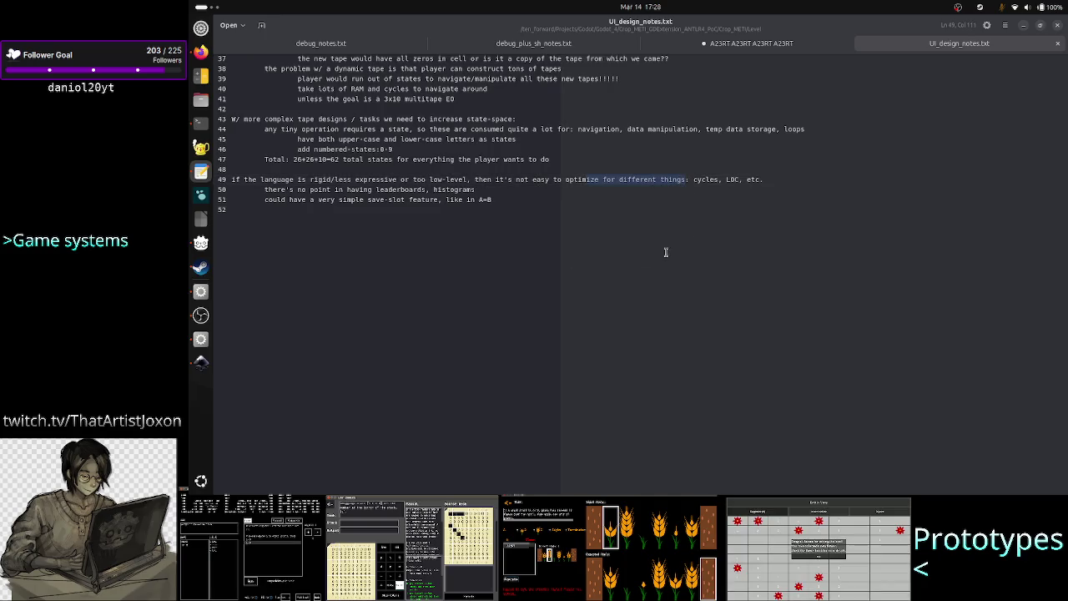
click(501, 265)
click(196, 51)
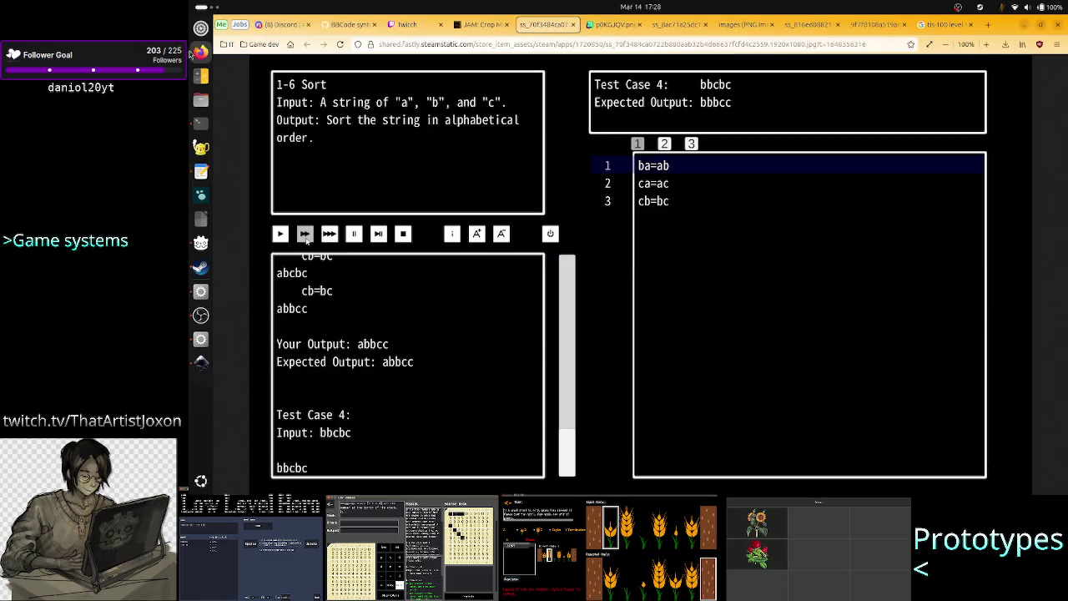
Switch to the level_UI_concepts.svg mockup in Inkscape and select the grey code panel.
click(200, 362)
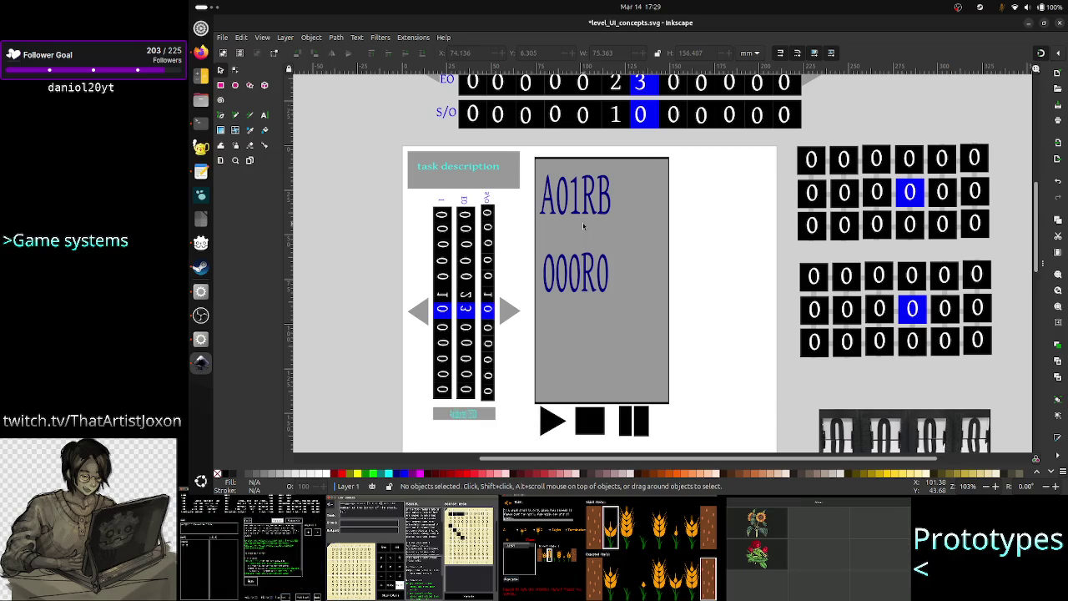
click(608, 219)
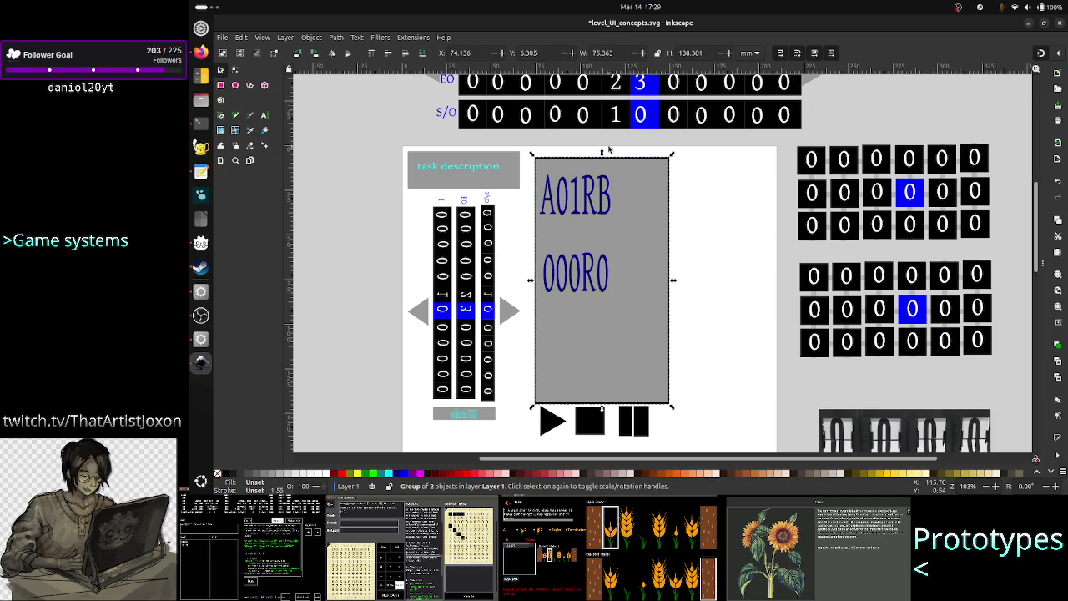
Shorten the grey code panel by dragging its top edge down.
drag(603, 153, 602, 165)
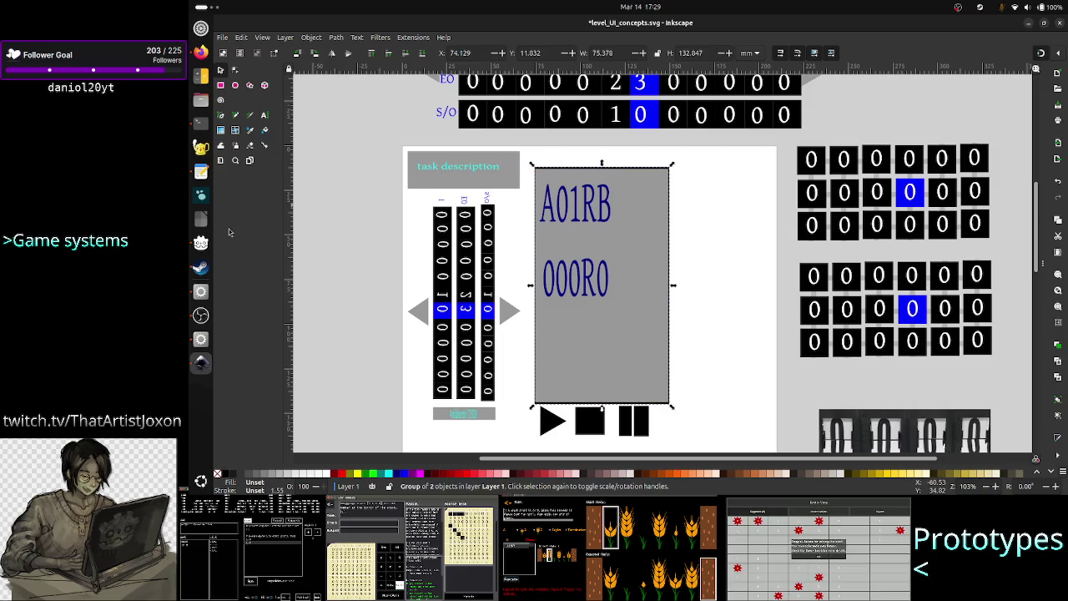
scroll(380, 197, up, 3)
scroll(369, 203, down, 2)
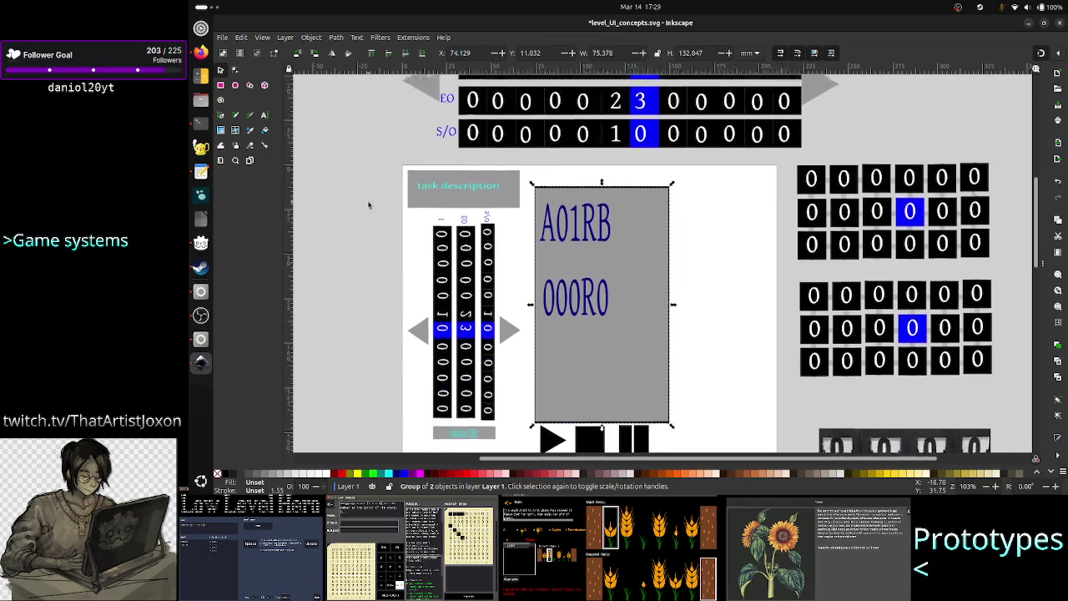
scroll(369, 202, down, 1)
Draw a small 14.5 × 8.75 mm tab rectangle just above the panel's top-left corner.
key(r)
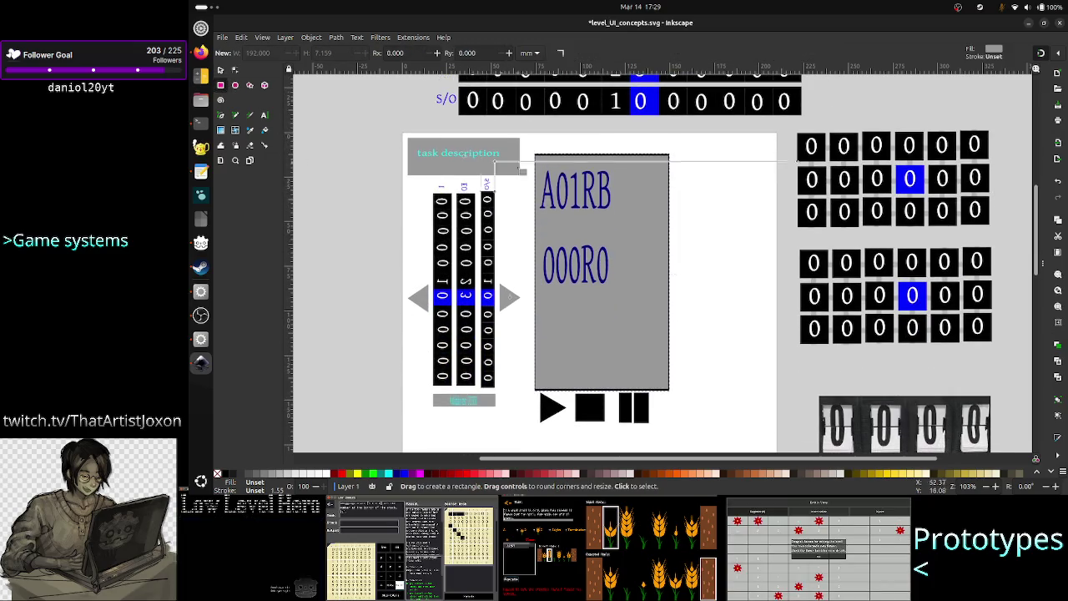
drag(534, 137, 562, 155)
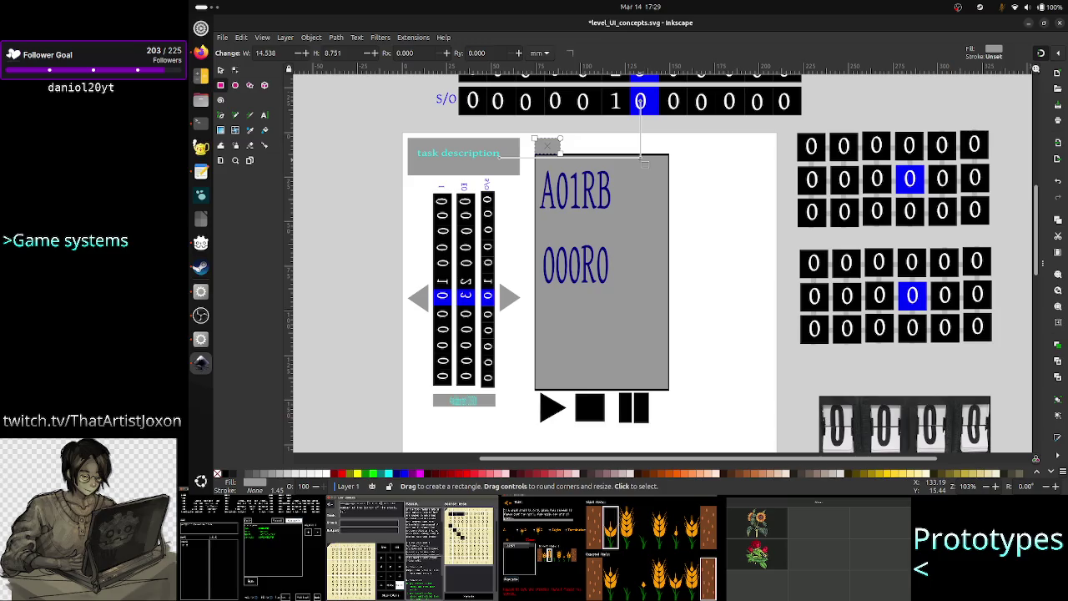
click(220, 69)
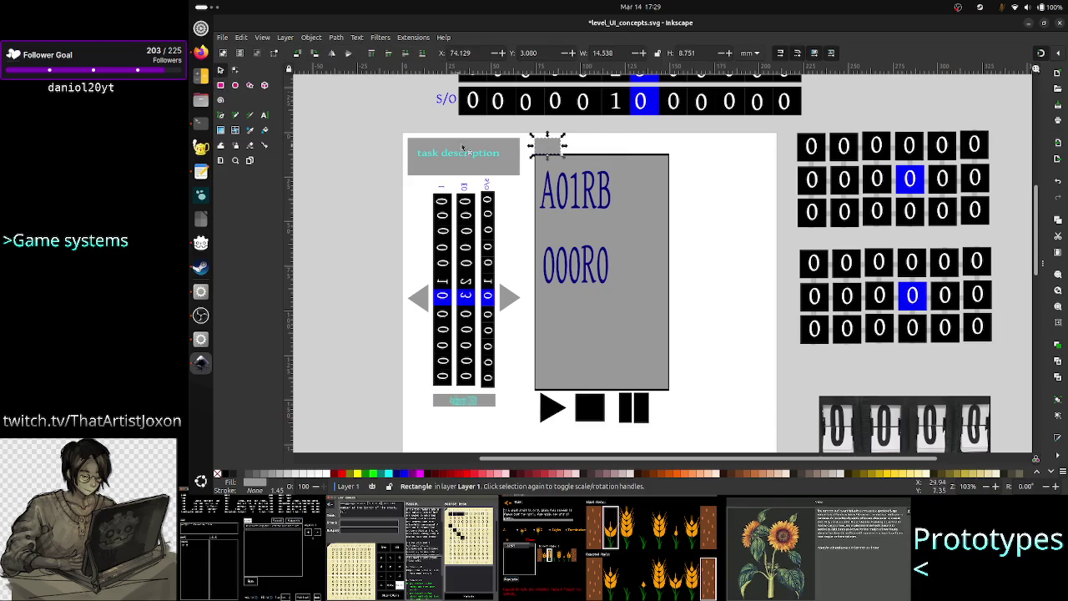
click(548, 147)
key(Escape)
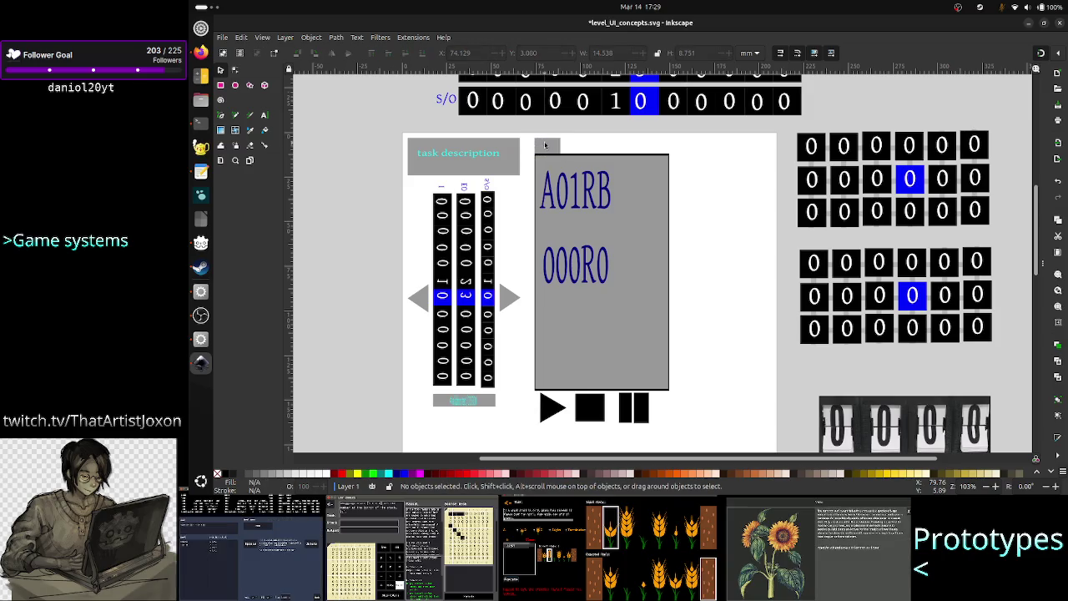
click(549, 146)
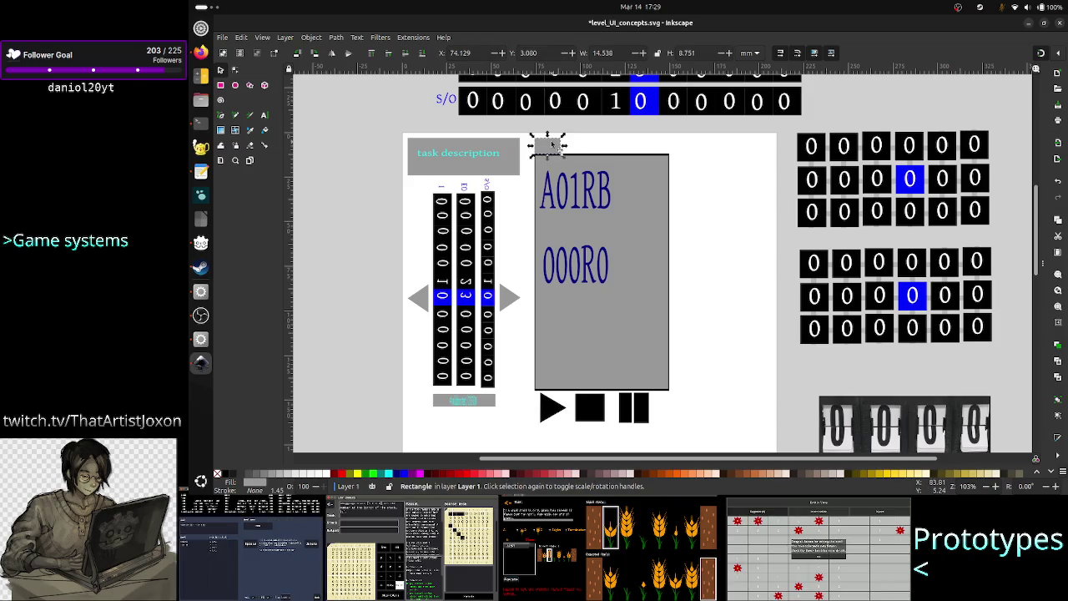
drag(552, 146, 552, 142)
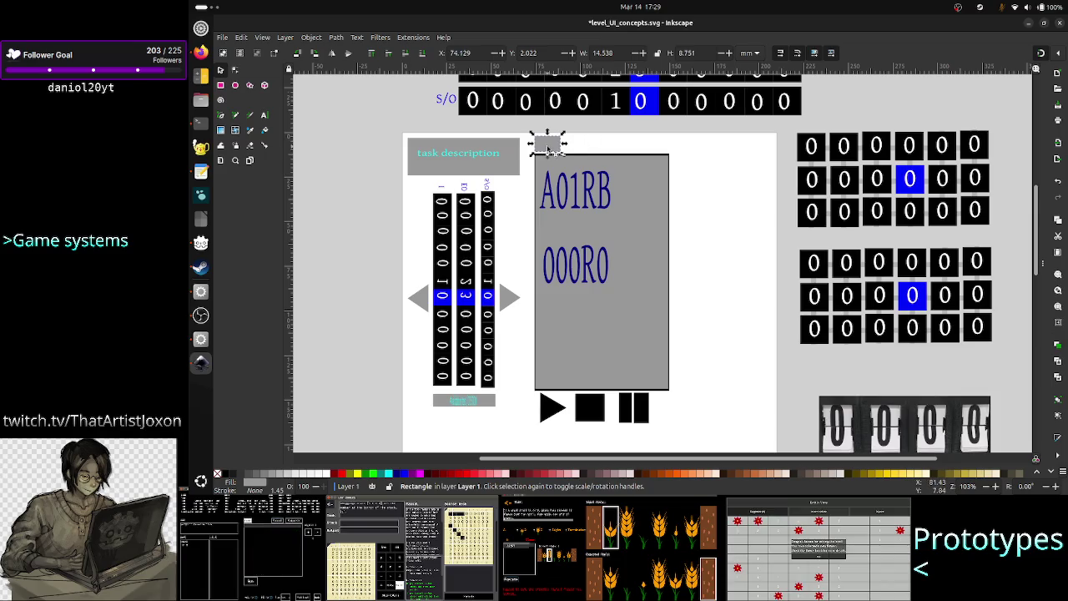
click(264, 114)
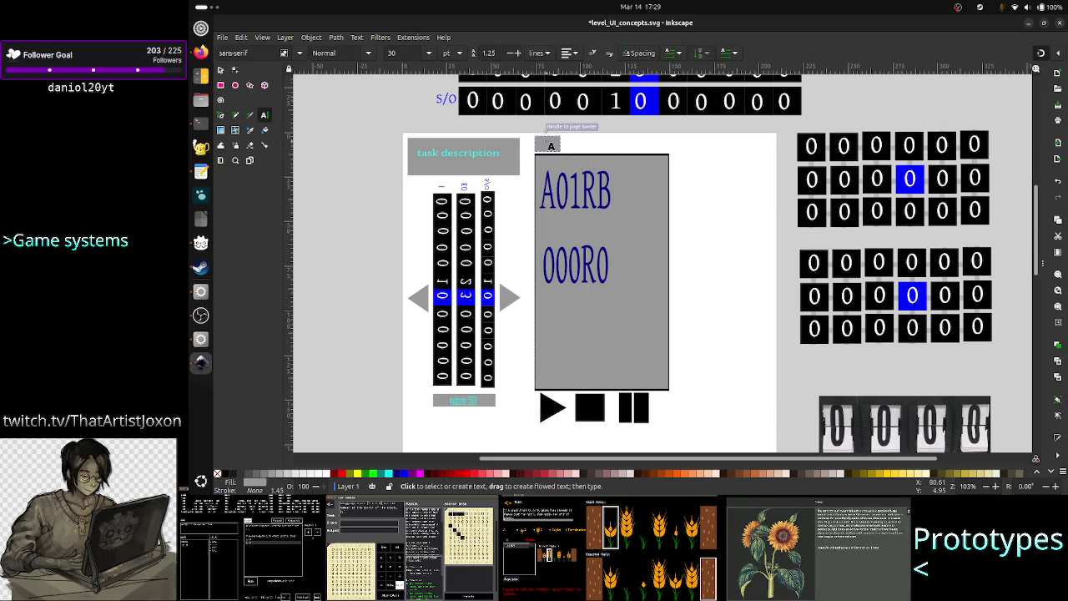
Add a blue s1 text label inside the small tab and nudge it into position.
click(547, 142)
text(a)
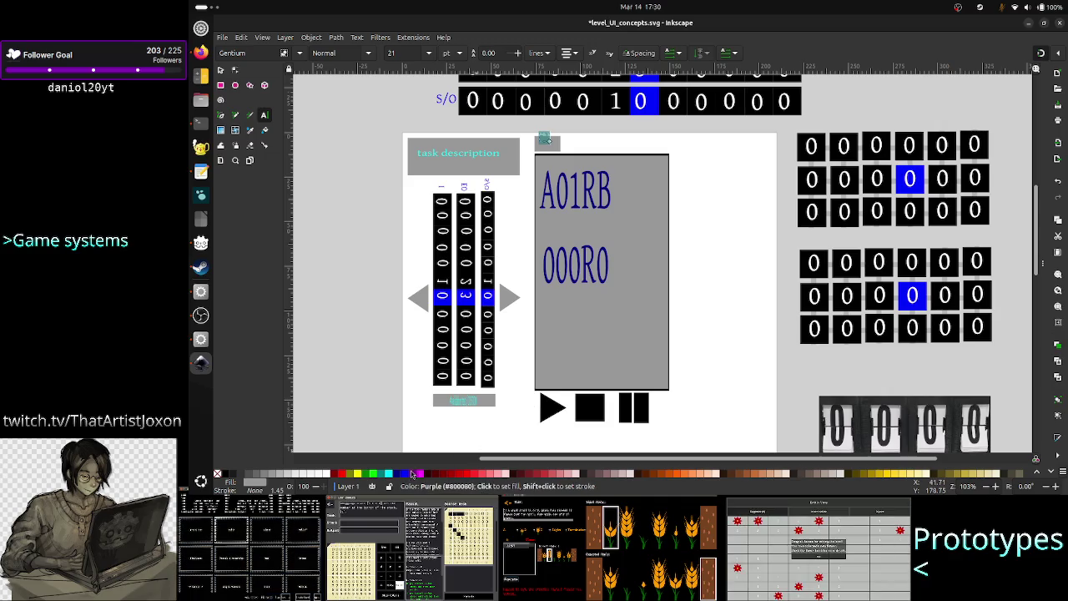
click(406, 475)
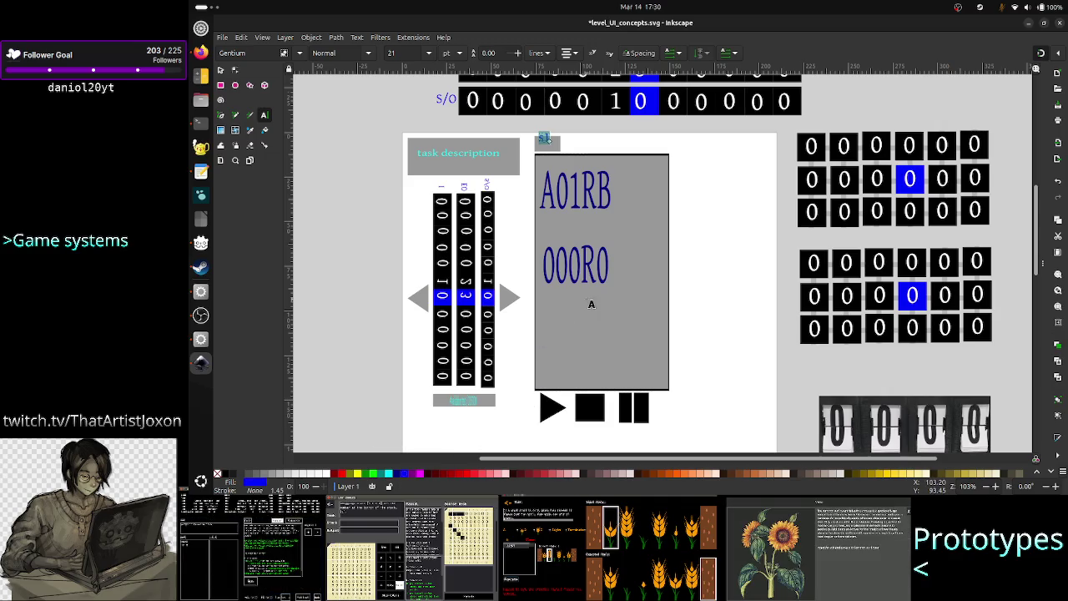
click(222, 71)
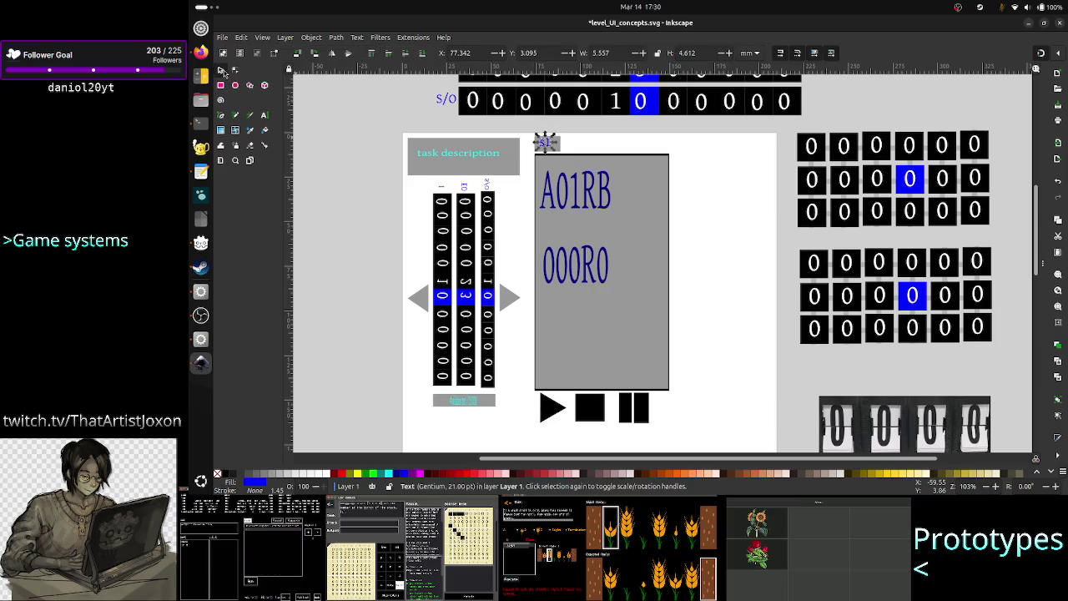
key(Right)
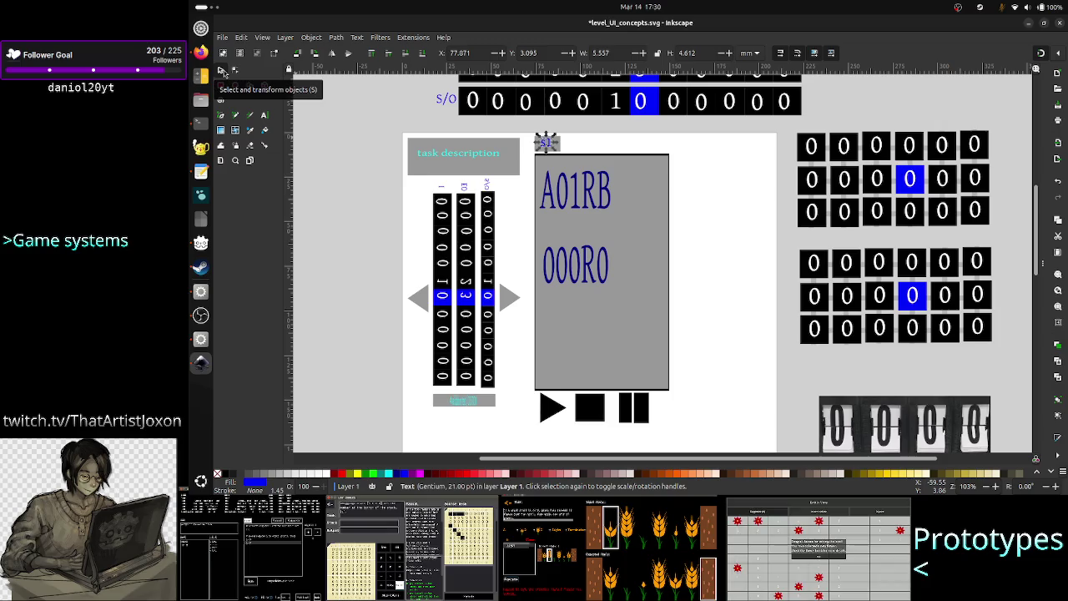
key(Down)
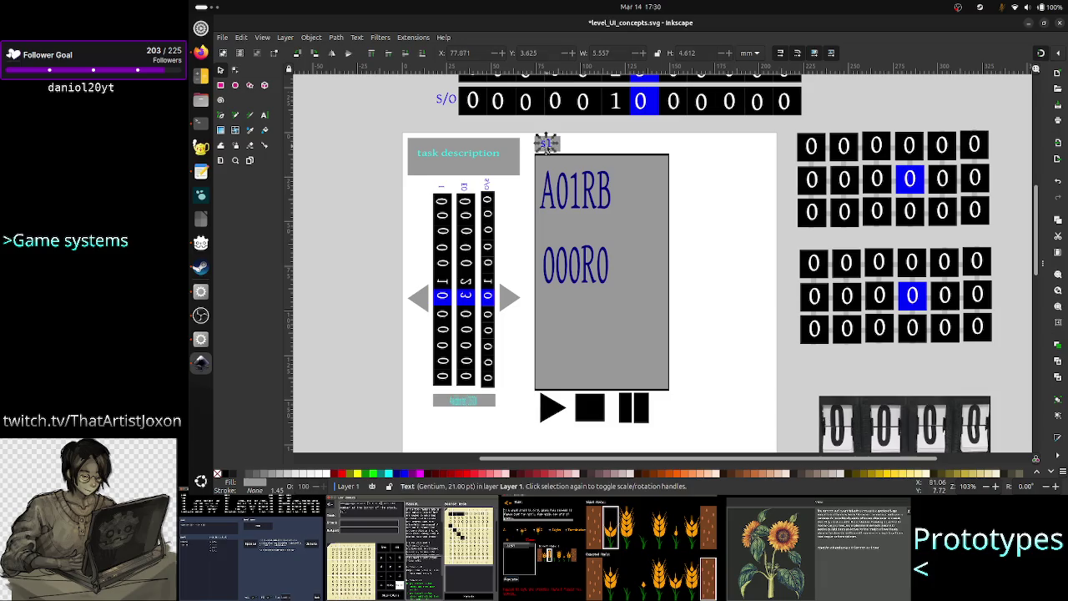
Group the s1 label with its tab rectangle and shift the group slightly right.
shift+click(560, 151)
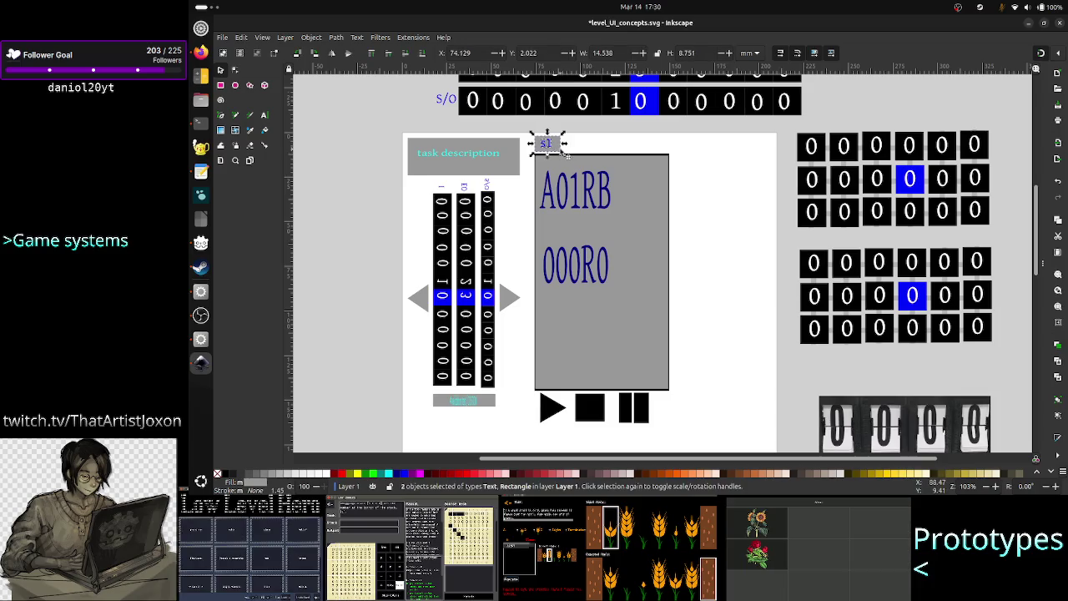
right_click(558, 150)
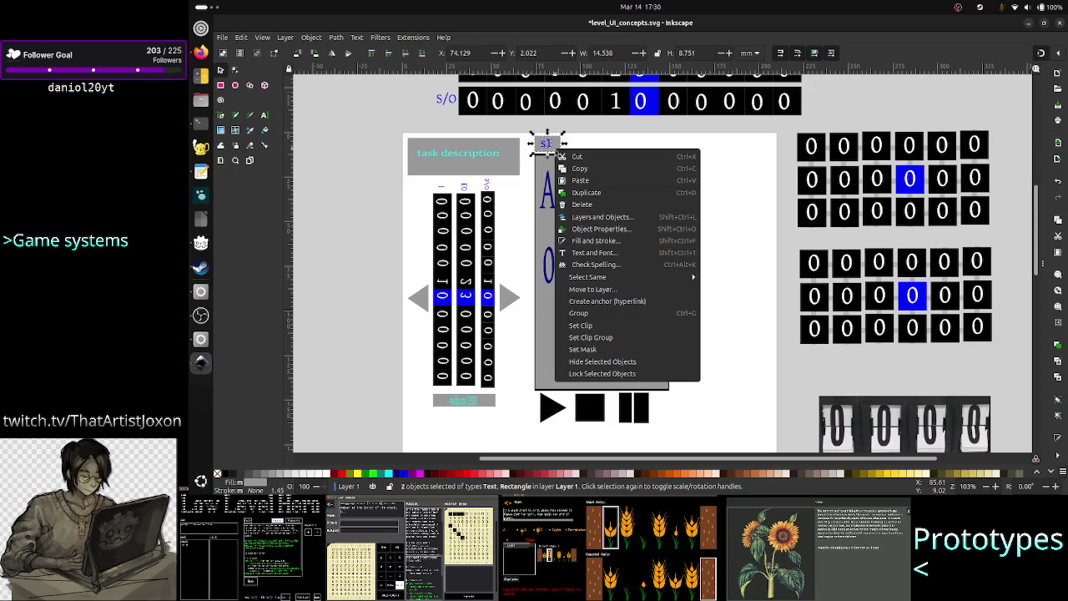
click(608, 318)
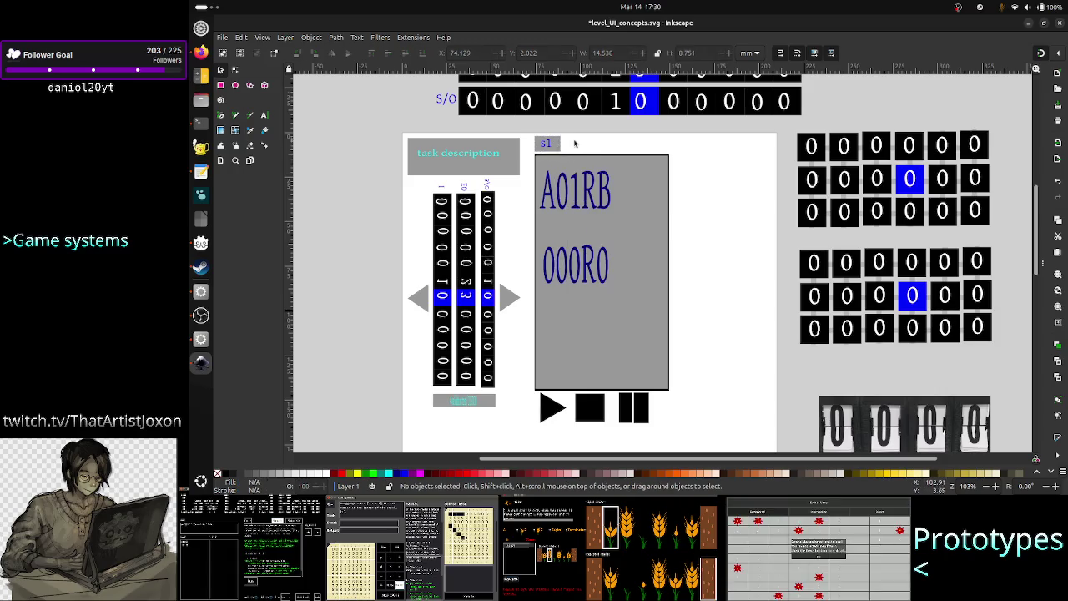
drag(558, 151, 592, 153)
Duplicate and paste copies of the s1 tab to form a row of three.
key(ctrl+d)
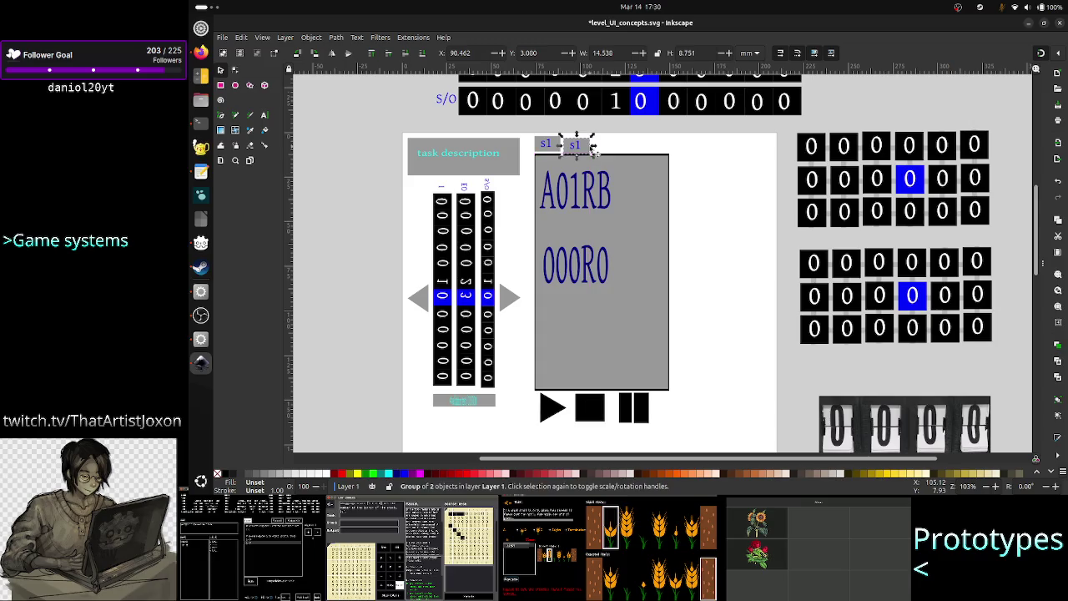
key(Up)
key(Up)
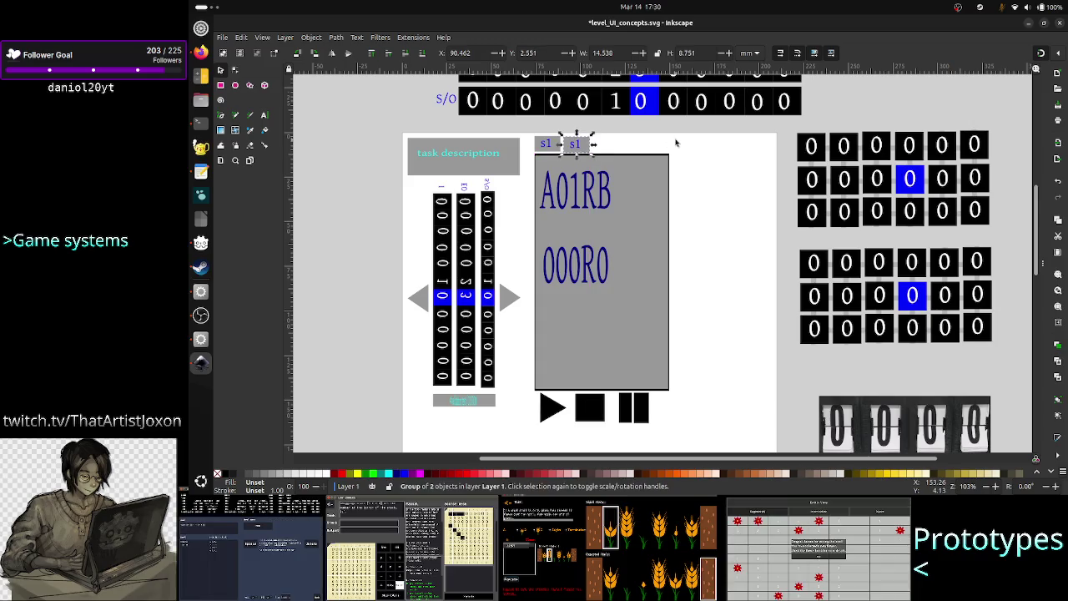
key(Up)
key(ctrl+v)
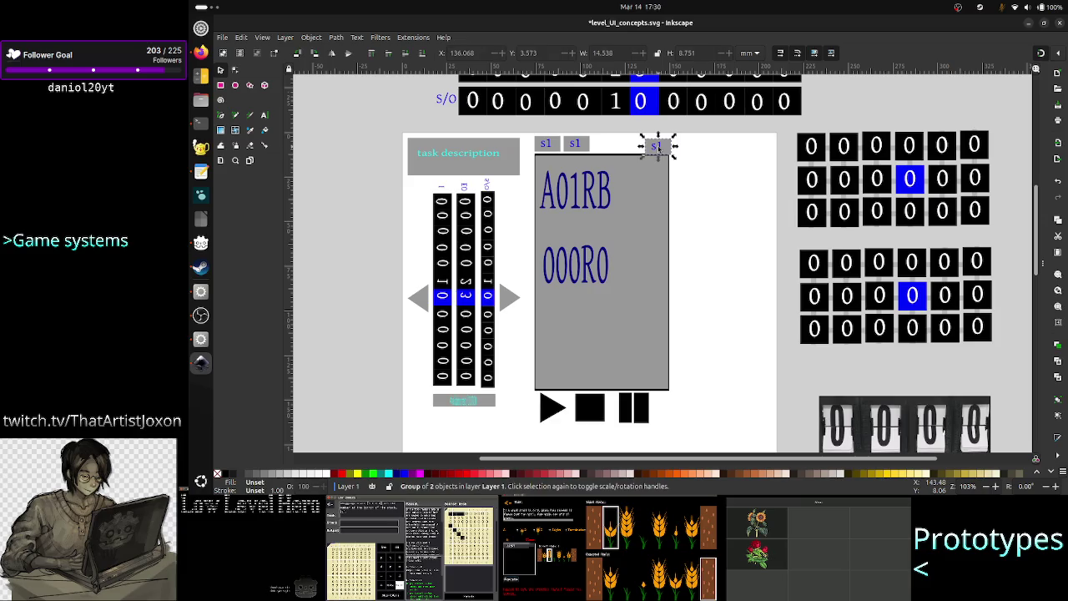
drag(657, 146, 611, 149)
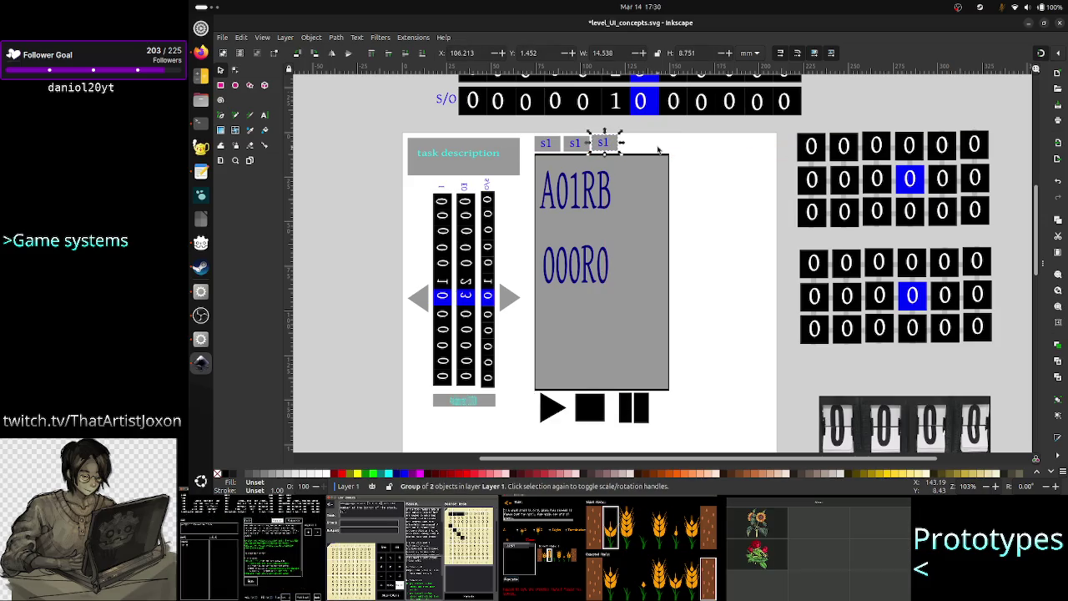
Ungroup each of the three s1 tabs.
key(Escape)
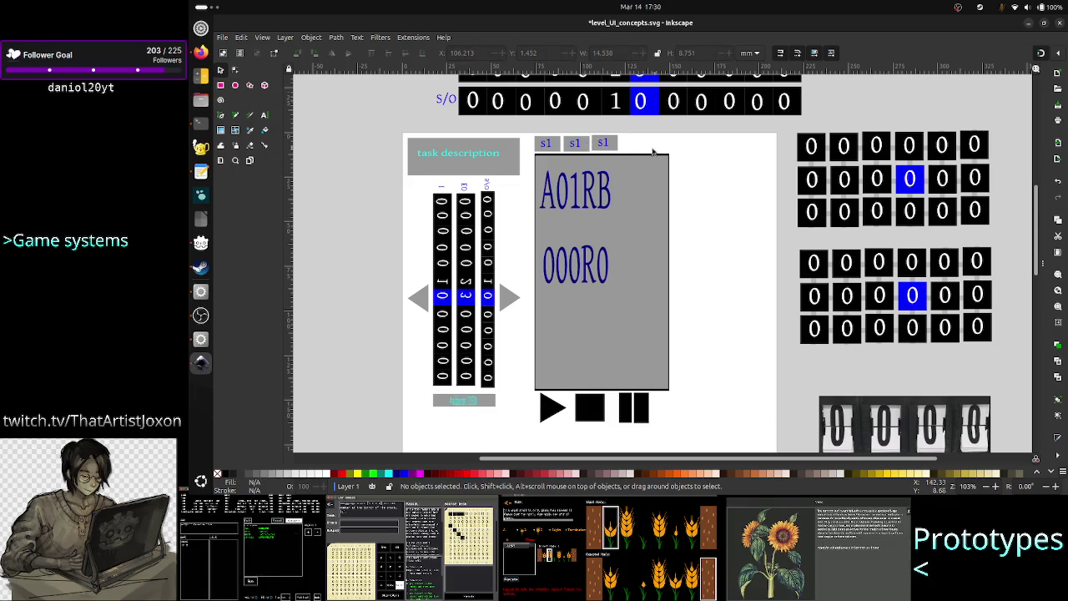
click(604, 145)
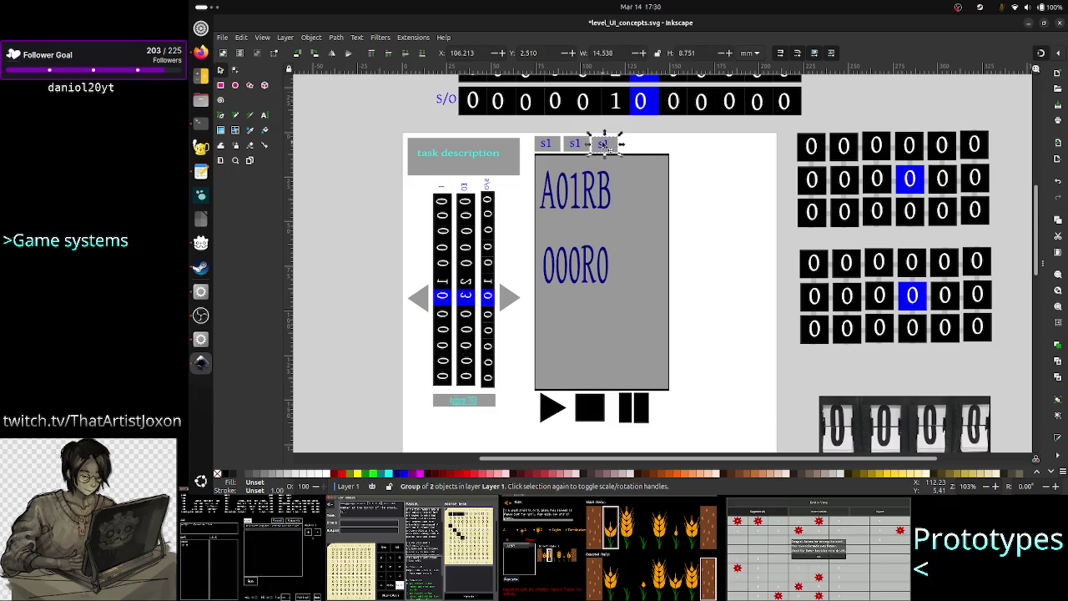
key(Escape)
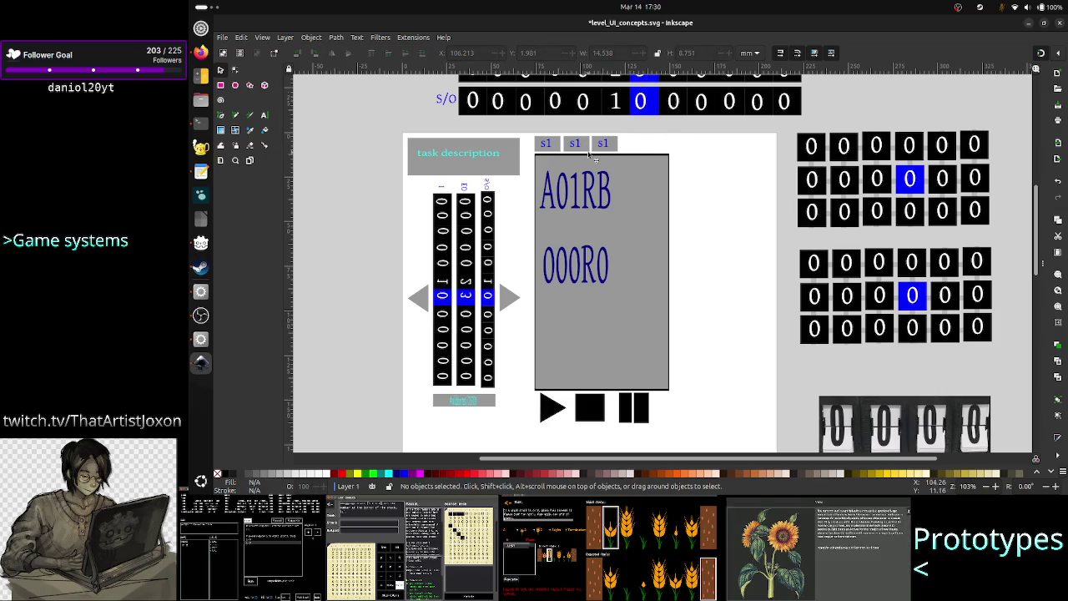
right_click(612, 146)
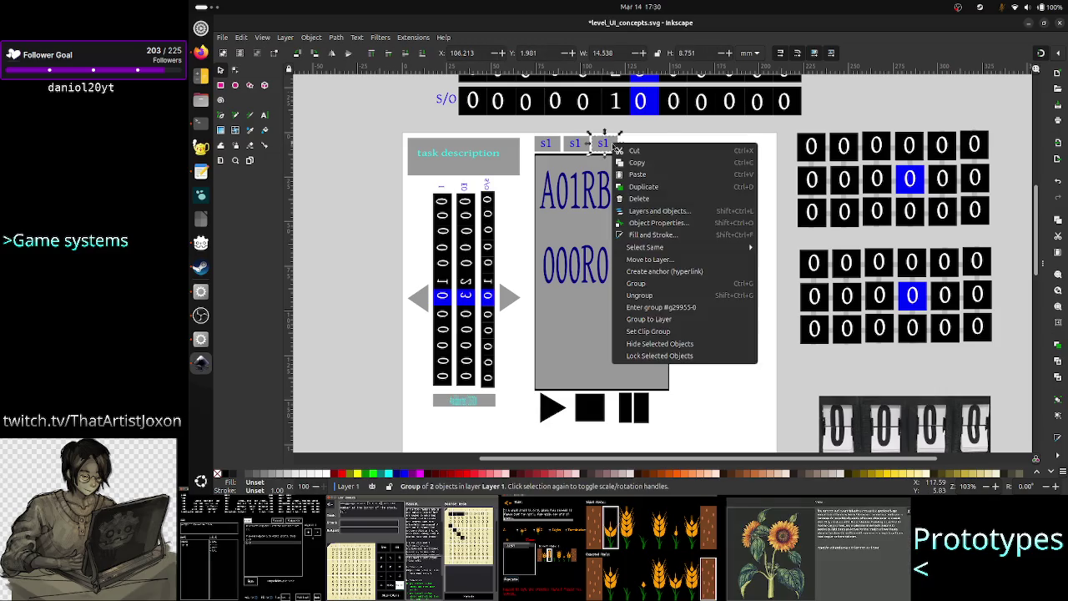
click(649, 296)
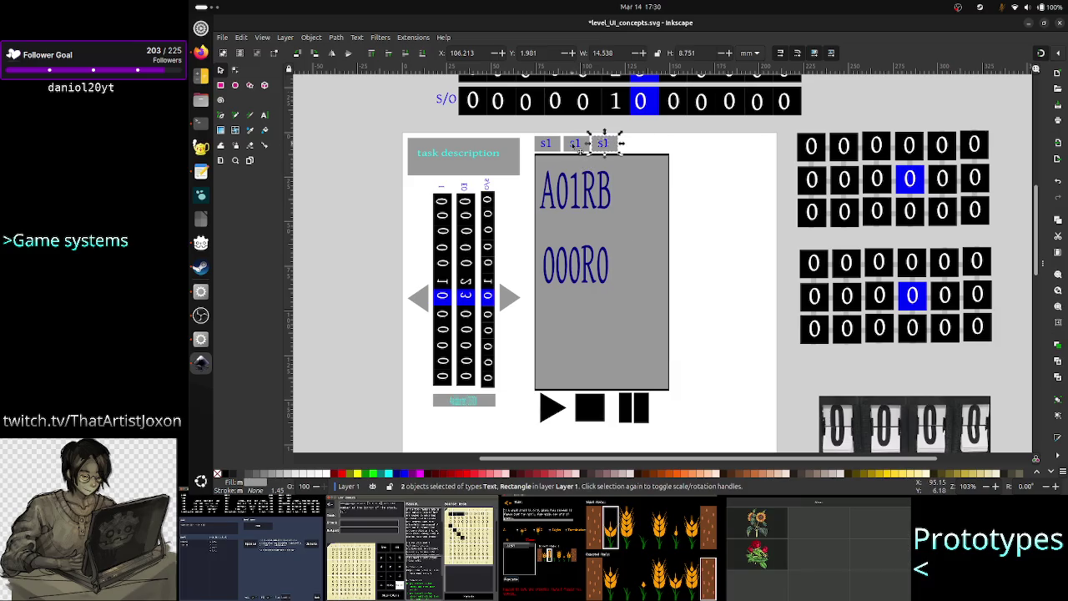
right_click(580, 149)
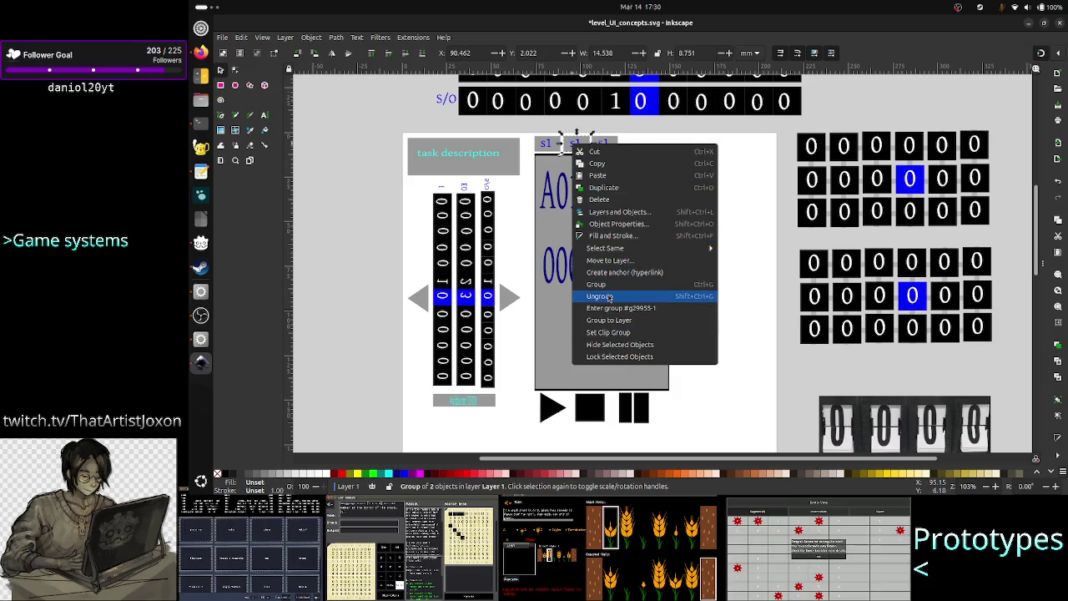
click(610, 297)
click(548, 148)
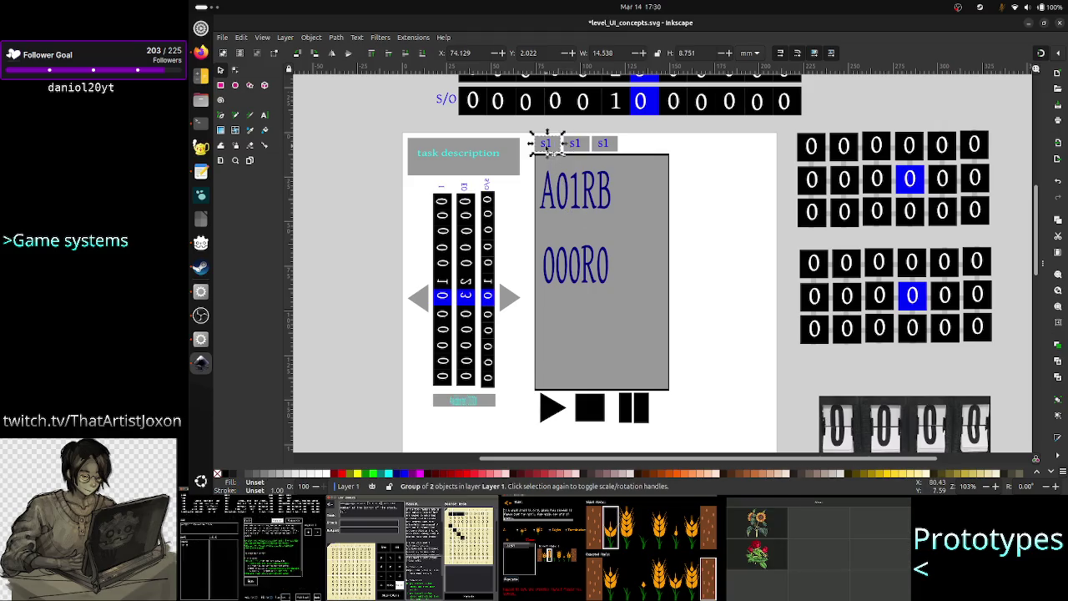
right_click(547, 148)
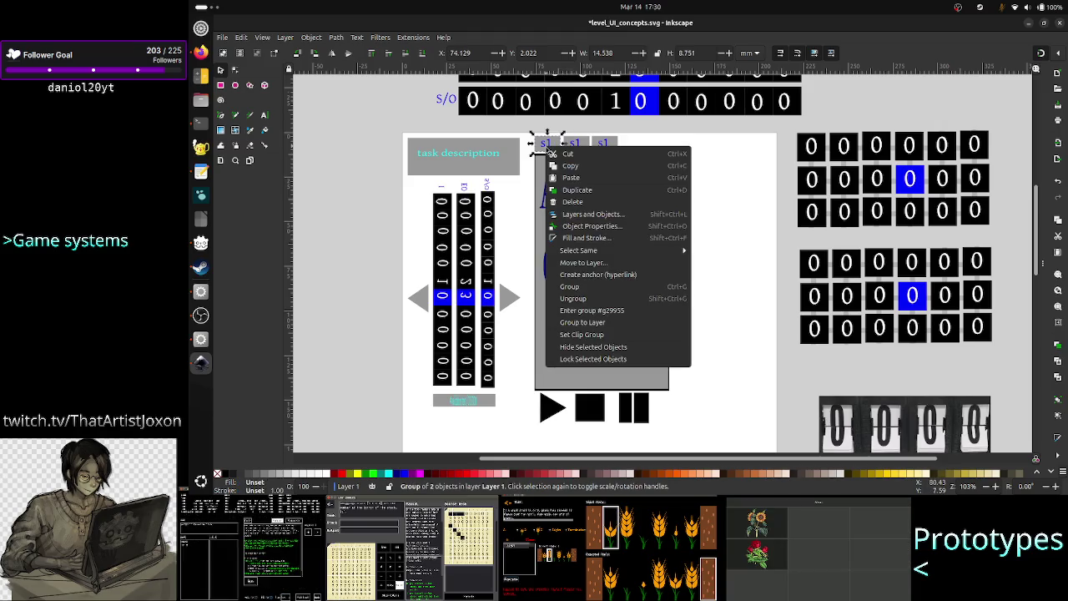
click(576, 298)
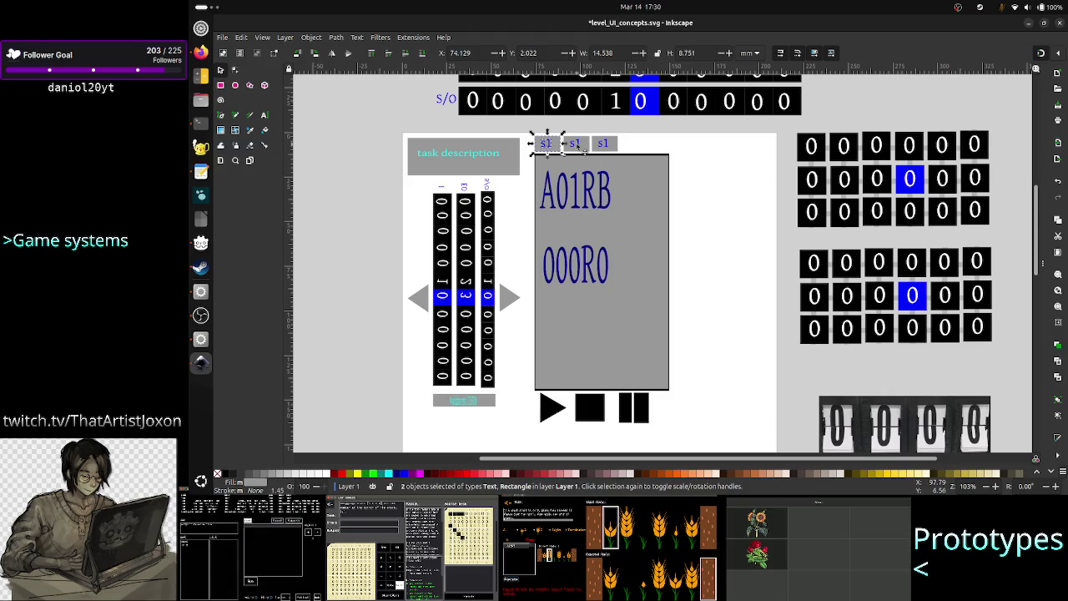
Relabel the middle and third tabs s2 and s3, then select the tab labels.
click(578, 145)
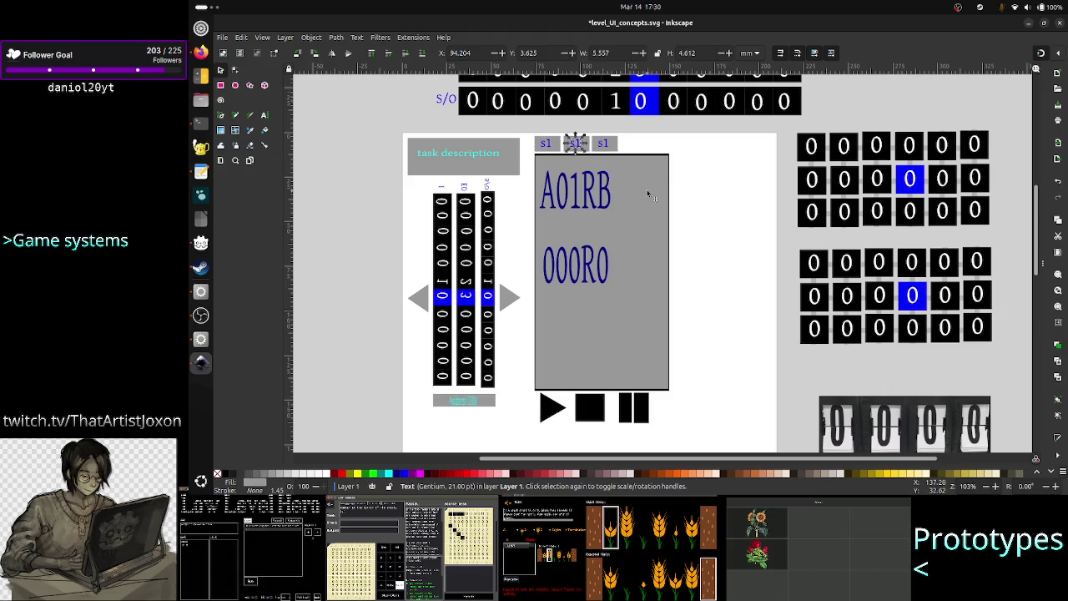
click(264, 116)
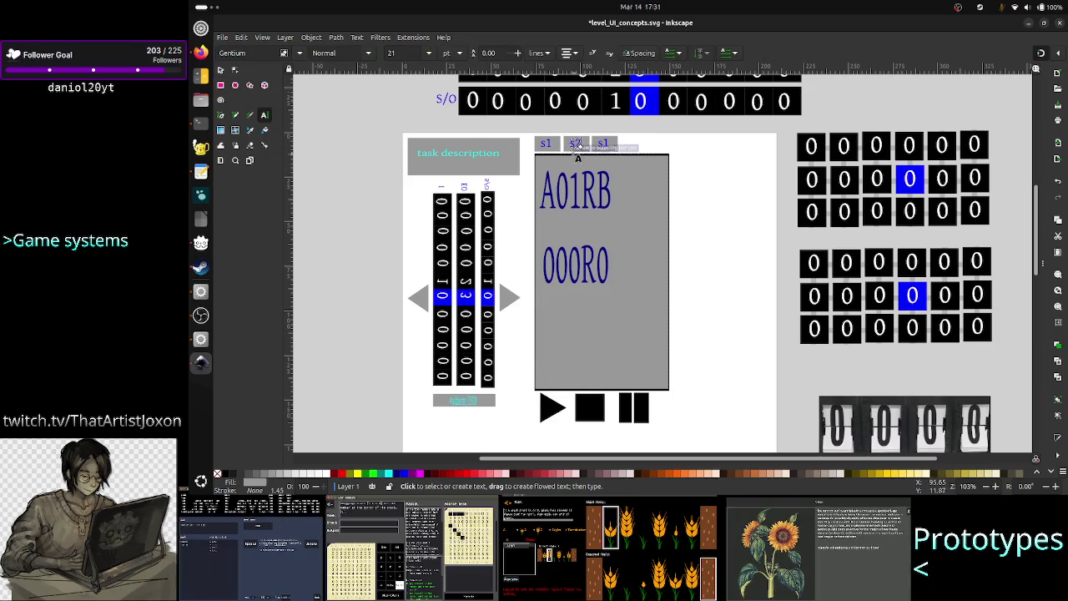
click(578, 155)
text(3)
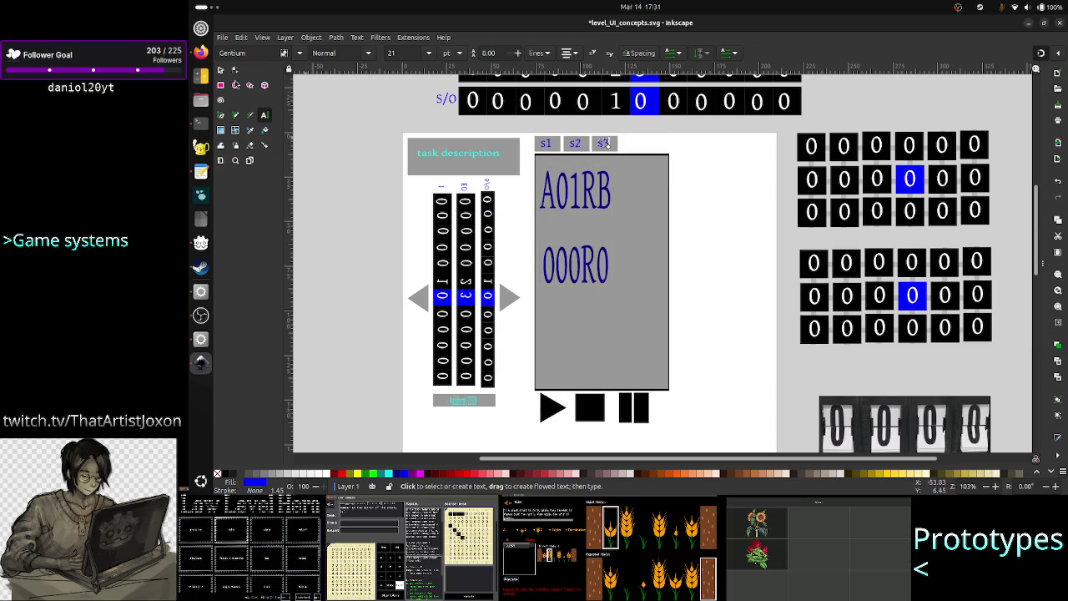
click(220, 70)
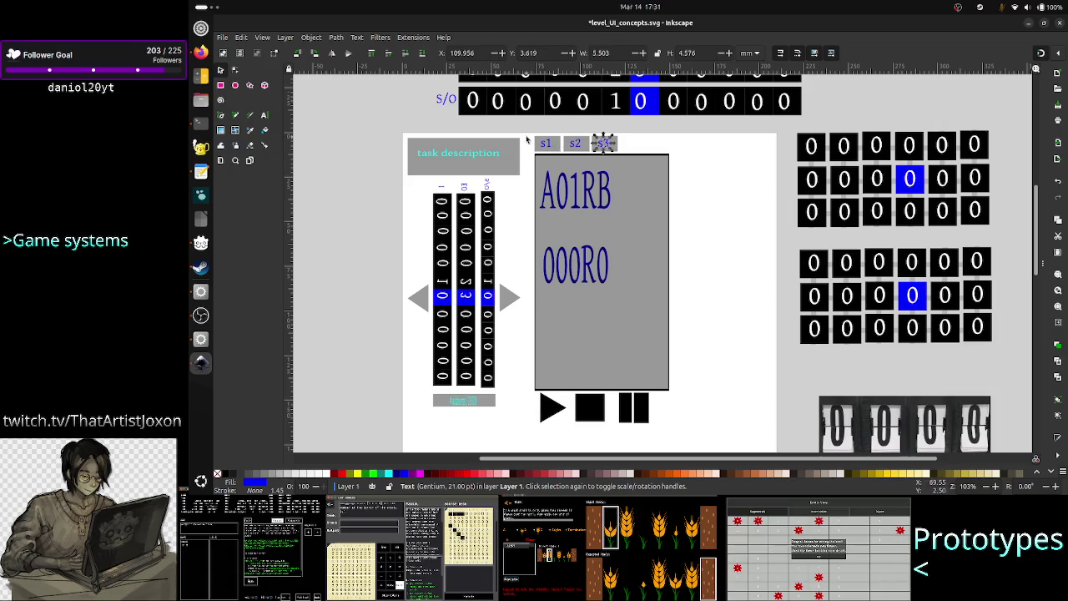
drag(528, 132, 646, 155)
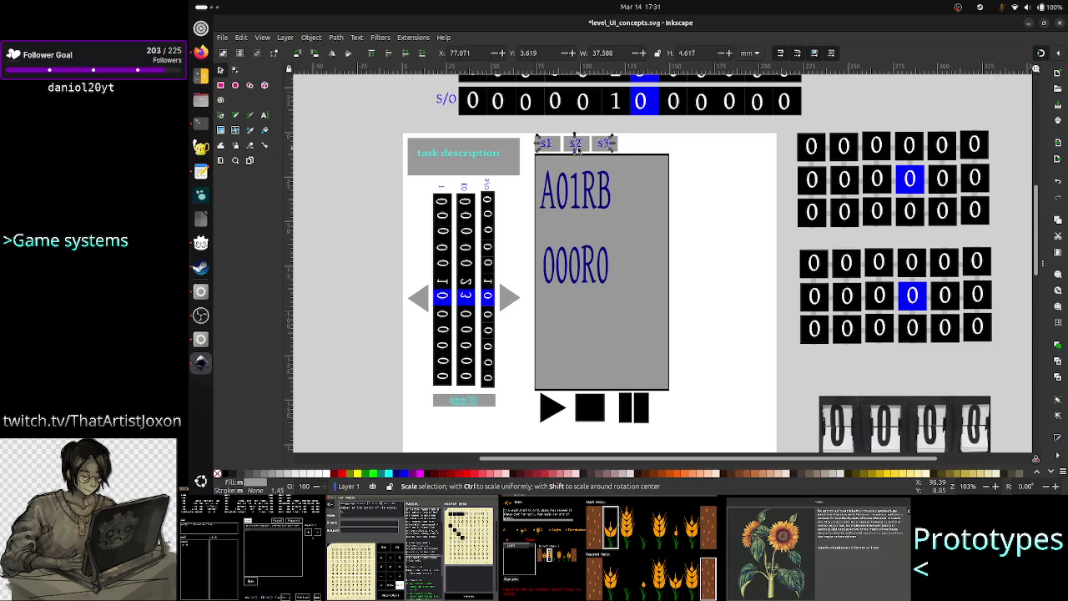
right_click(587, 145)
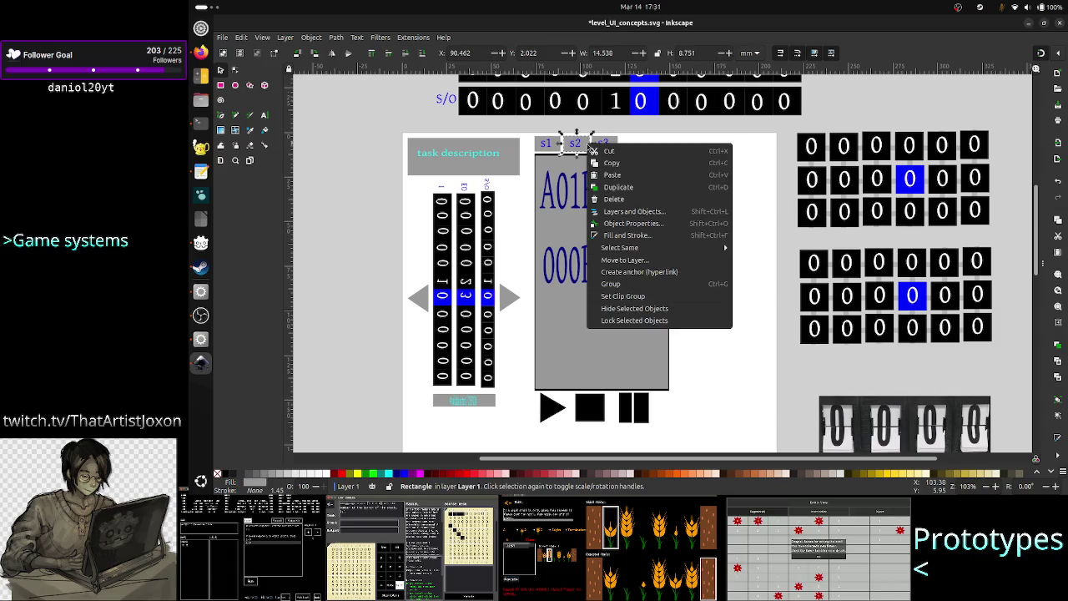
Group the s1, s2 and s3 labels with their tab backgrounds, six objects in total.
click(625, 284)
click(605, 143)
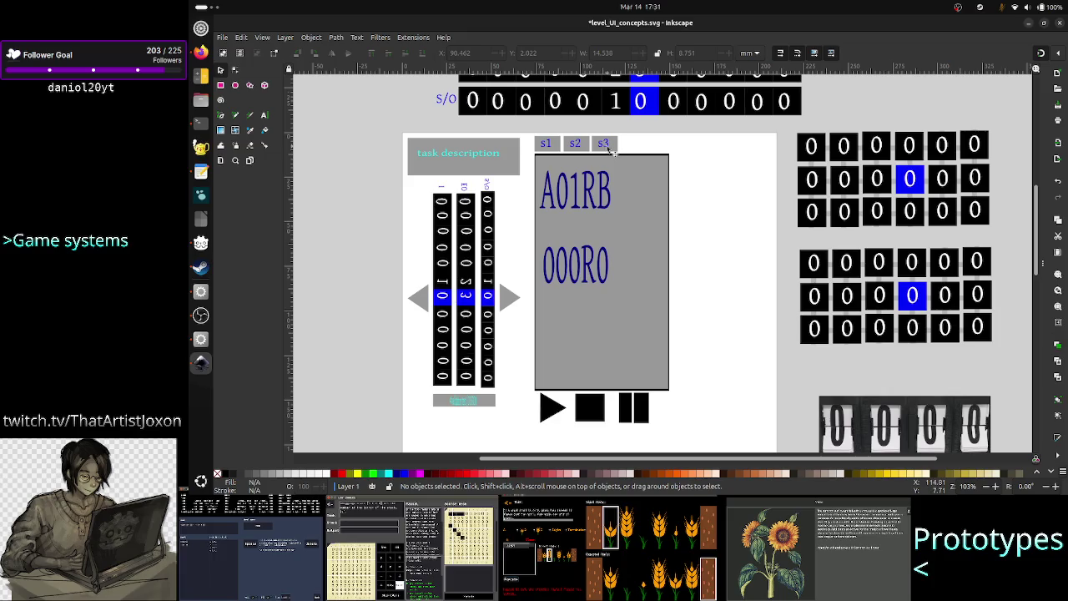
click(672, 166)
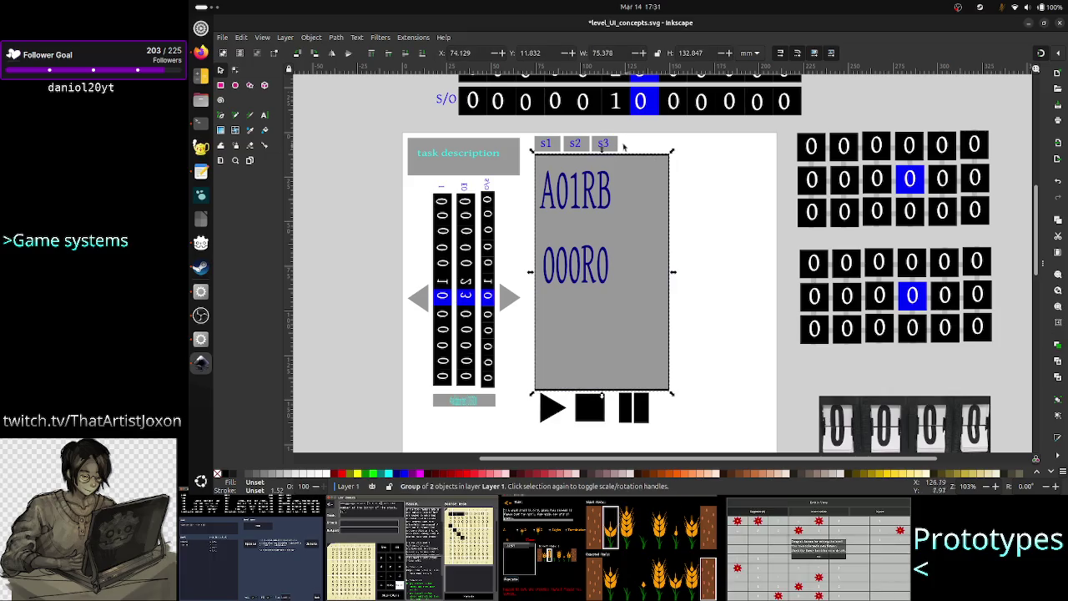
click(703, 176)
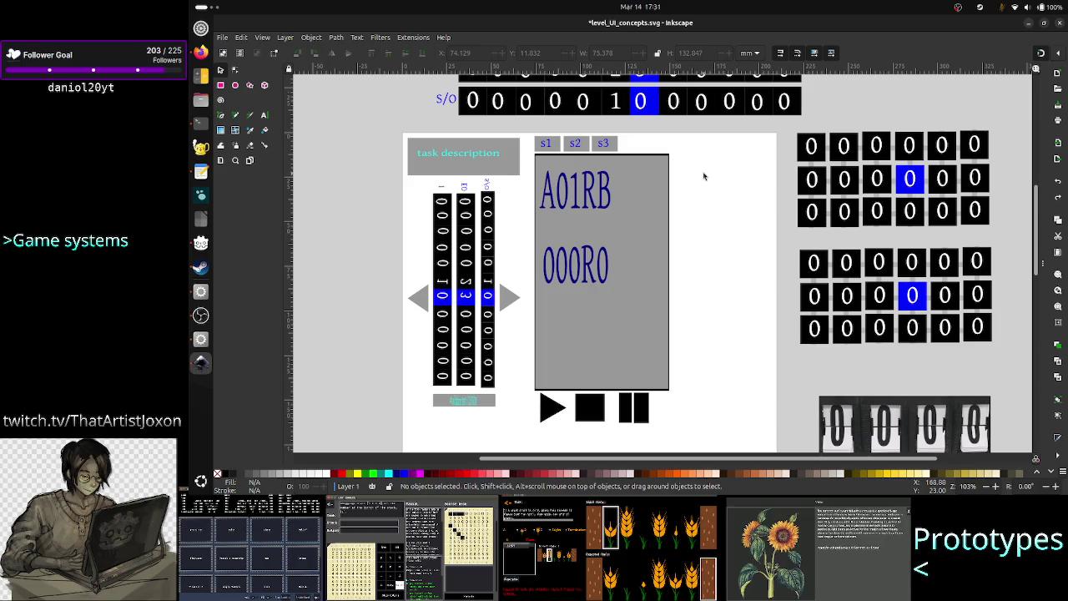
drag(527, 134, 650, 154)
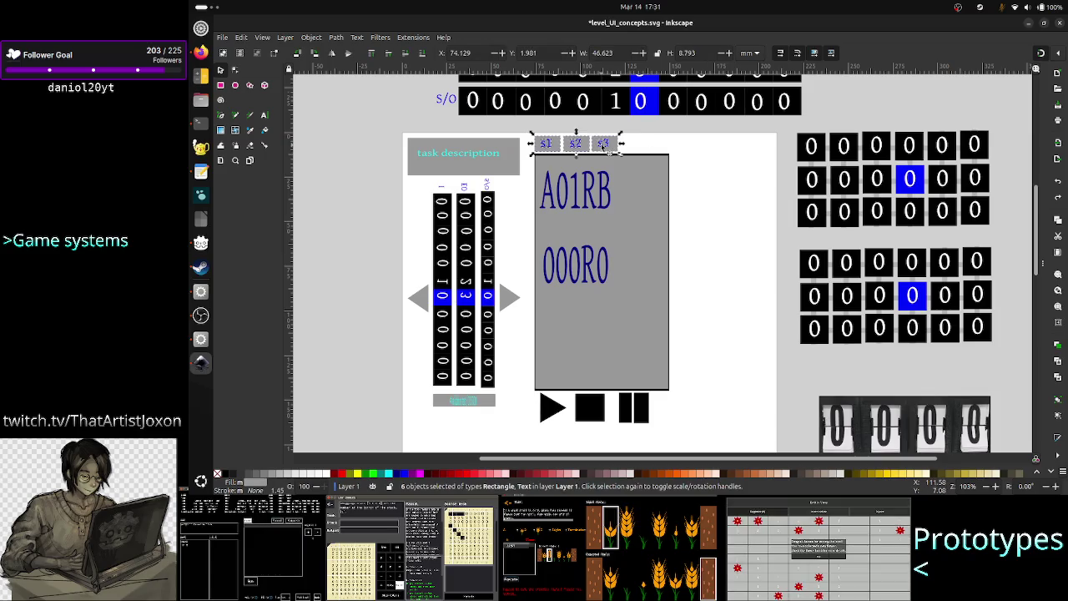
right_click(603, 145)
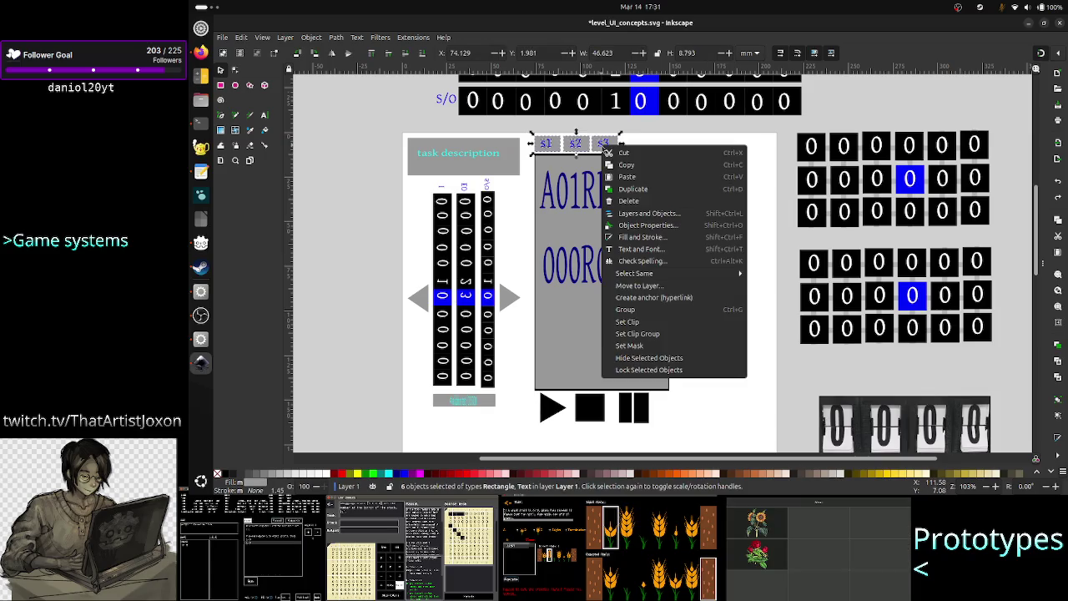
click(639, 309)
key(Escape)
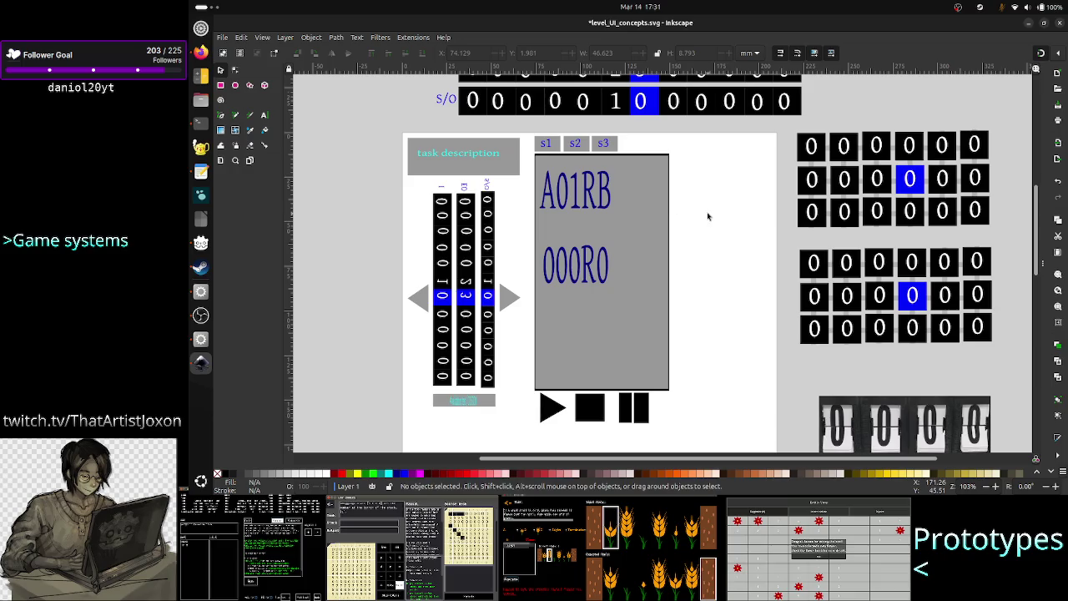
Save level_UI_concepts.svg with Ctrl+S and bring the Firefox game screenshot forward.
key(ctrl+s)
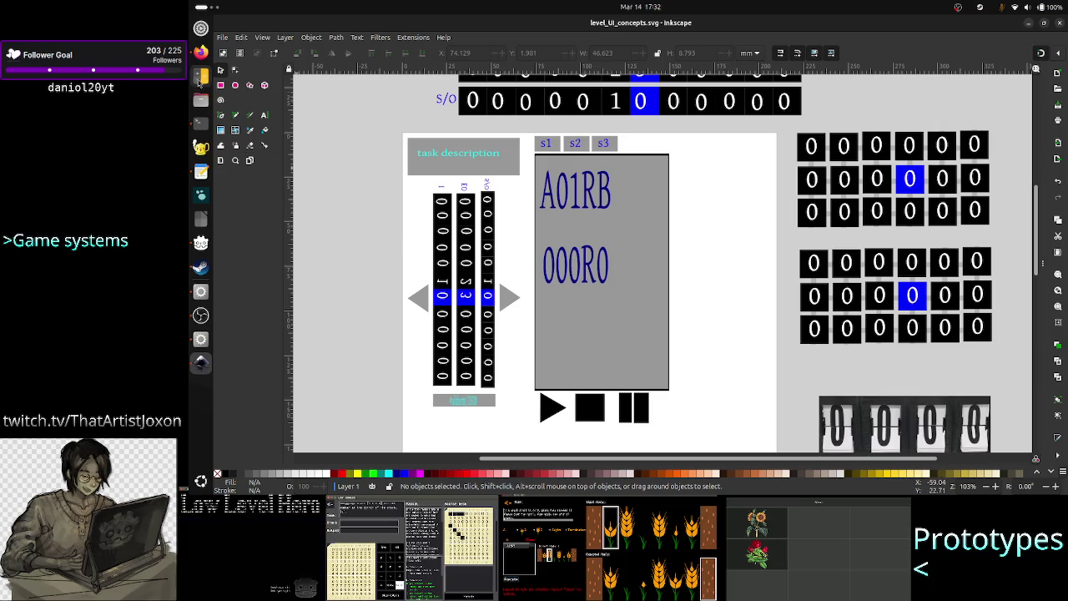
click(200, 54)
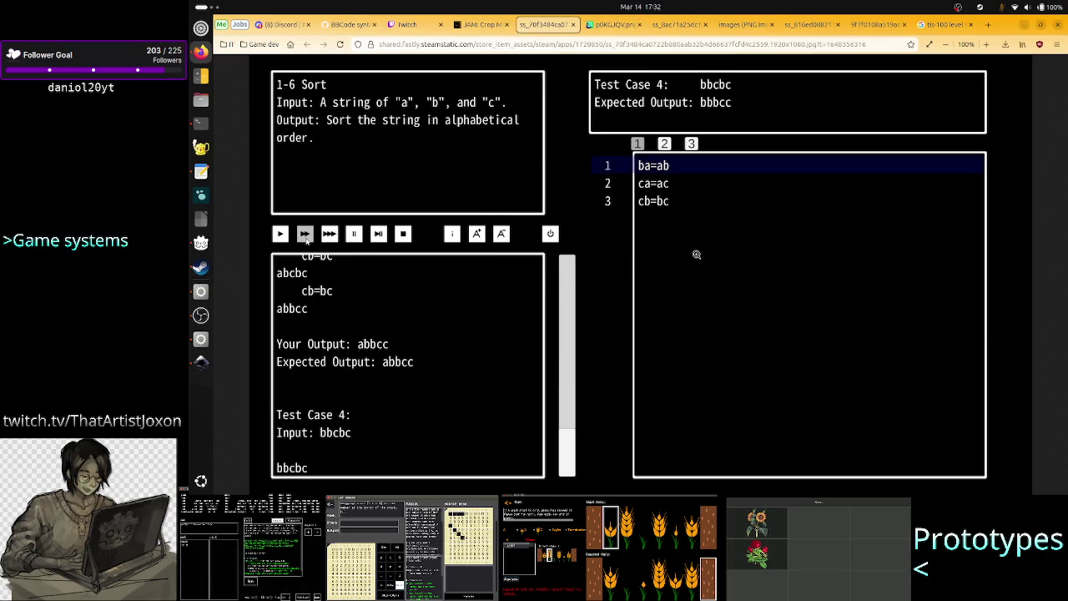
Alternate between the mockup and the game screenshot, ending on the TIS-100 segment map tab.
key(alt+Tab)
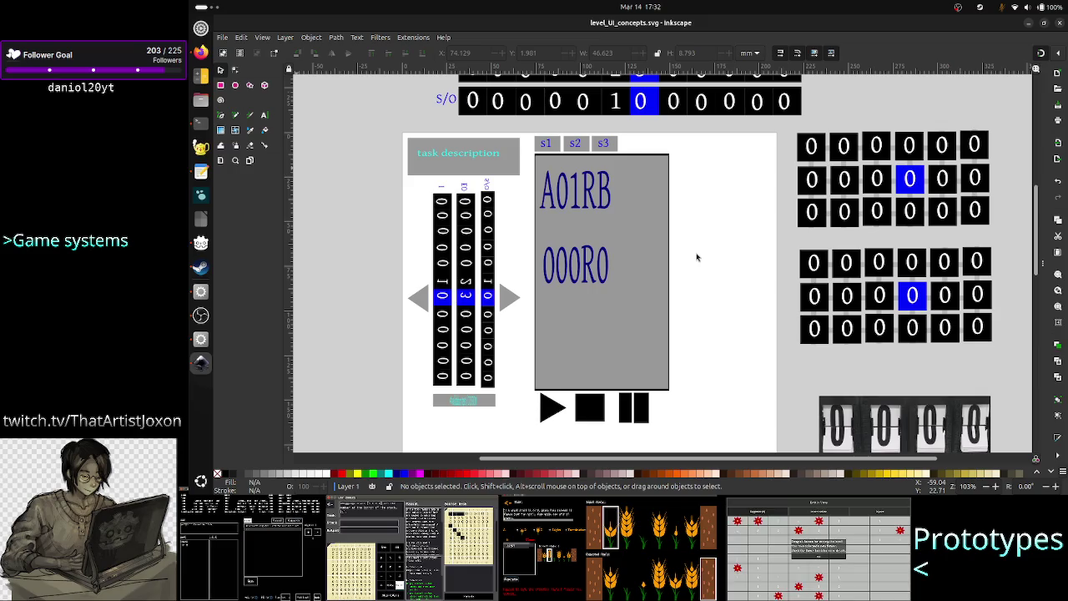
key(alt+Tab)
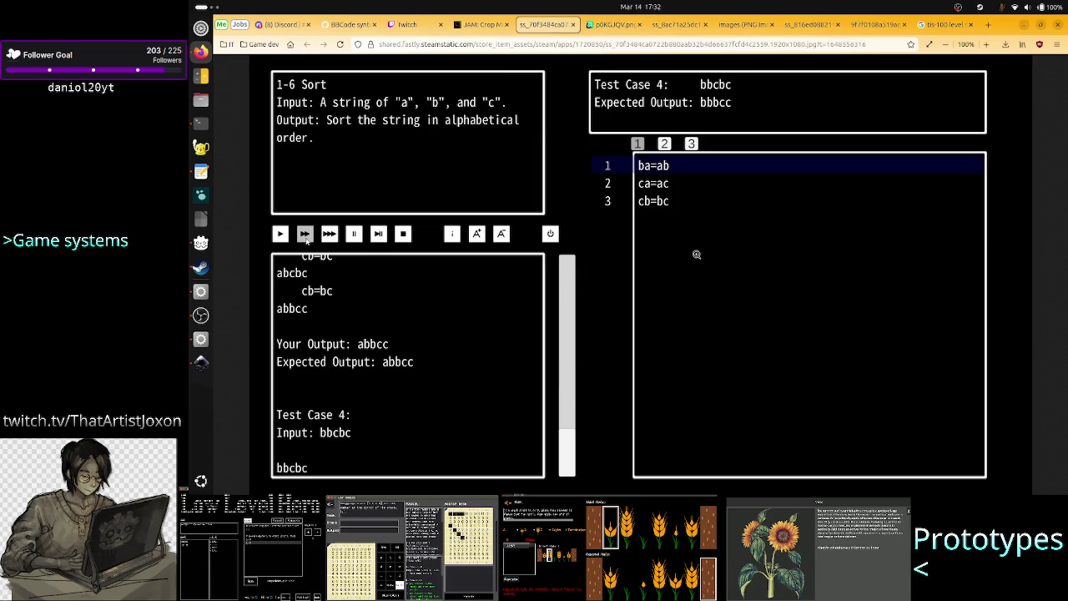
key(alt+Tab)
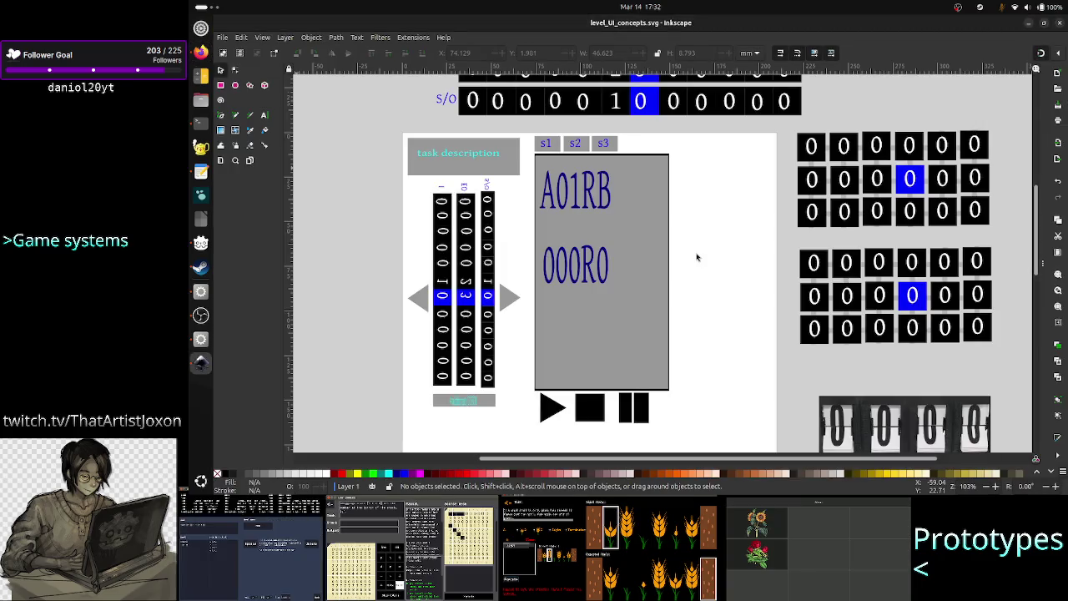
key(alt+Tab)
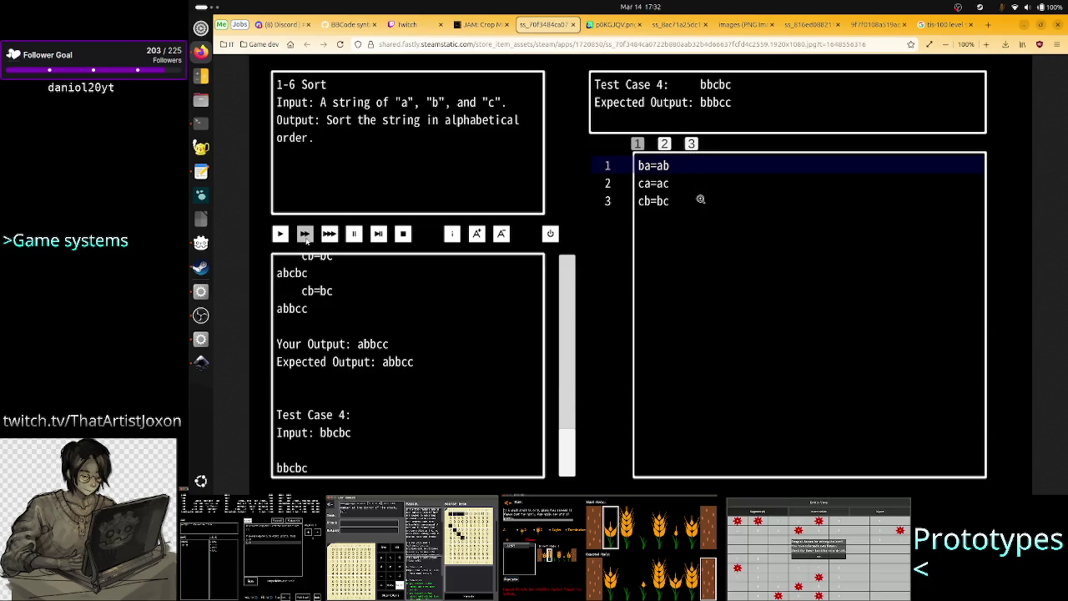
key(alt+Tab)
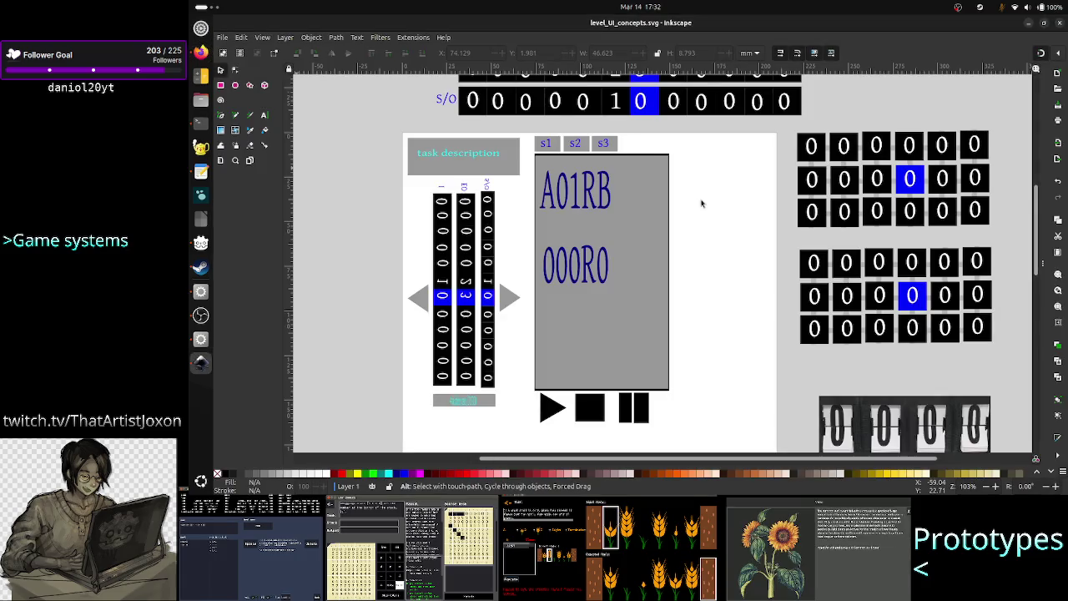
key(alt+Tab)
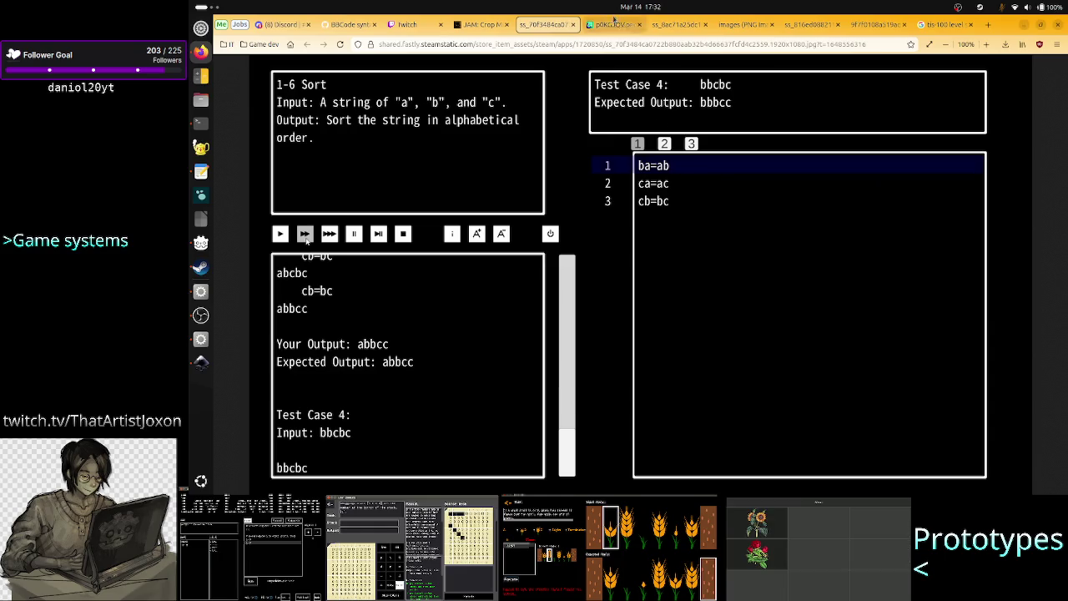
click(614, 25)
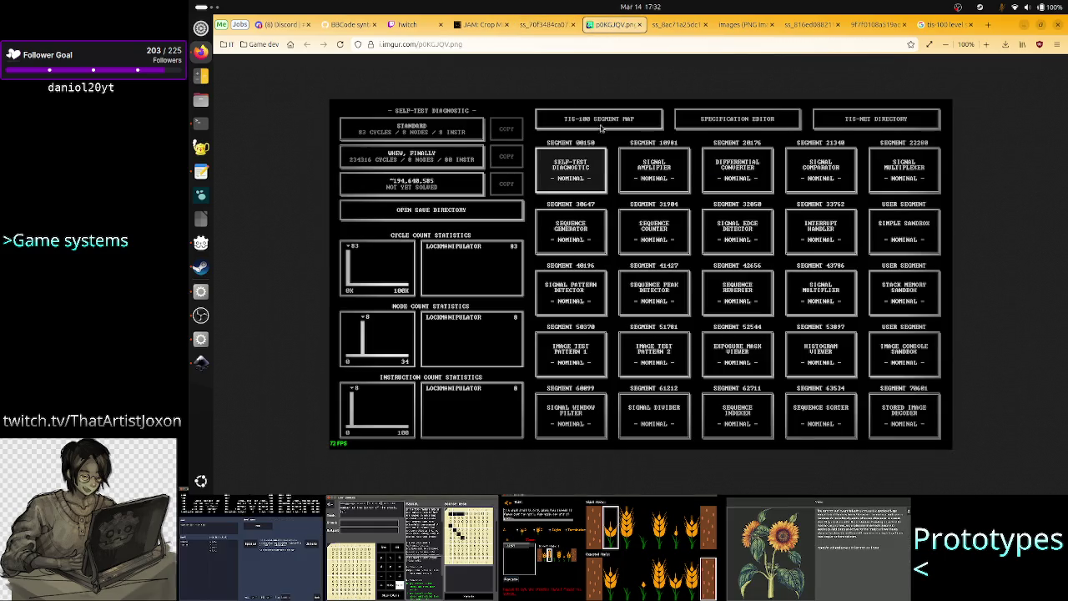
Browse the TIS-100, Multiplication, WORKSPACE - REGISTER and 1-6 Sort screenshots, then return to the mockup.
click(680, 24)
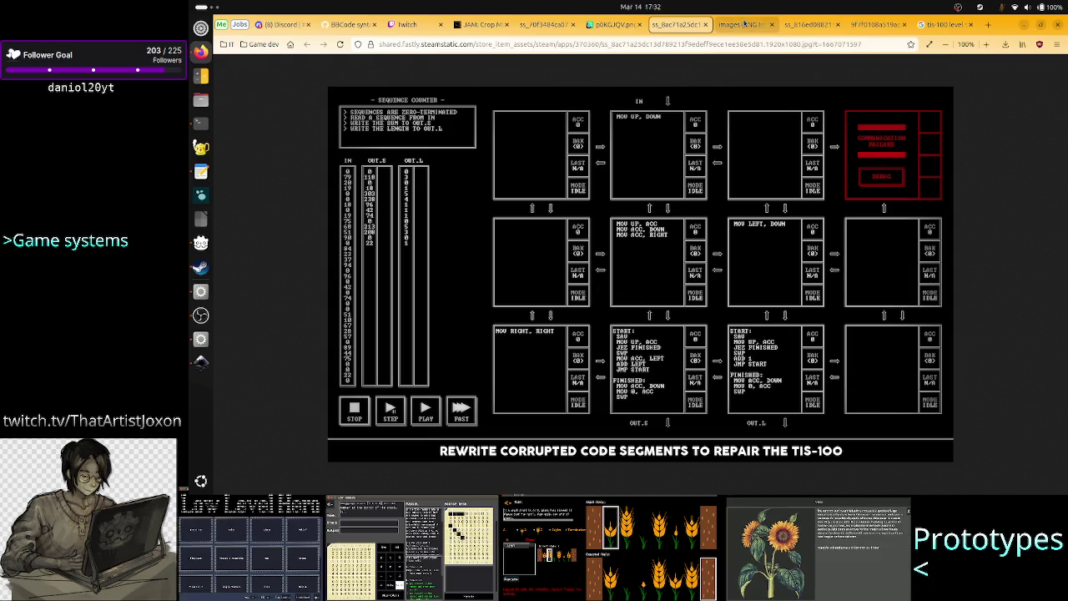
click(744, 25)
click(808, 24)
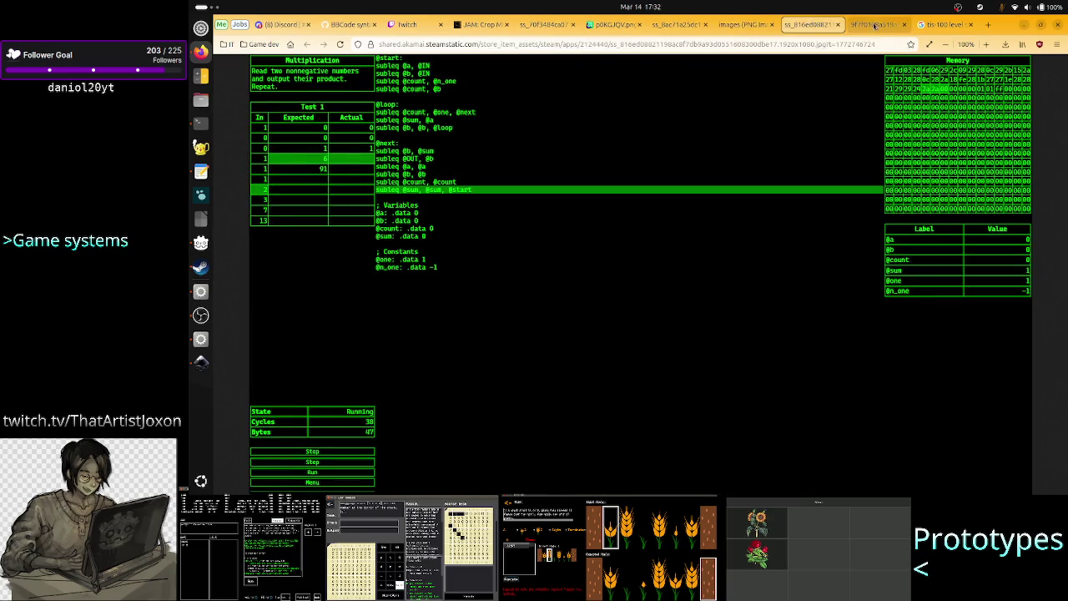
click(878, 24)
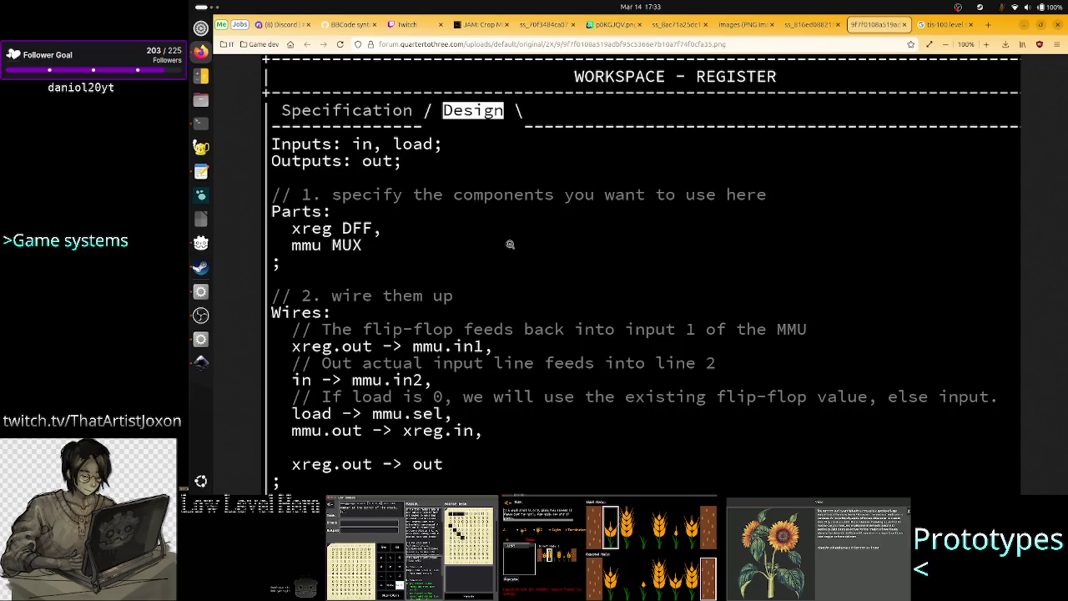
click(550, 31)
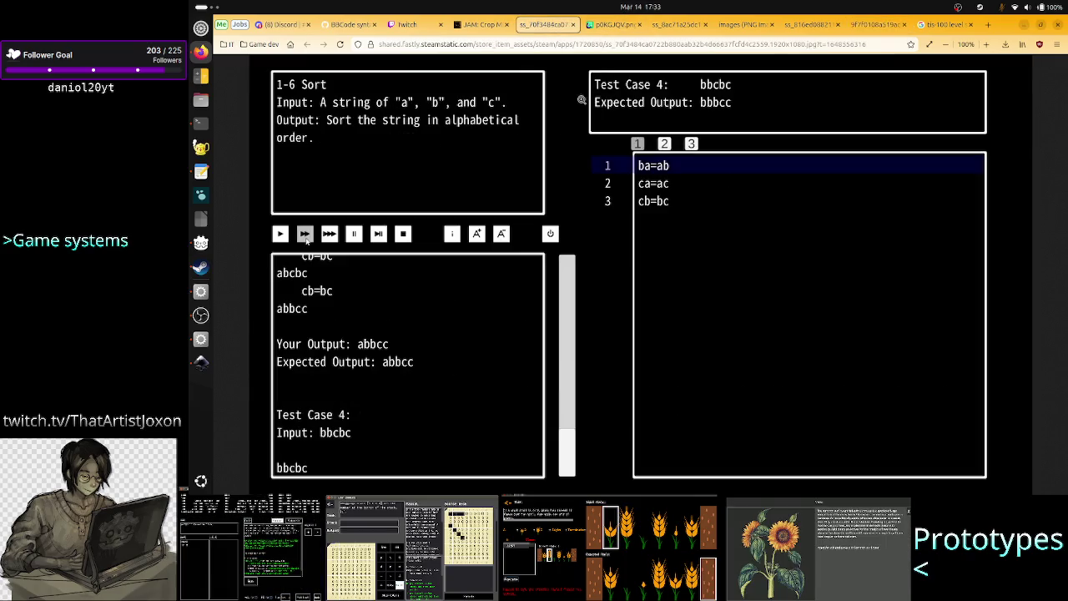
key(alt+Tab)
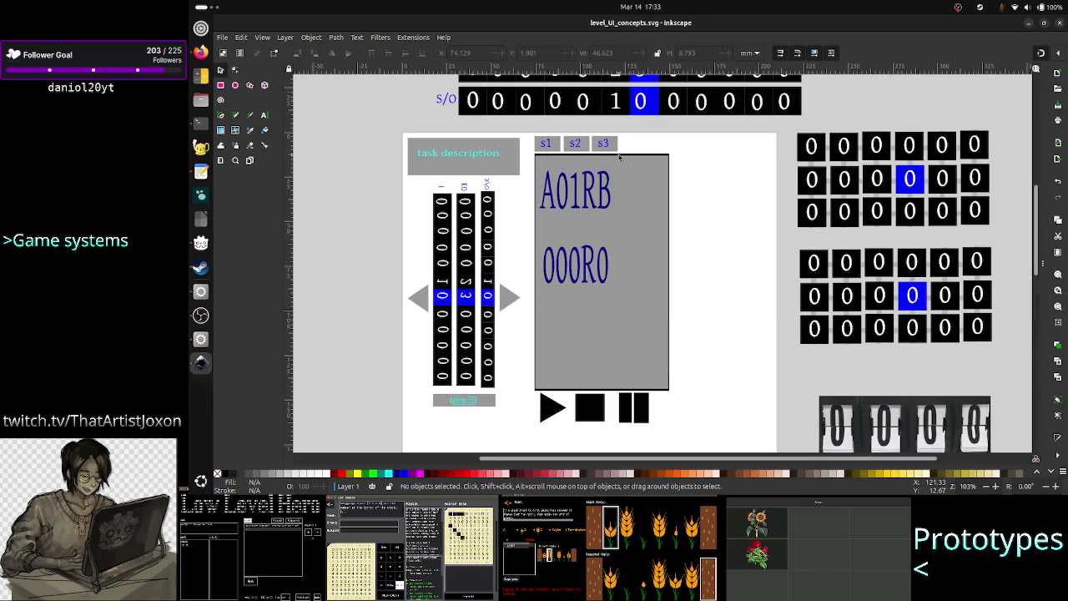
key(alt+Tab)
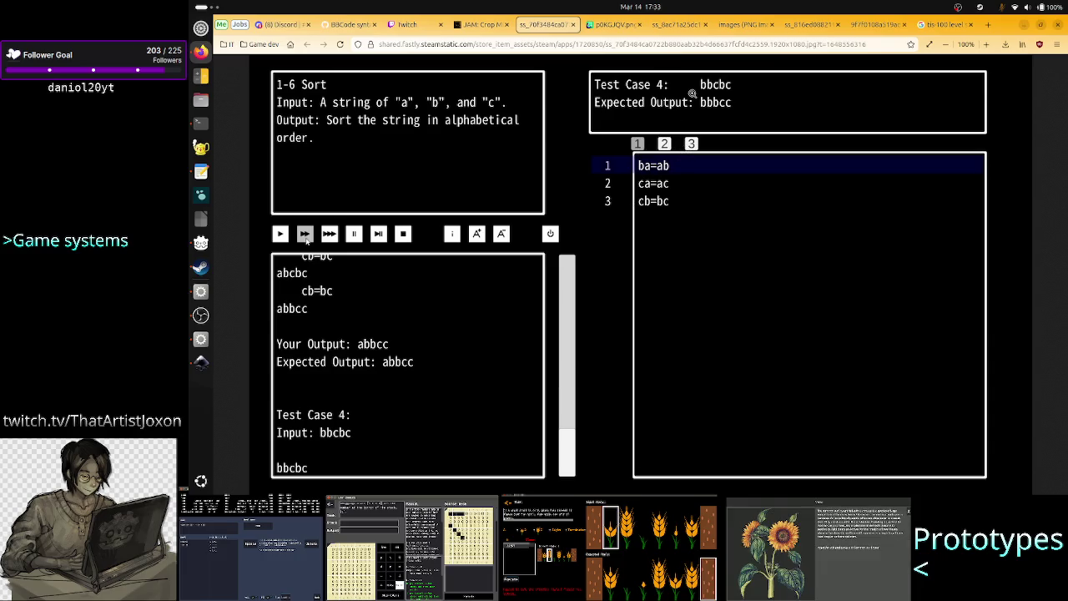
key(alt+Tab)
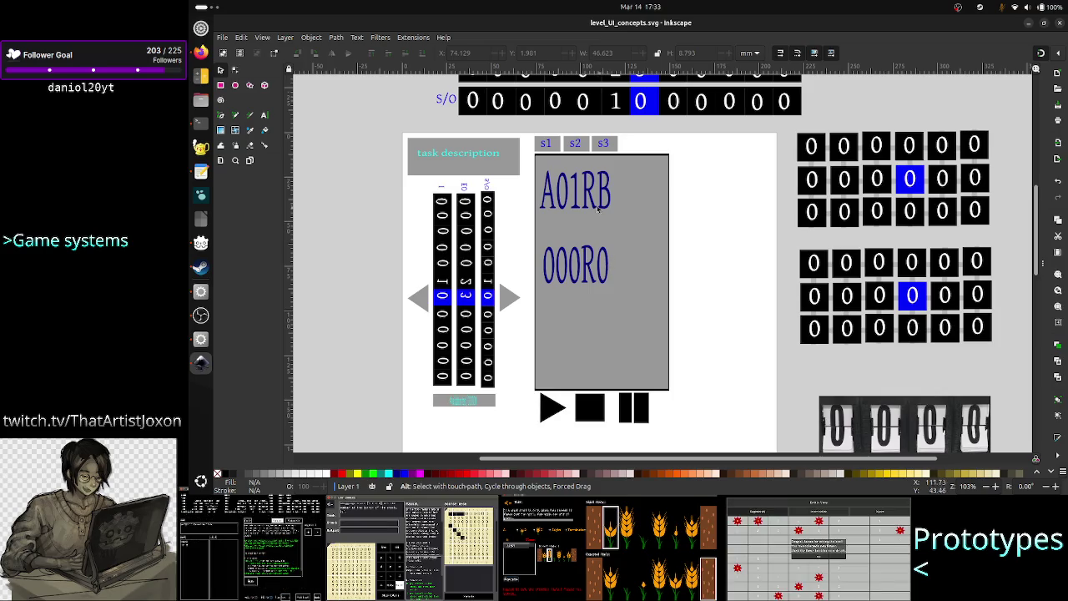
click(578, 382)
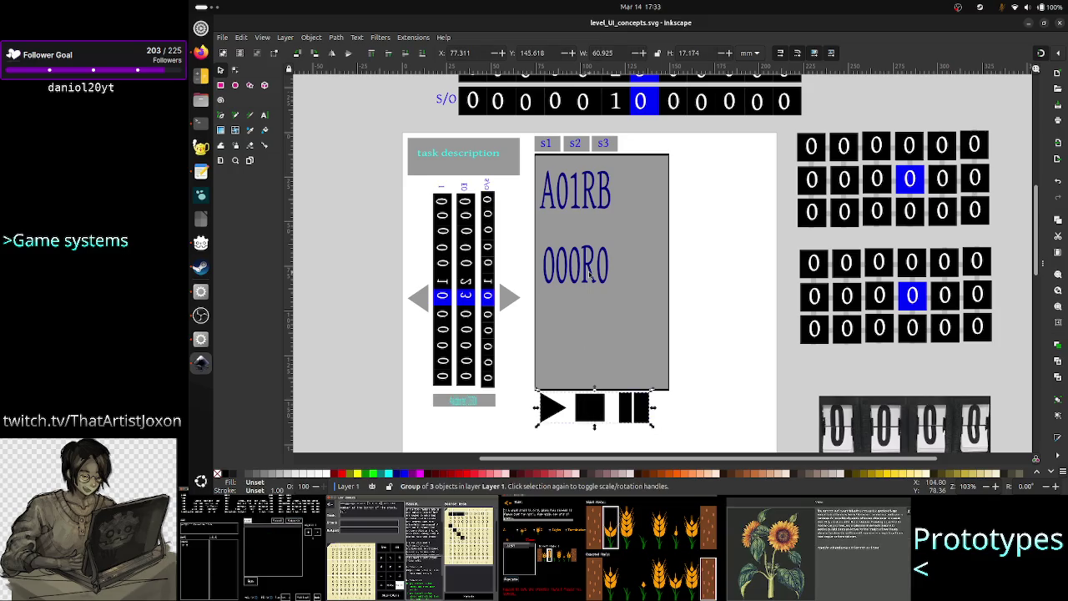
Inspect the play/stop/pause control group and a left tape digit cell, then switch to Firefox.
click(573, 409)
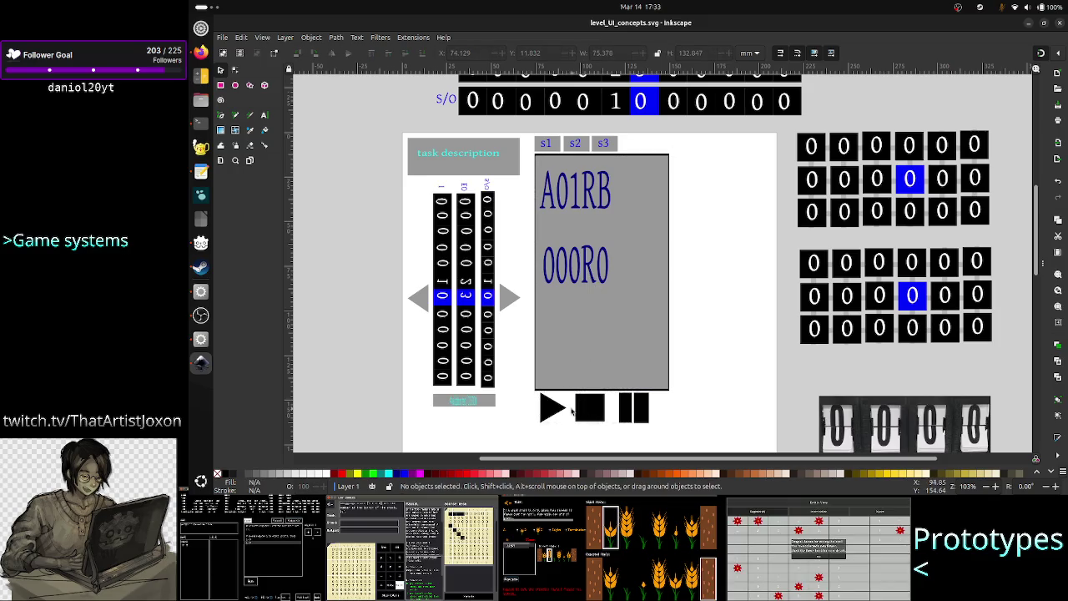
click(573, 409)
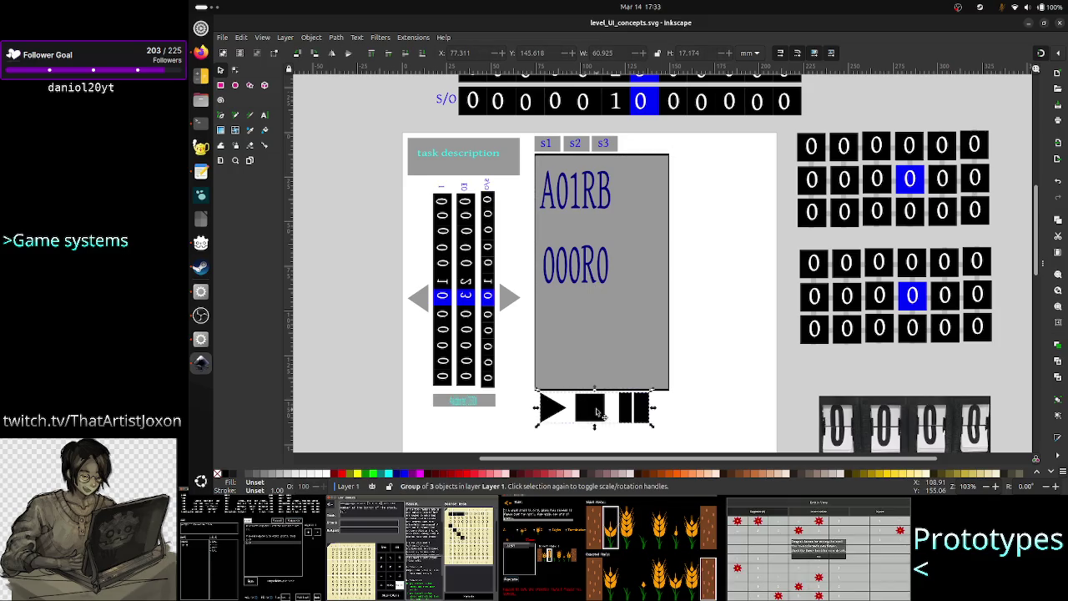
click(723, 329)
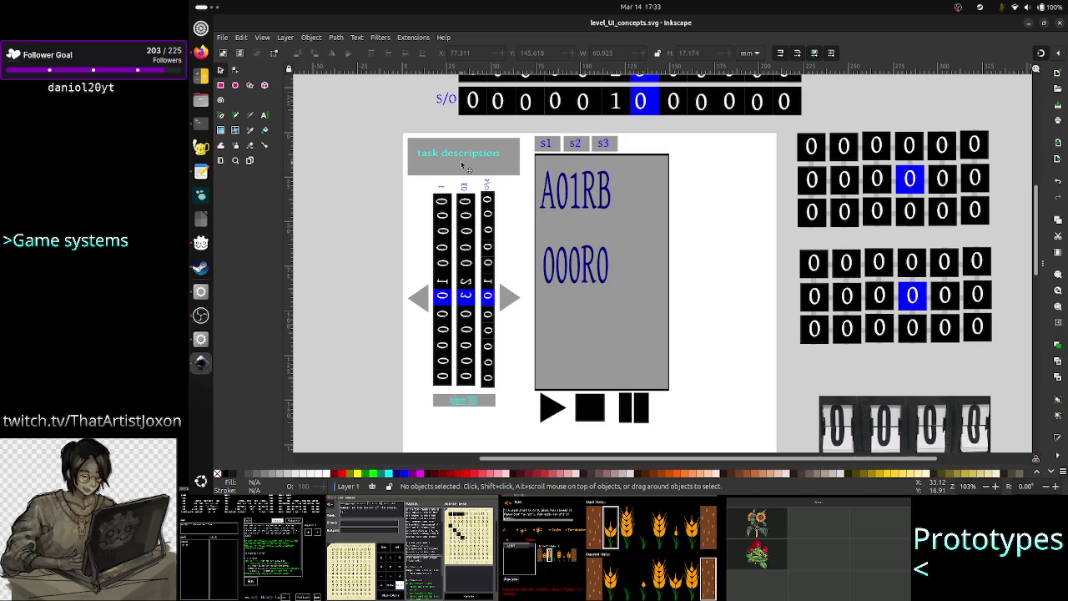
click(443, 248)
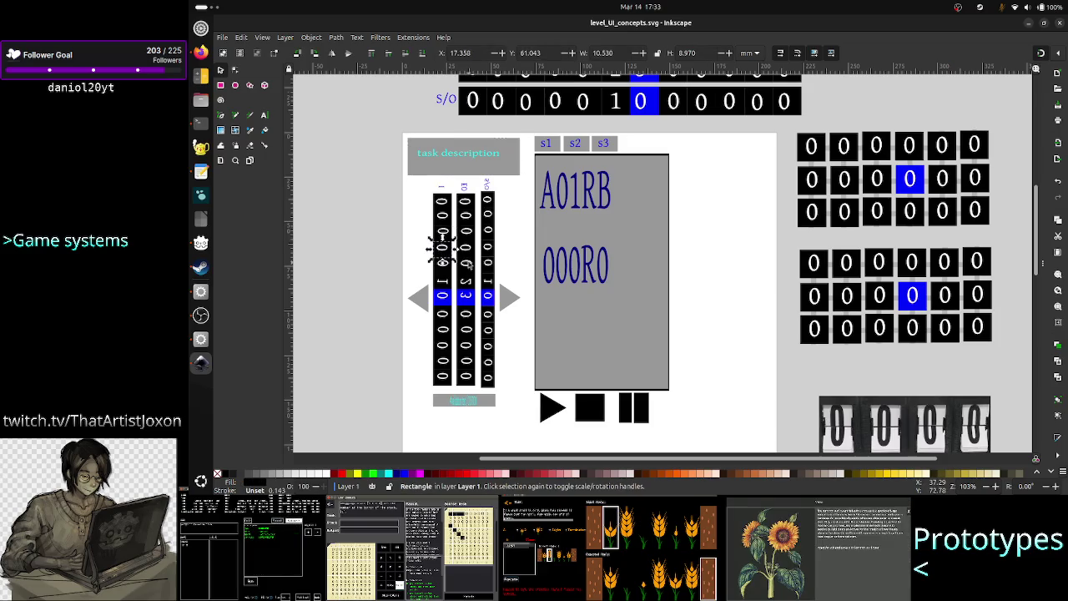
click(722, 314)
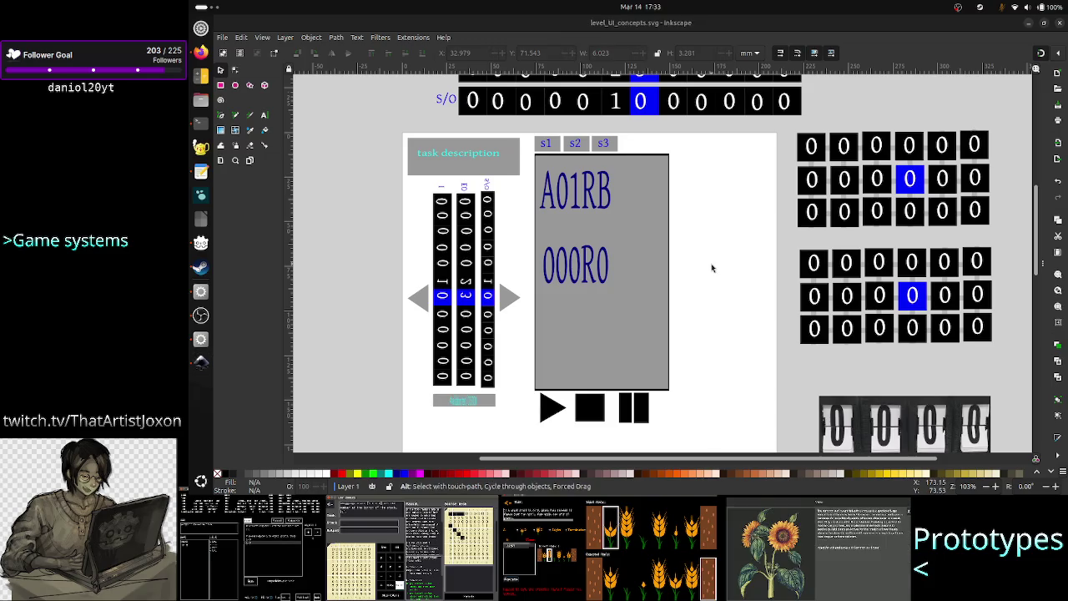
key(alt+Tab)
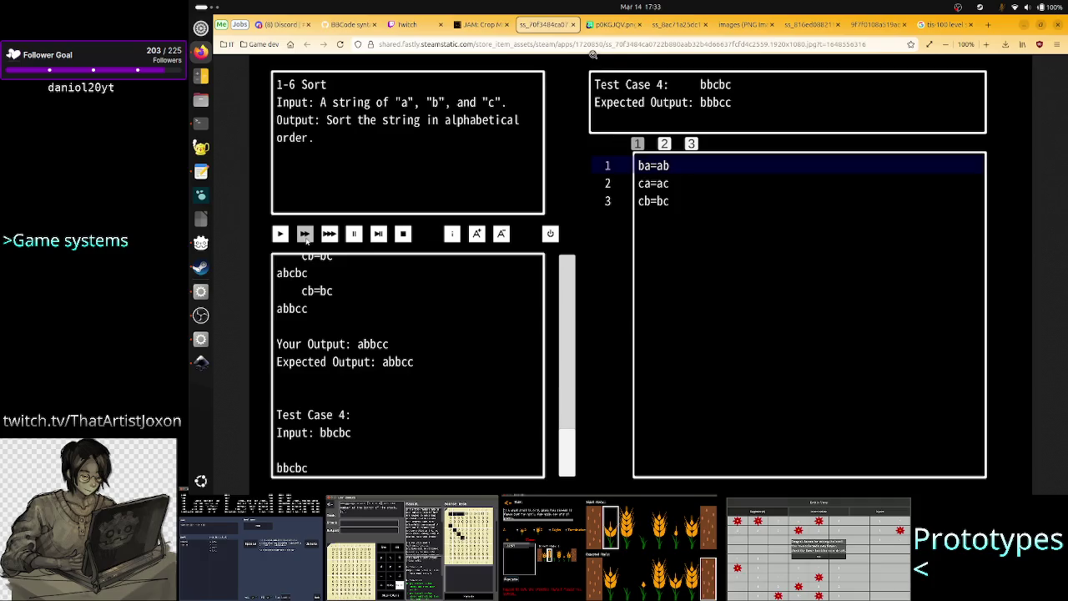
click(615, 25)
click(661, 28)
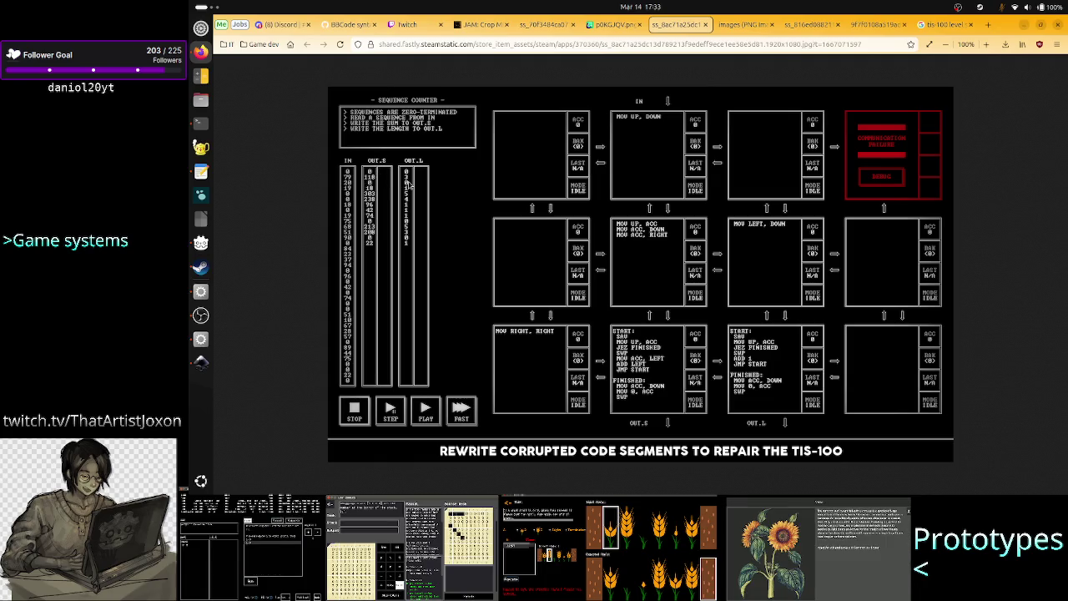
key(alt+Tab)
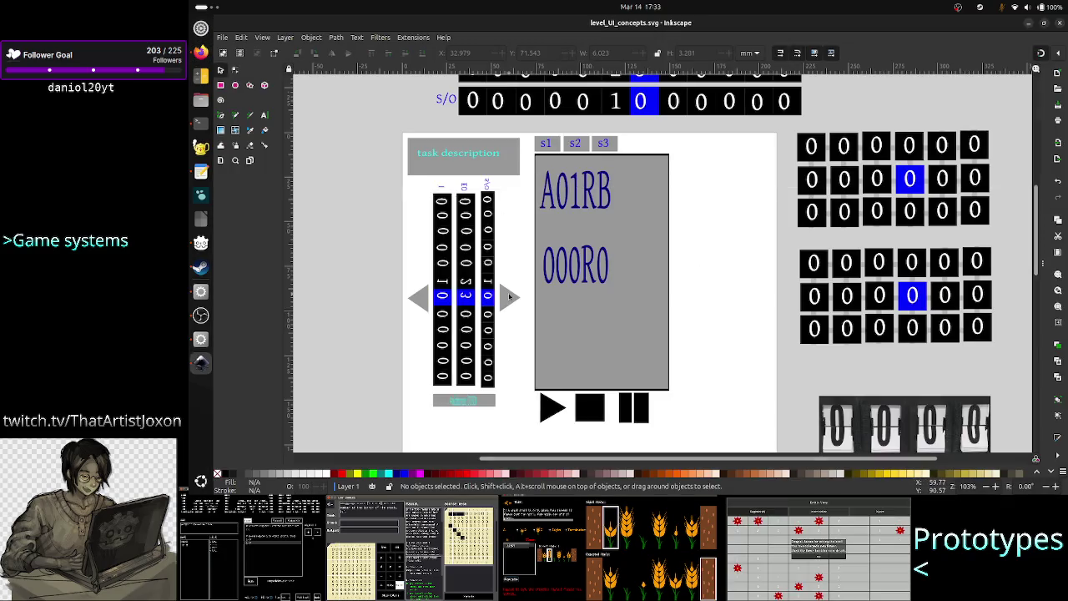
key(alt+Tab)
click(618, 25)
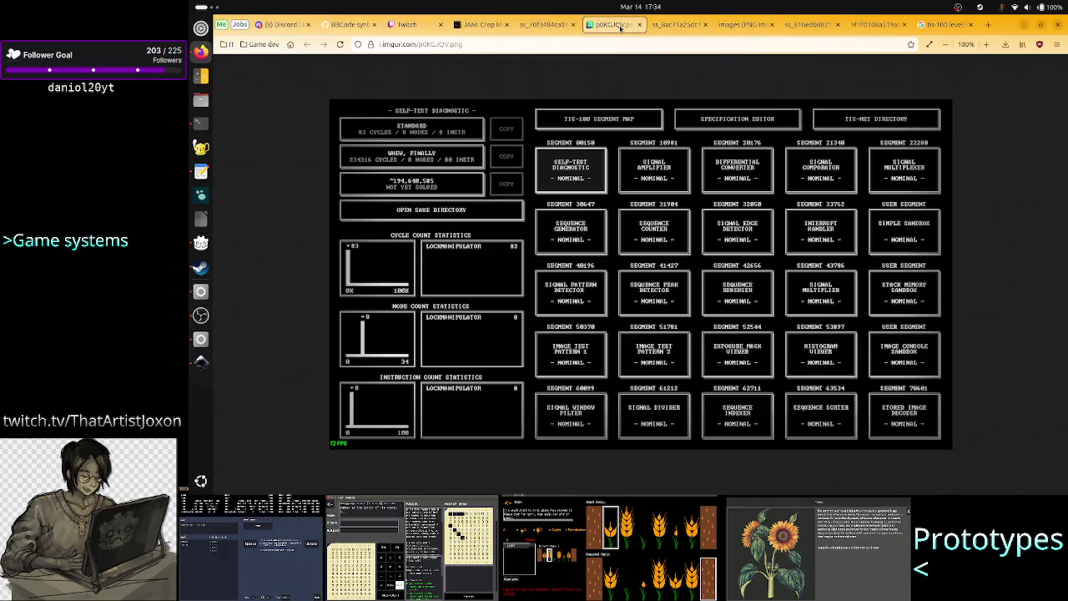
click(547, 25)
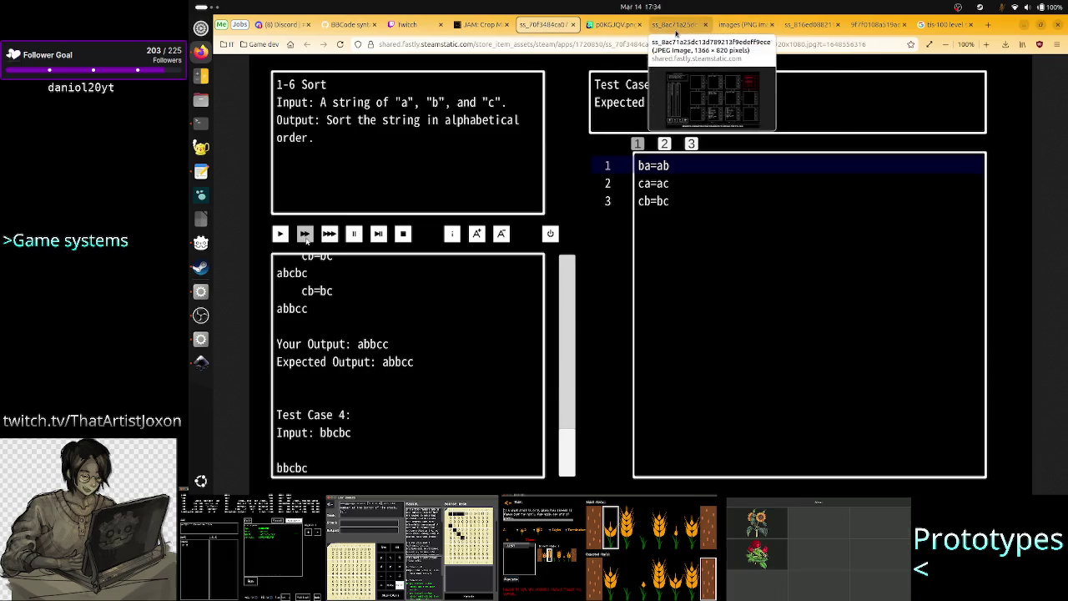
click(738, 34)
Compare the Multiplication, TIS-100 and 1-6 Sort screenshots, then return to the Inkscape mockup.
click(805, 25)
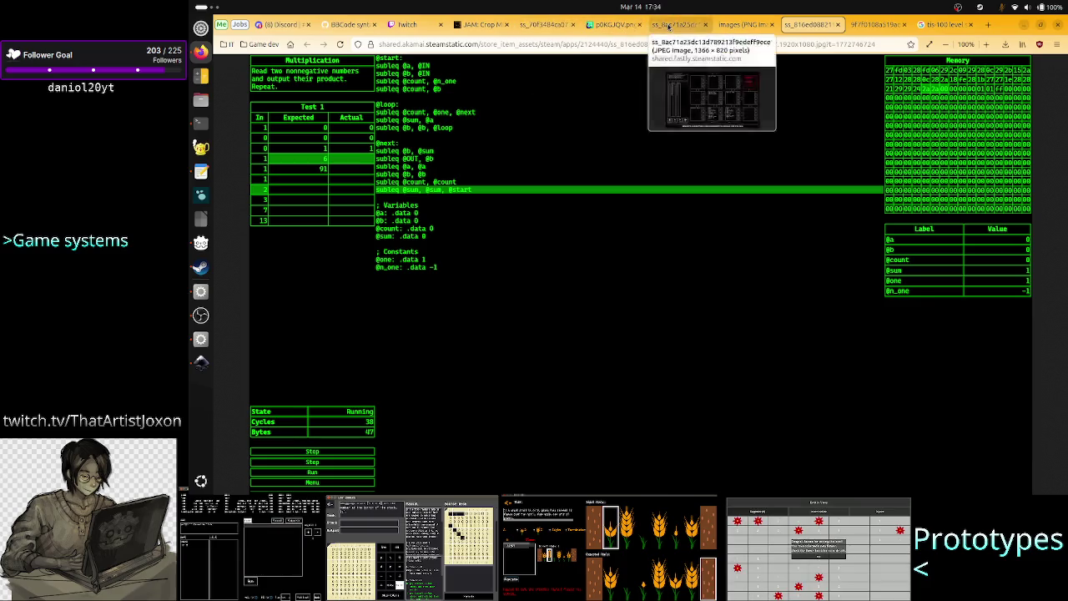
click(676, 24)
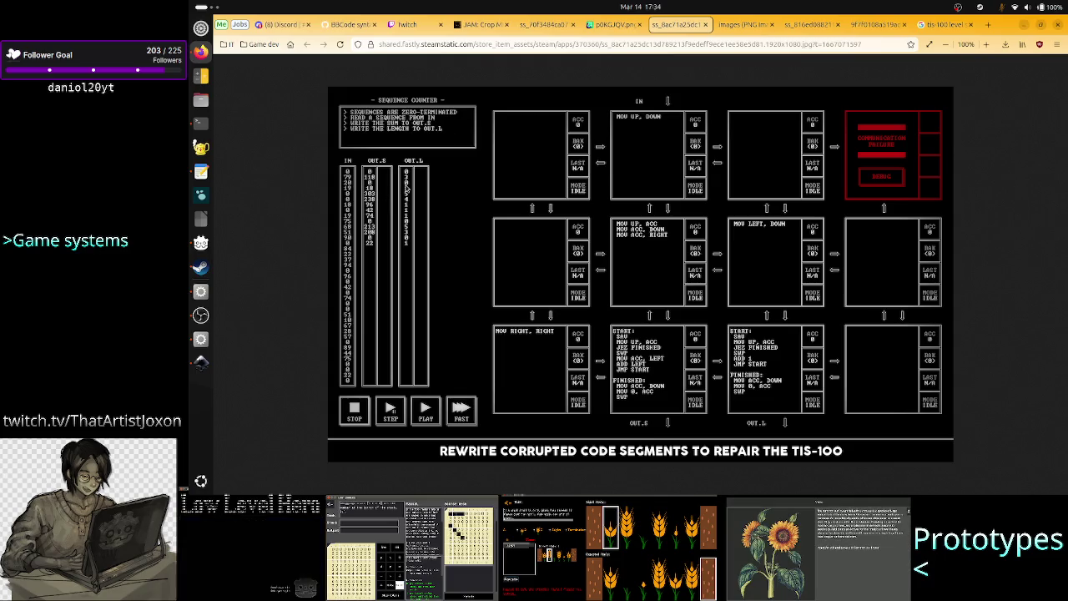
click(804, 24)
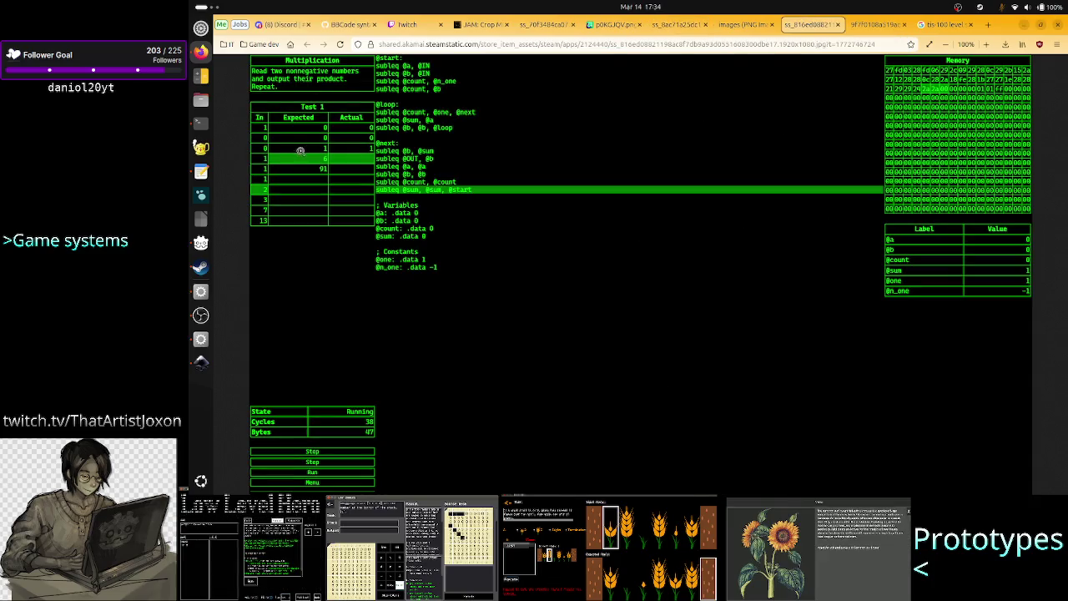
click(546, 24)
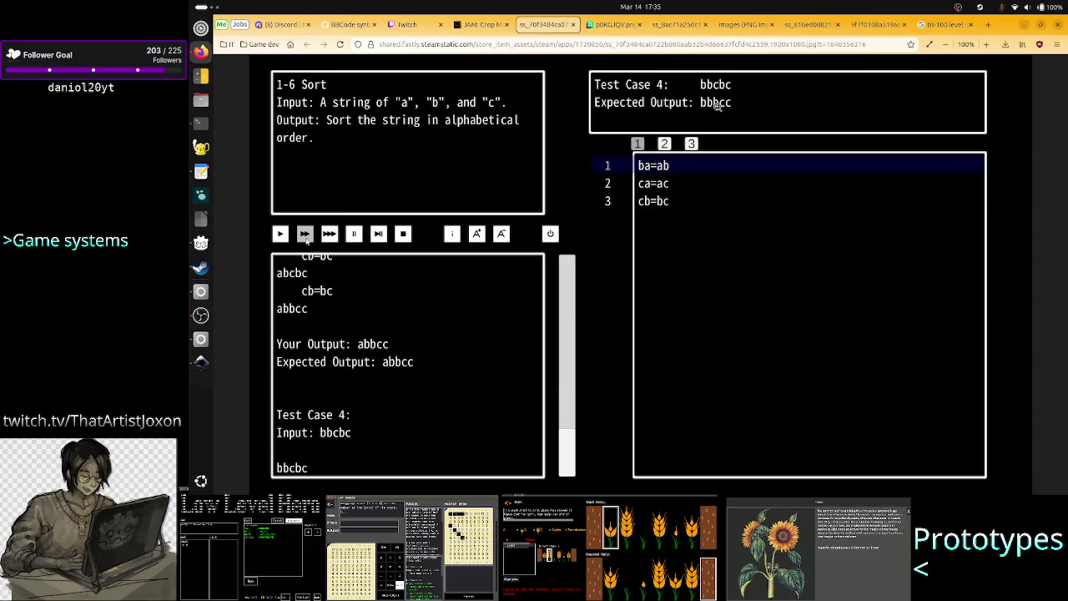
click(200, 362)
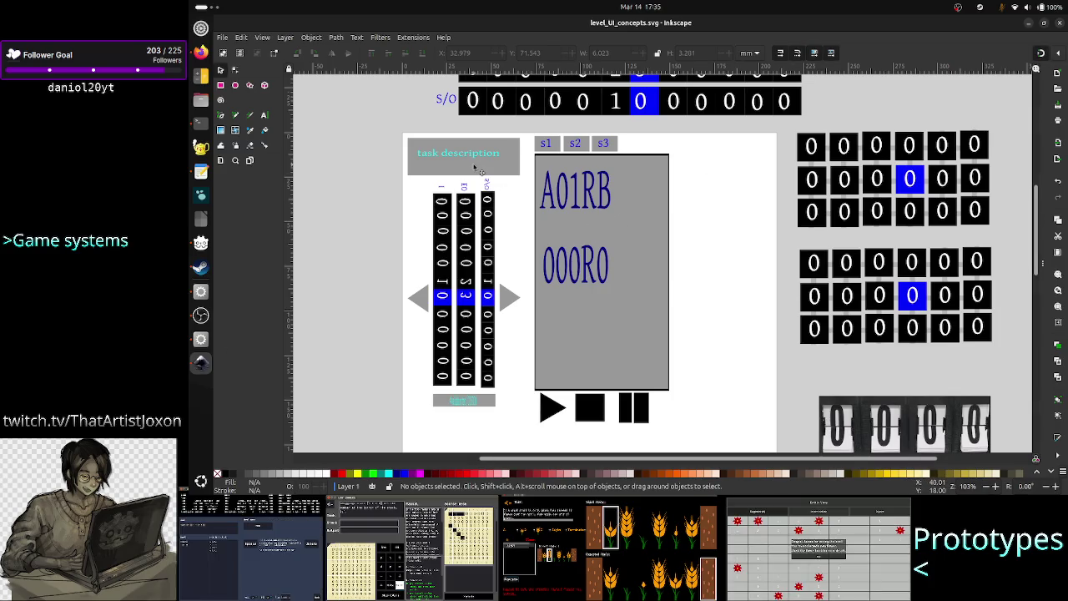
key(Tab)
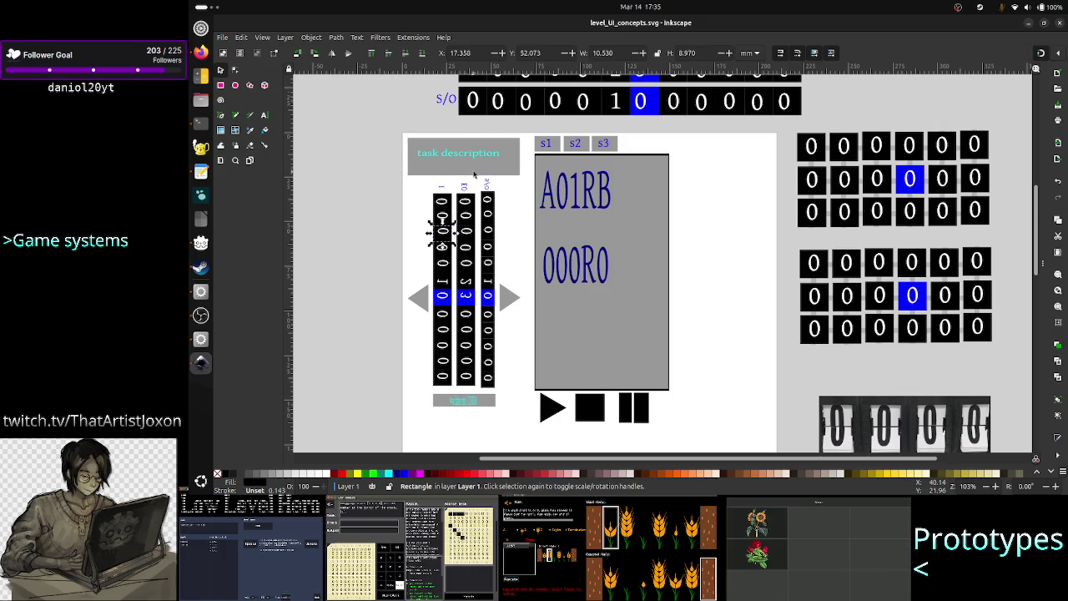
click(465, 230)
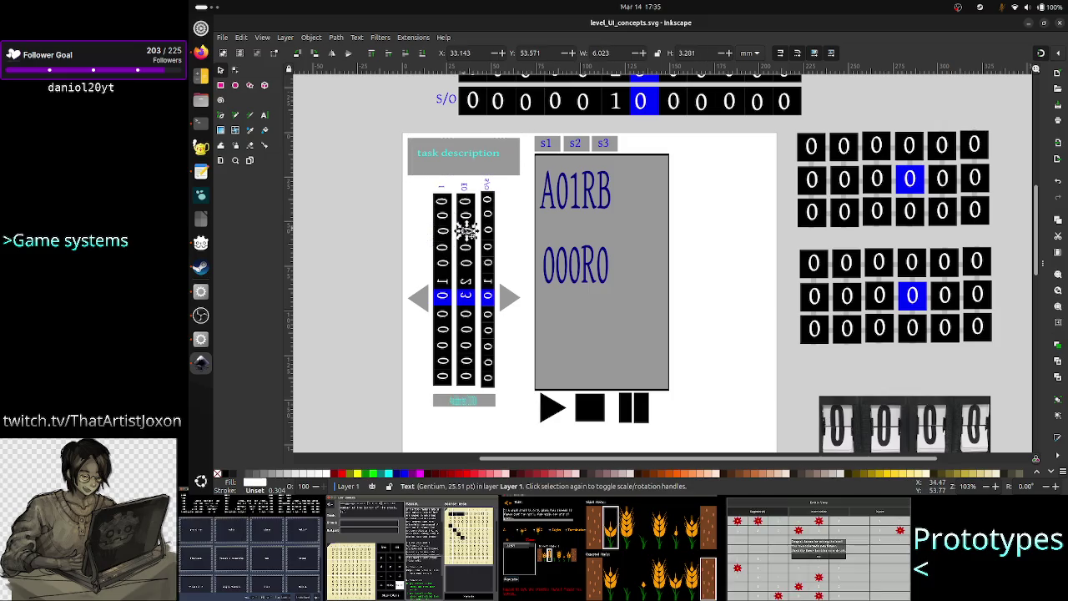
click(399, 223)
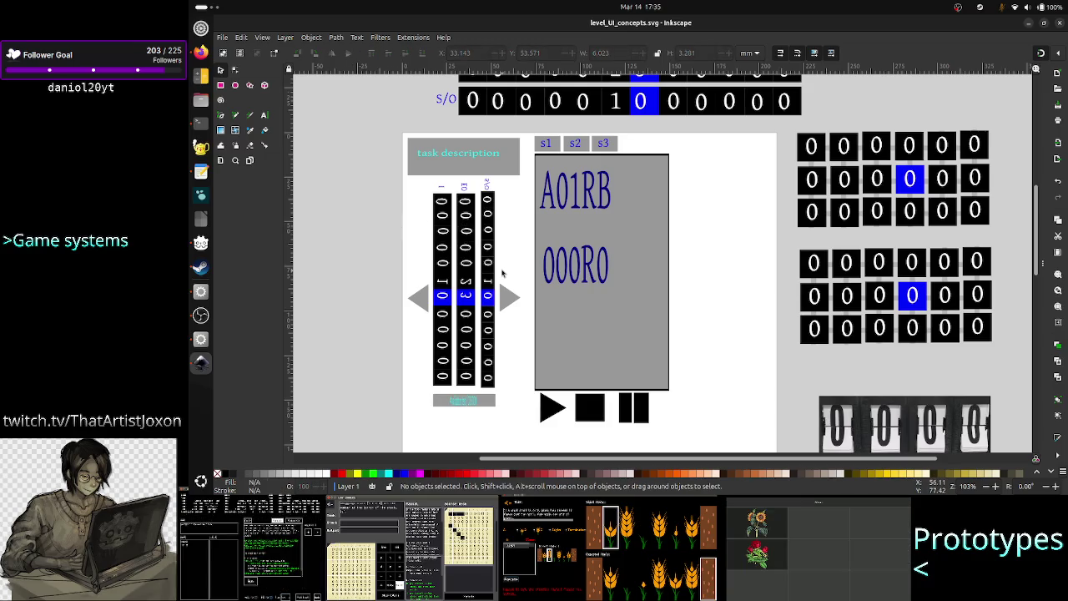
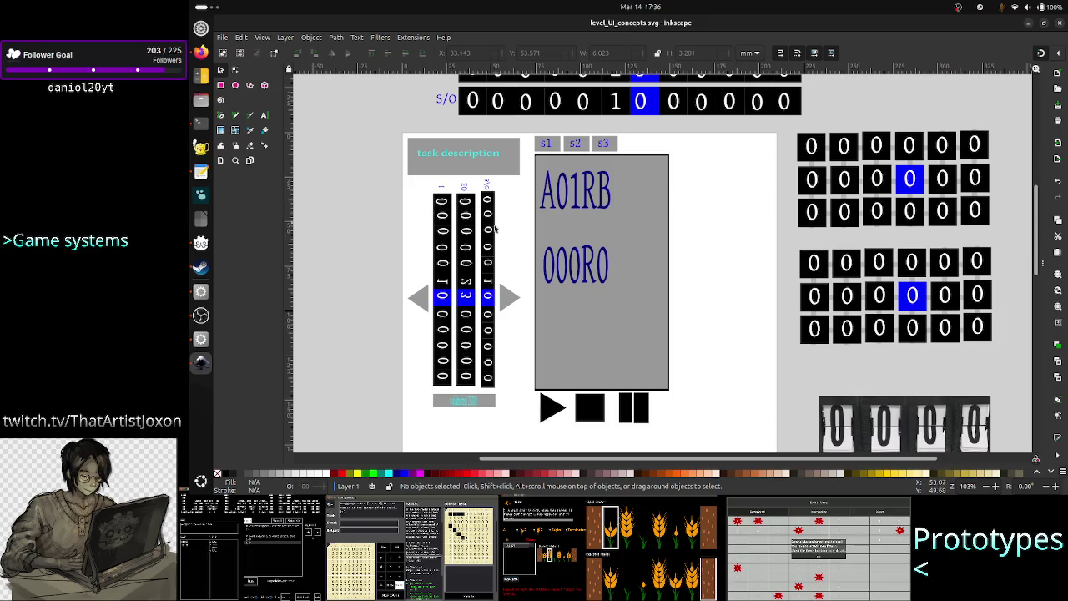
Scroll the mockup and select the upper and lower digit-tile grids to inspect them.
scroll(470, 210, up, 5)
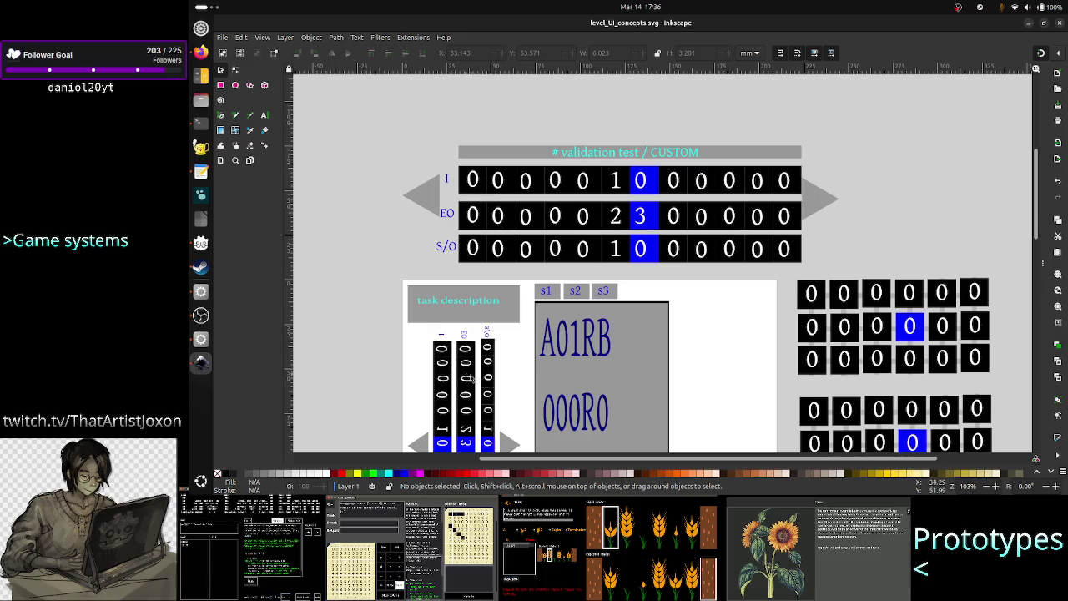
scroll(472, 379, down, 3)
scroll(476, 397, down, 4)
scroll(477, 397, up, 1)
scroll(476, 397, up, 1)
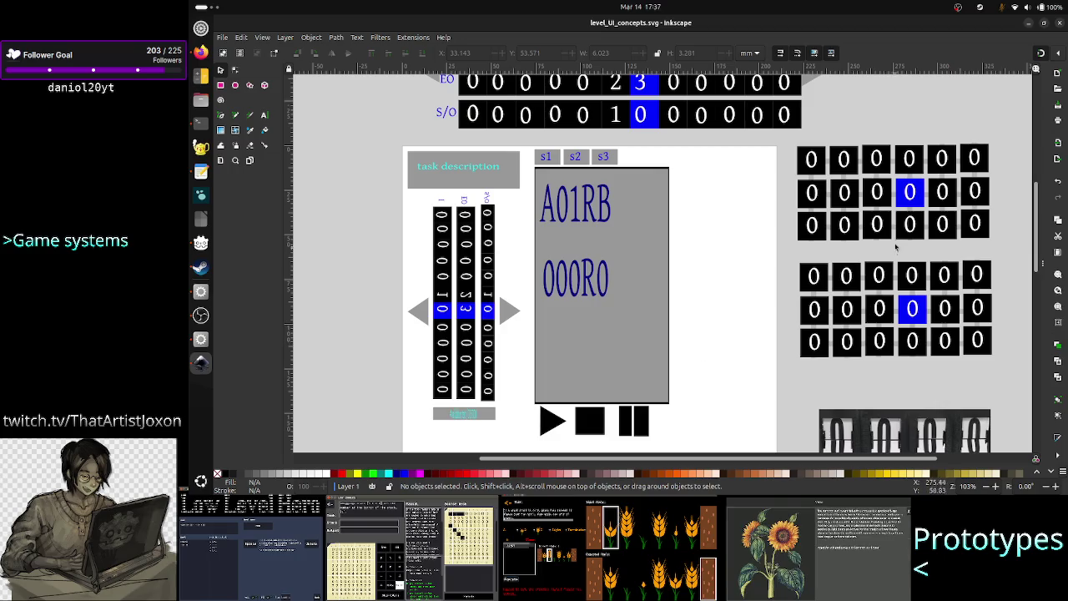
click(900, 197)
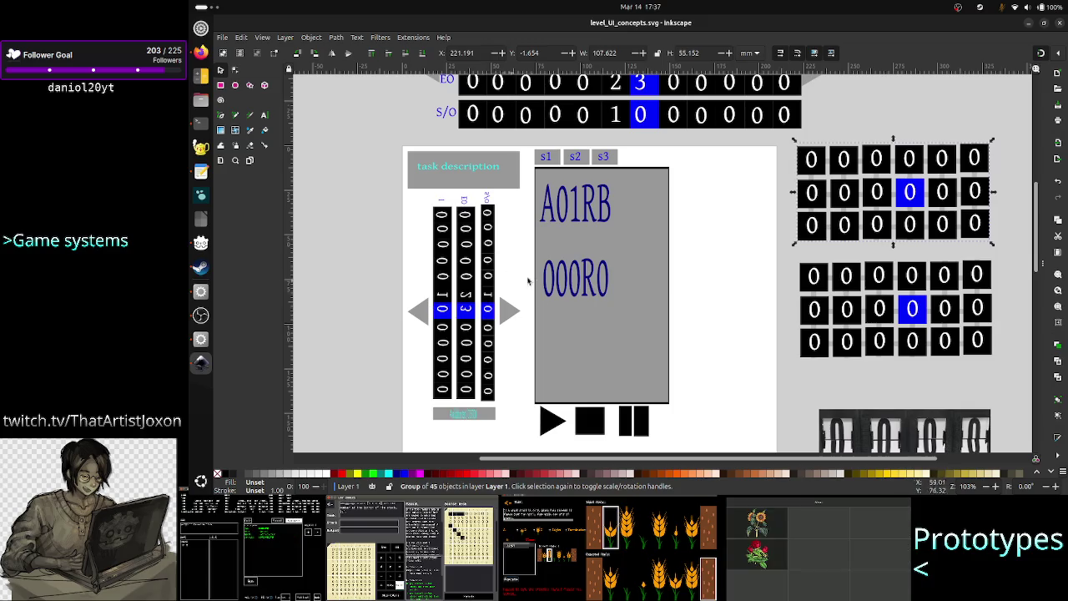
click(872, 306)
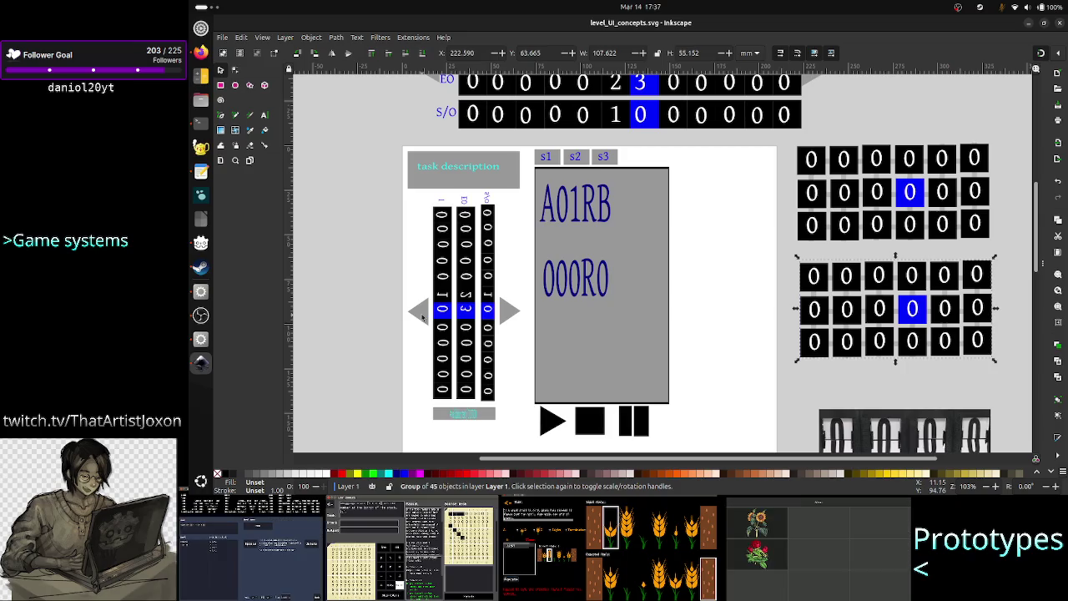
Scale the grey left and right arrows down into smaller, matching triangles.
click(422, 317)
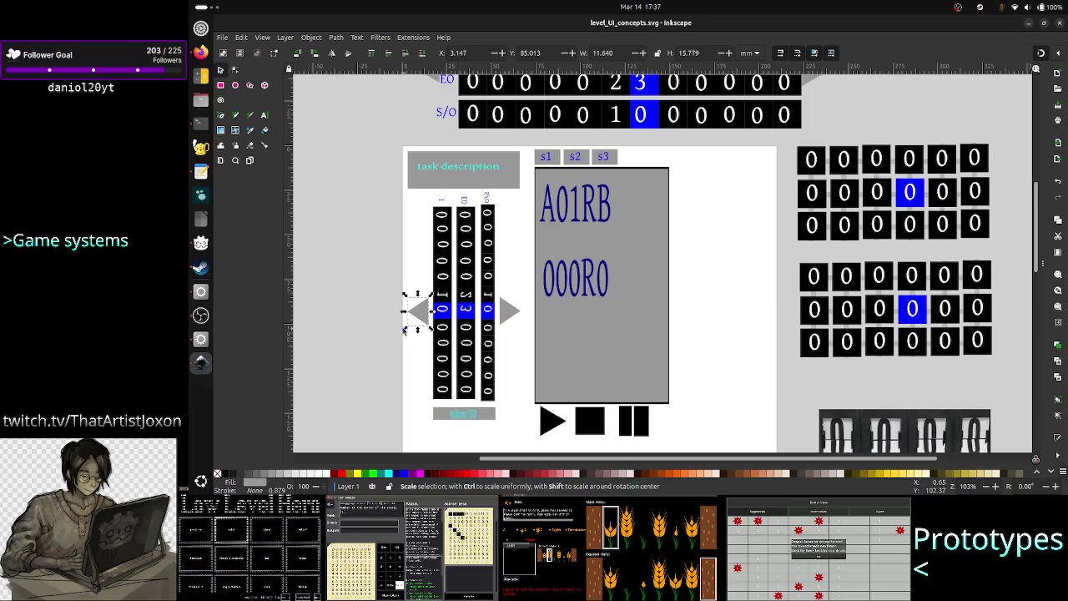
drag(406, 329, 413, 316)
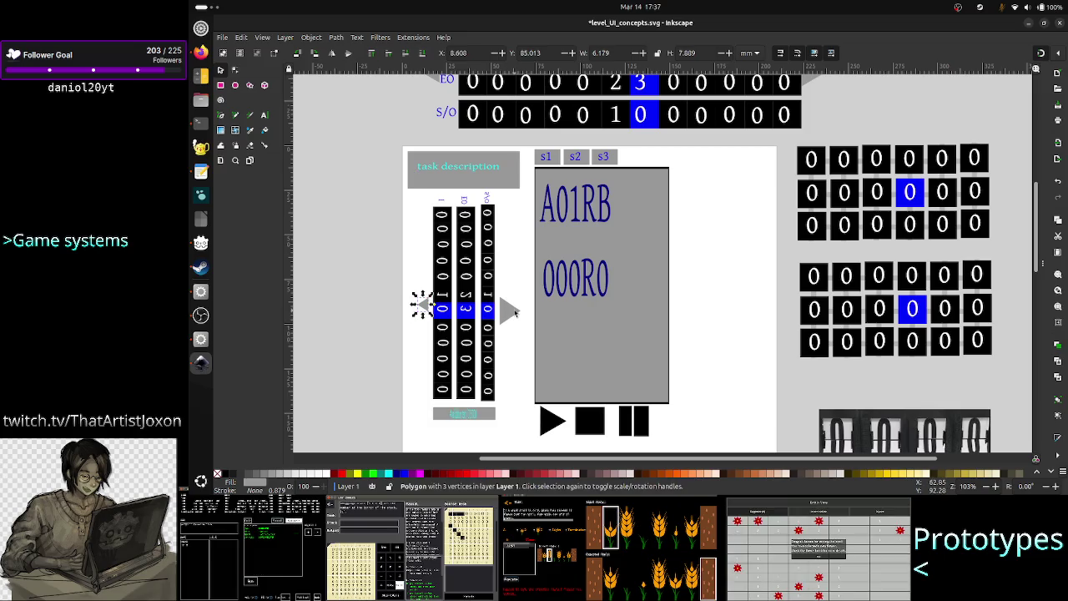
click(515, 315)
drag(520, 331, 516, 321)
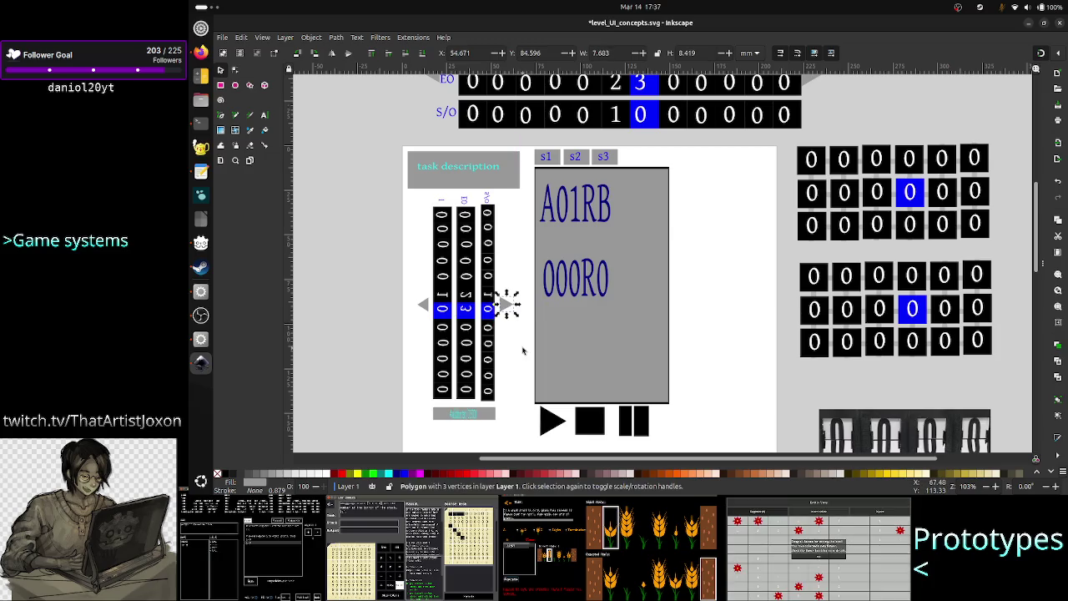
key(Escape)
click(511, 310)
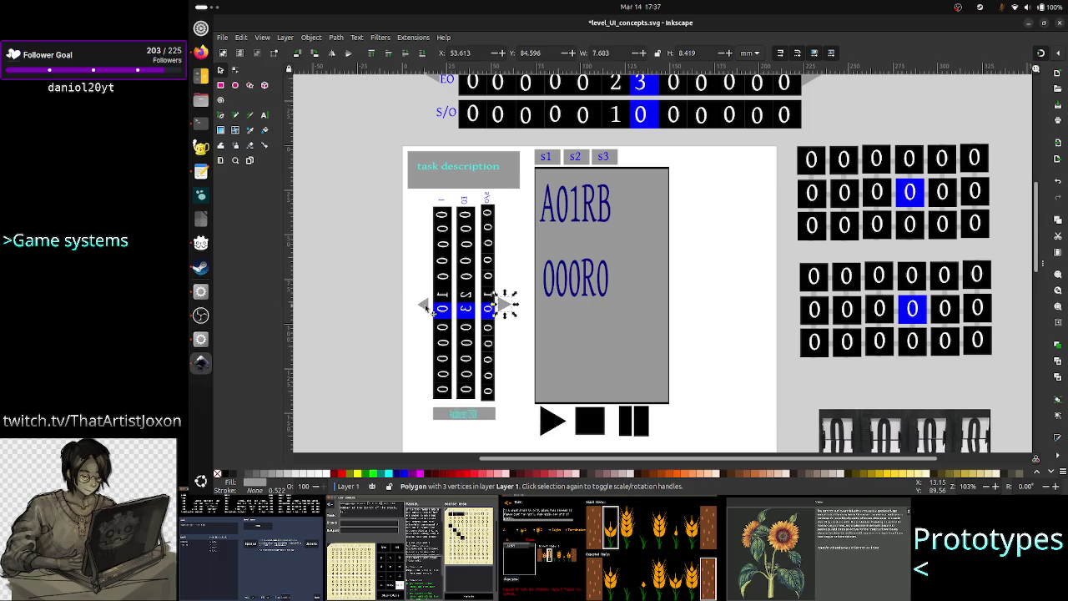
click(423, 306)
key(Escape)
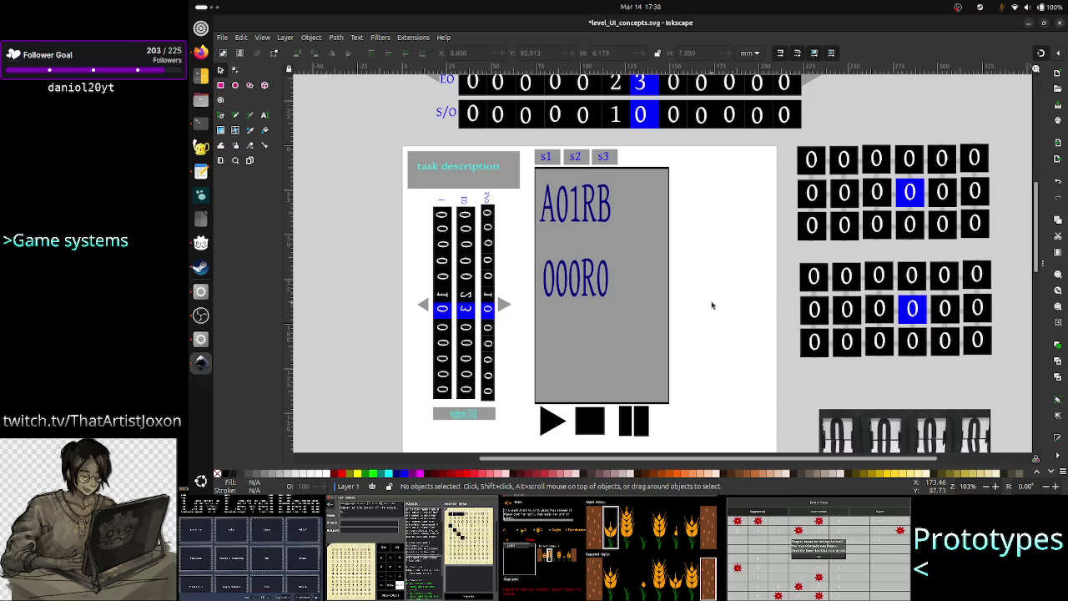
scroll(720, 287, down, 6)
scroll(720, 288, up, 5)
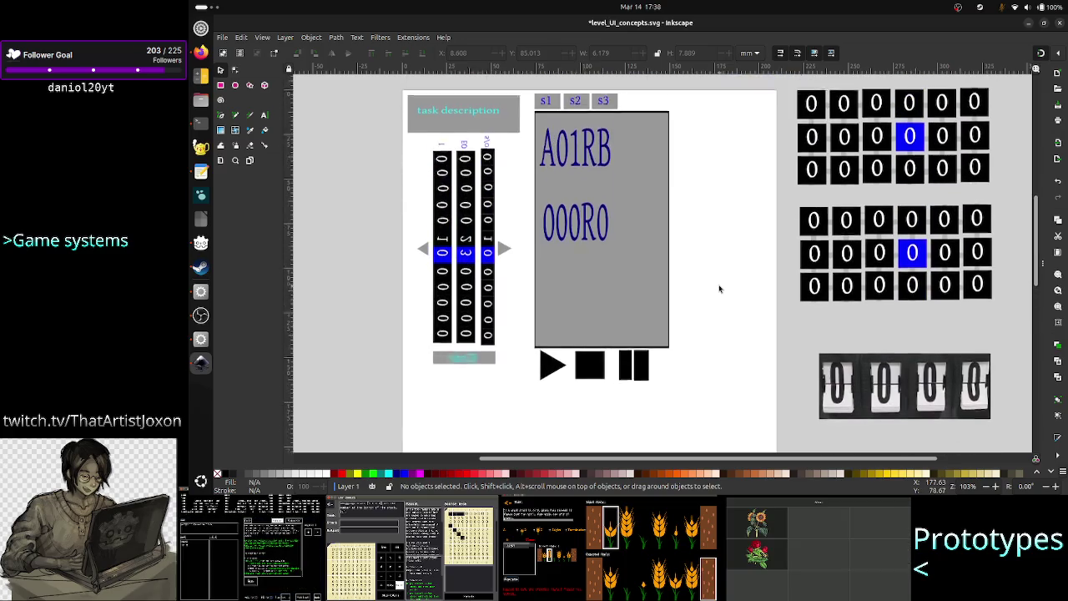
scroll(720, 289, up, 1)
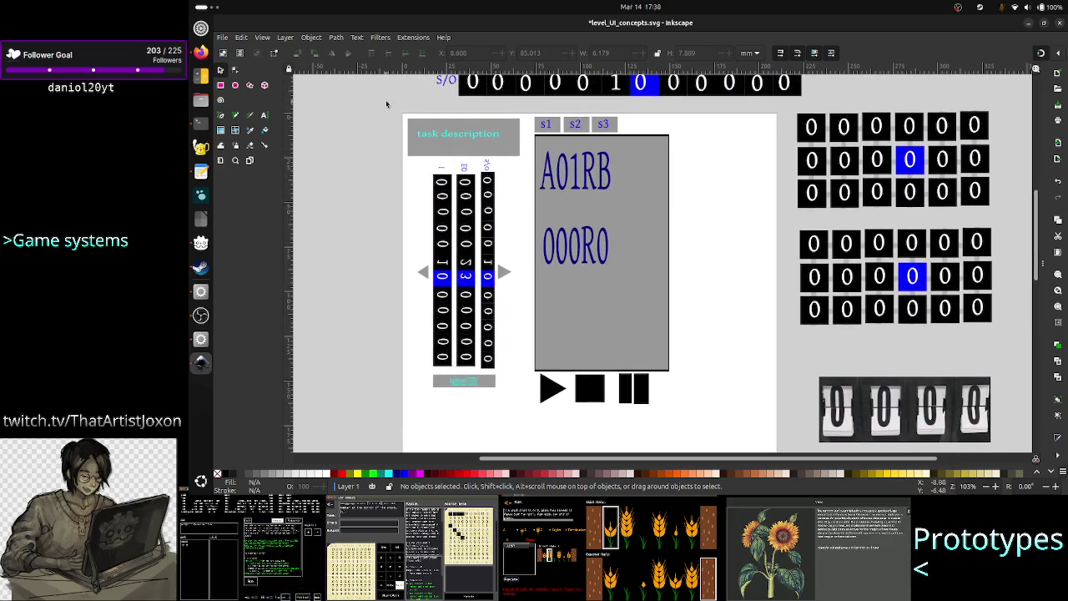
mouse_move(388, 114)
mouse_down()
mouse_move(629, 155)
mouse_move(701, 307)
mouse_move(698, 419)
mouse_up()
scroll(698, 421, down, 4)
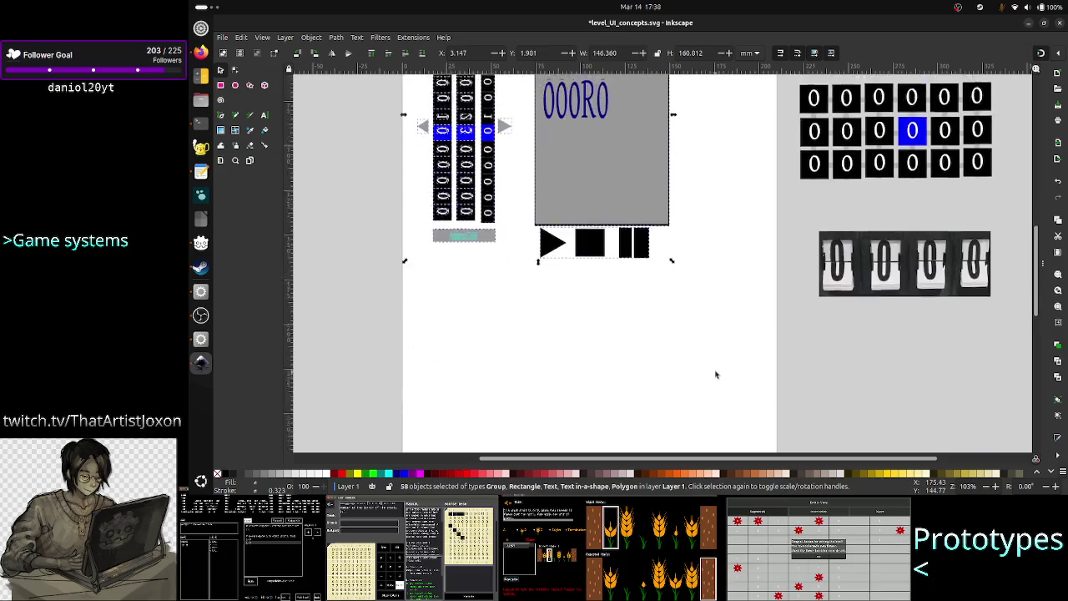
scroll(716, 370, down, 3)
click(616, 301)
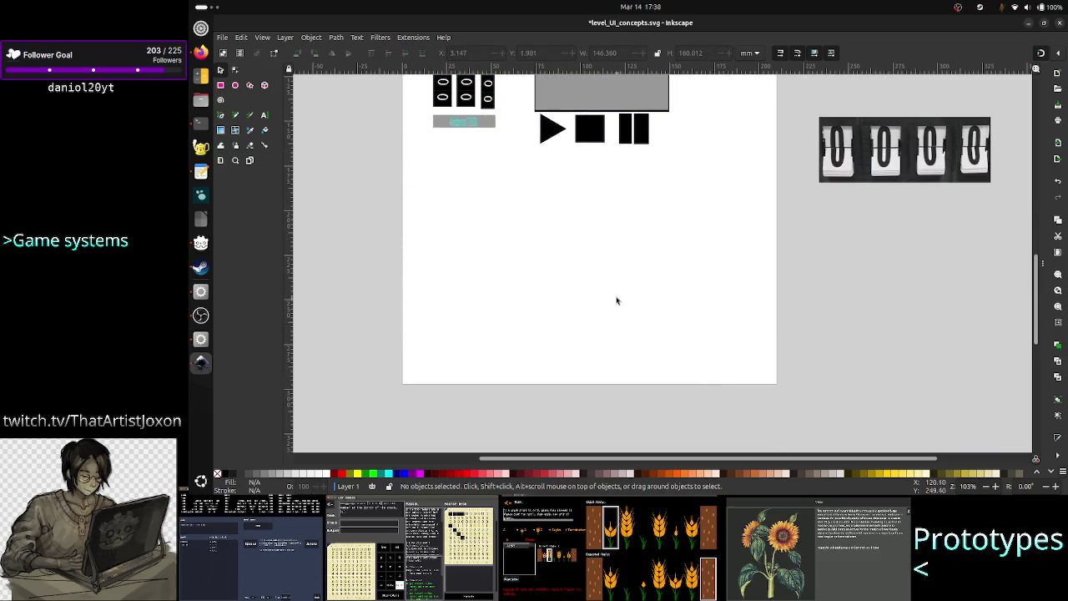
scroll(619, 297, up, 3)
scroll(624, 289, up, 2)
scroll(624, 290, up, 5)
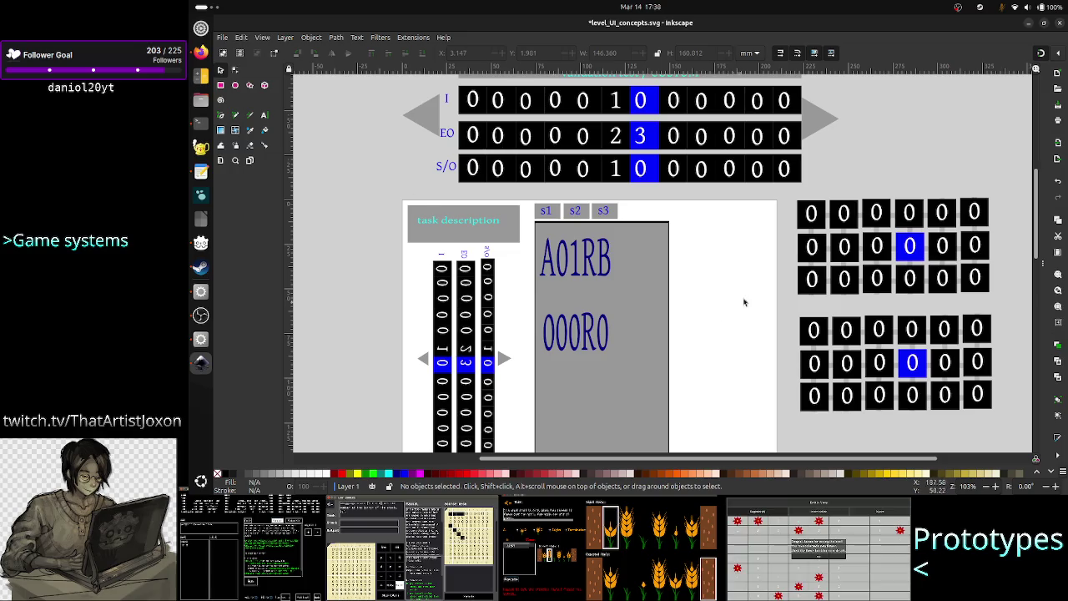
scroll(744, 300, down, 4)
scroll(746, 302, up, 3)
scroll(746, 302, up, 1)
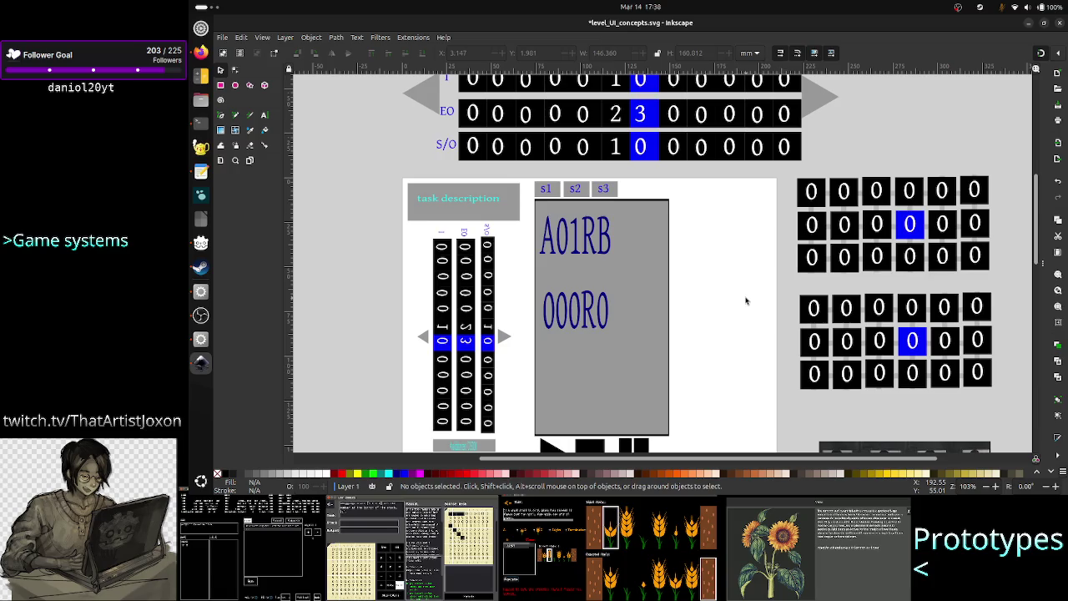
scroll(746, 301, up, 1)
scroll(746, 301, up, 1)
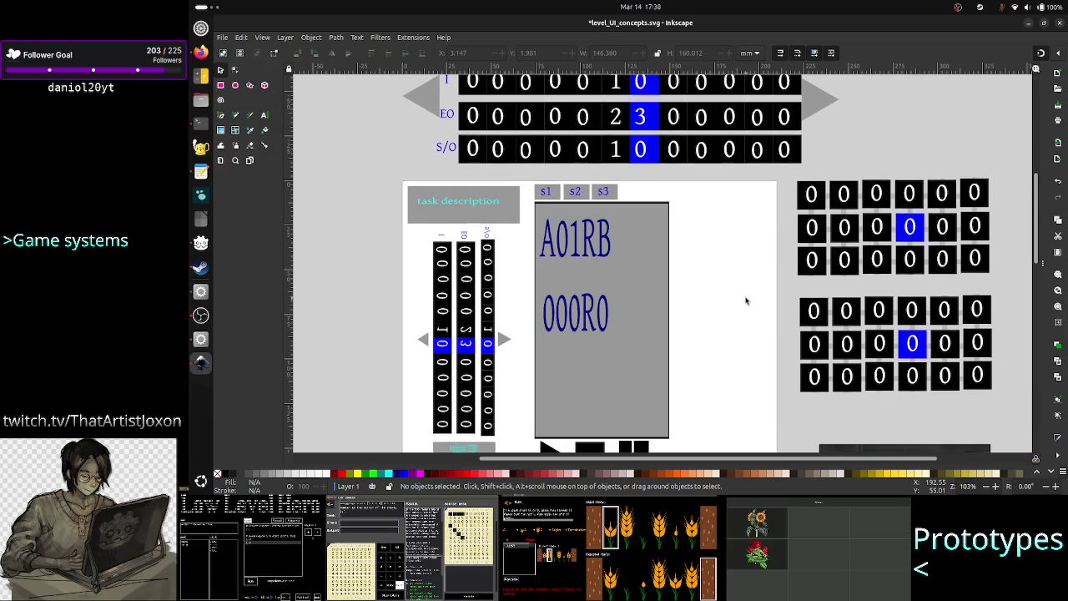
scroll(746, 301, down, 1)
scroll(747, 301, down, 3)
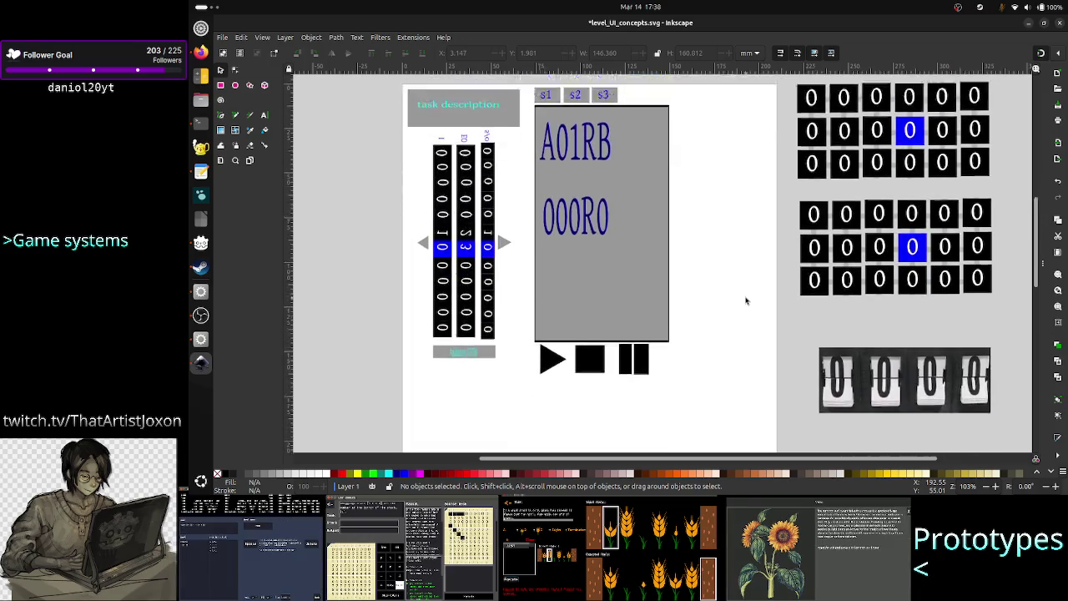
scroll(746, 301, up, 2)
click(243, 38)
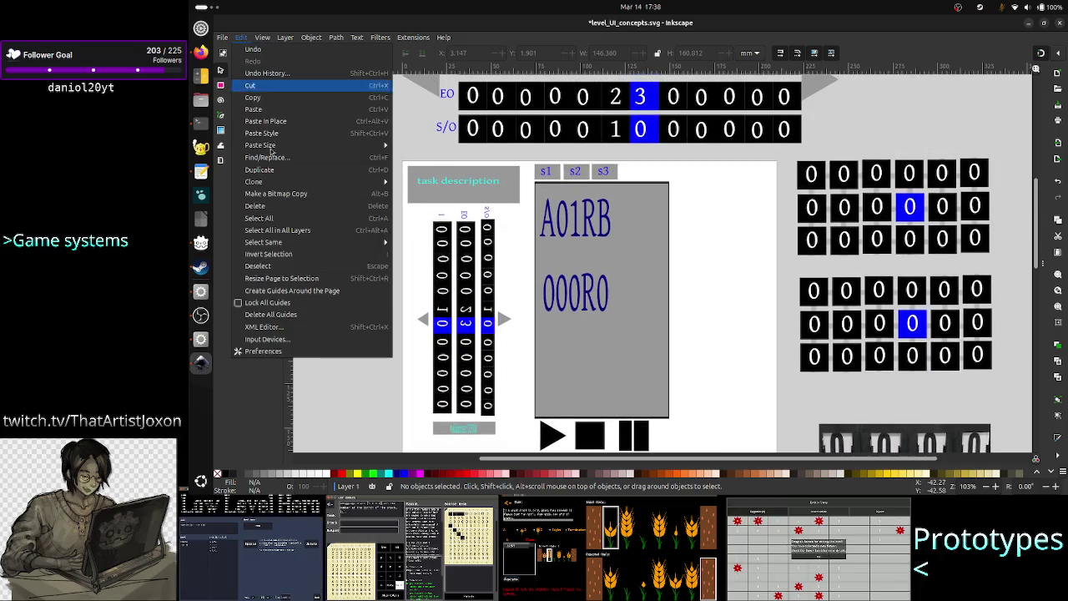
Set the page height to 600 mm in Document Properties, making the page 210 × 600 mm.
click(286, 352)
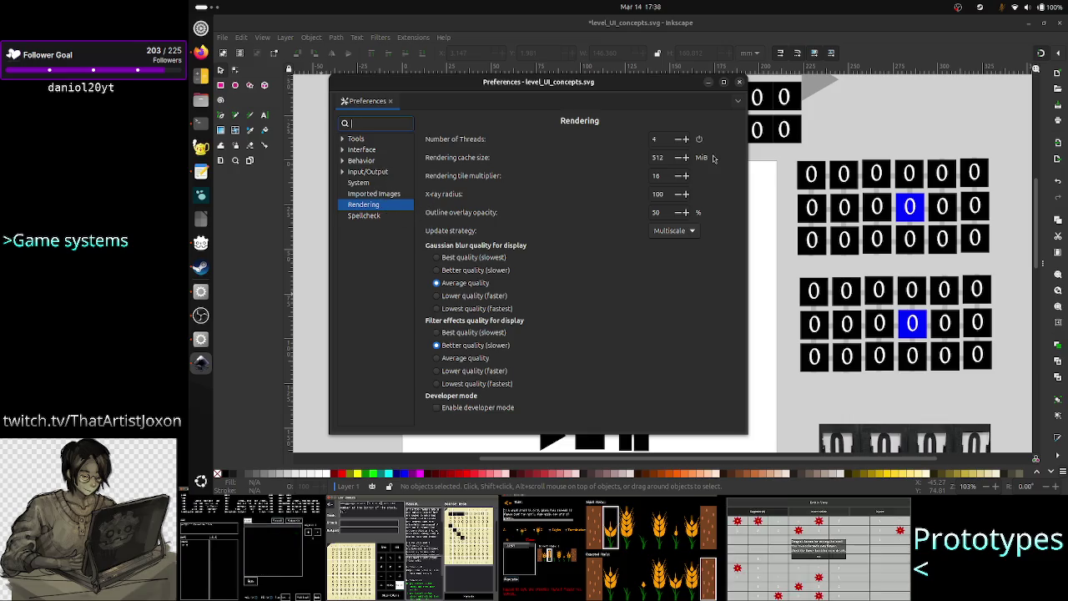
click(741, 84)
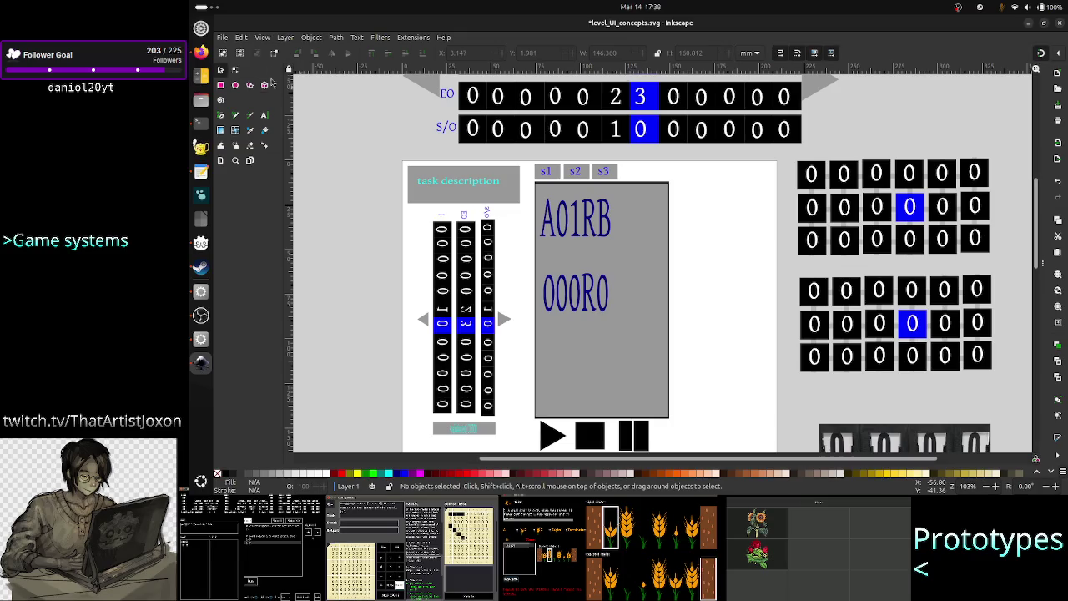
click(262, 37)
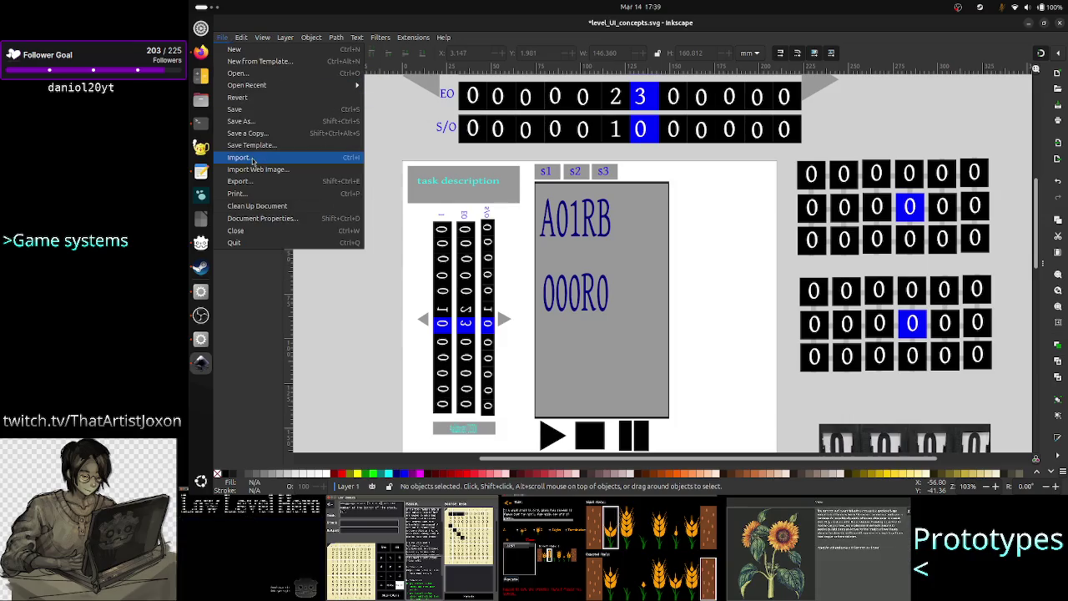
click(267, 220)
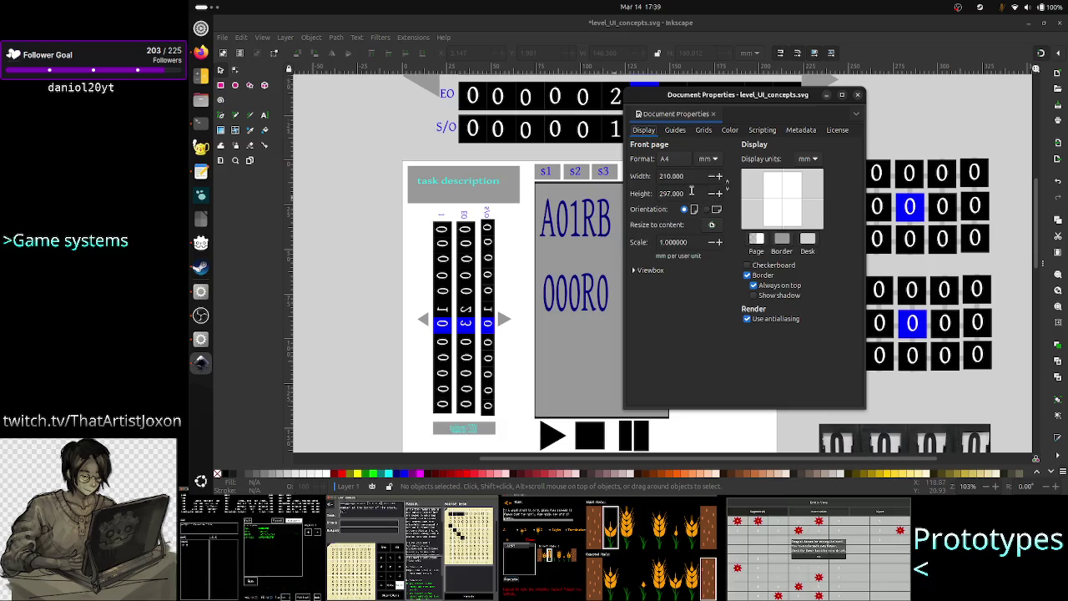
double_click(691, 190)
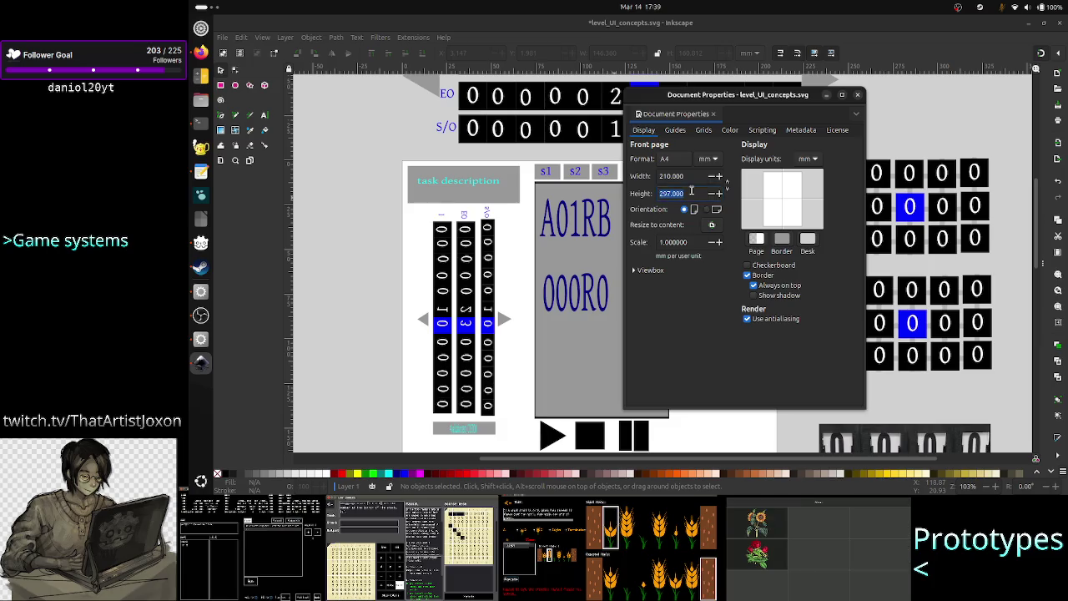
text(6)
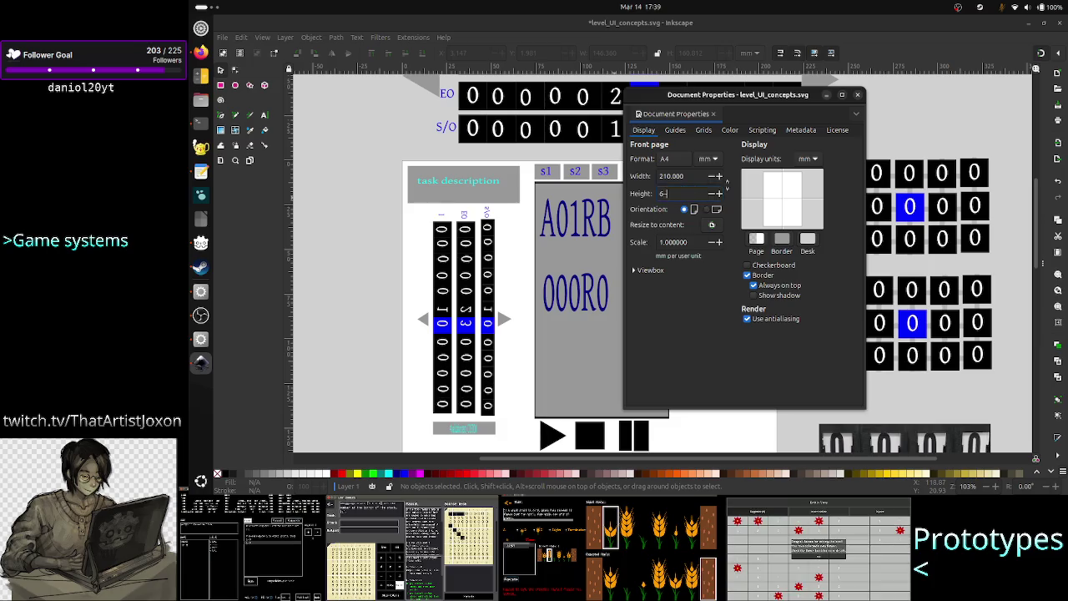
click(690, 175)
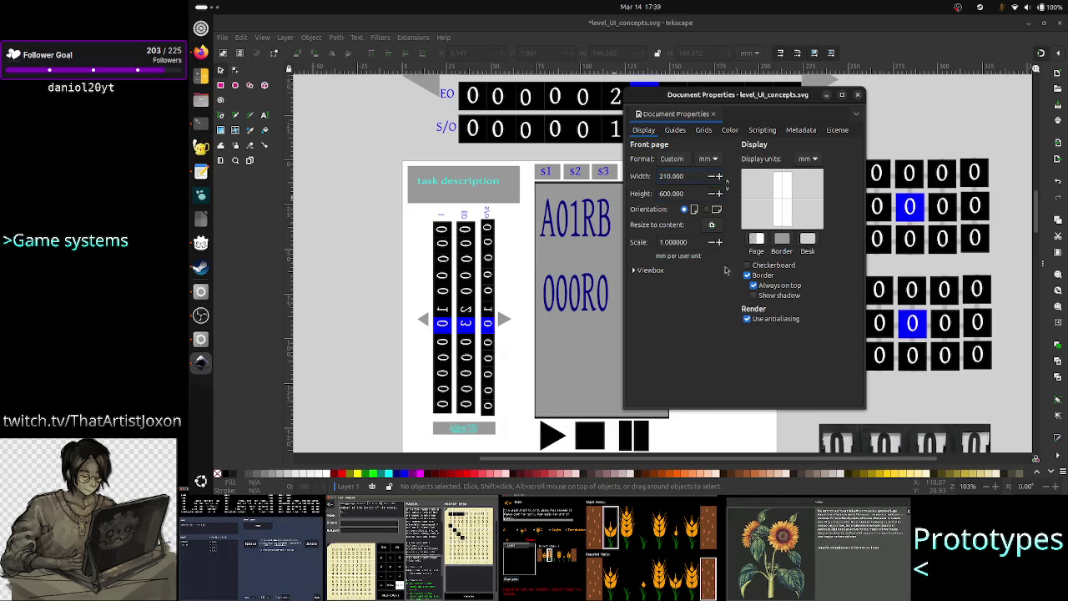
click(857, 94)
scroll(571, 254, down, 3)
scroll(539, 267, down, 6)
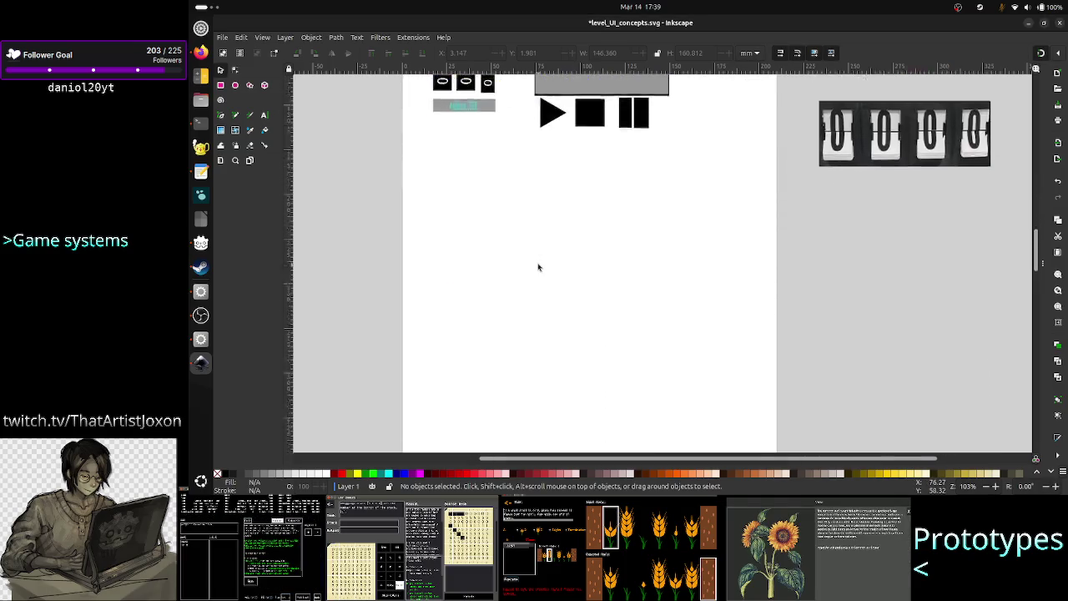
Select and deselect the code-panel mockup, then switch to Firefox's '1-6 Sort' reference screenshot.
scroll(539, 267, down, 6)
scroll(538, 267, down, 4)
scroll(538, 267, up, 6)
scroll(538, 268, up, 5)
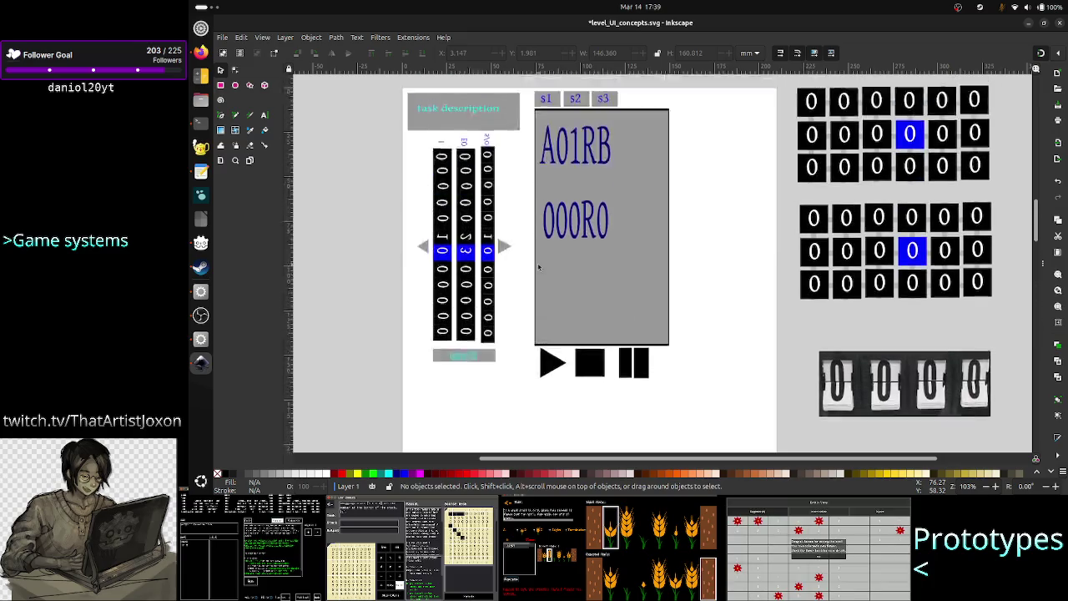
scroll(539, 267, up, 2)
scroll(347, 161, down, 2)
mouse_move(374, 126)
mouse_down()
mouse_move(634, 320)
mouse_move(681, 435)
mouse_up()
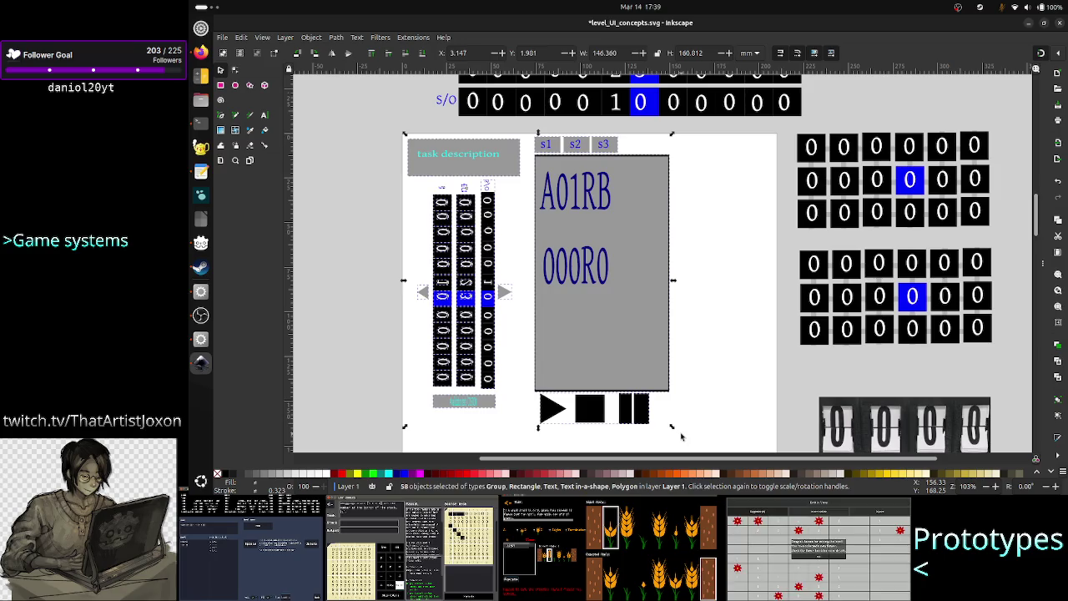
key(Escape)
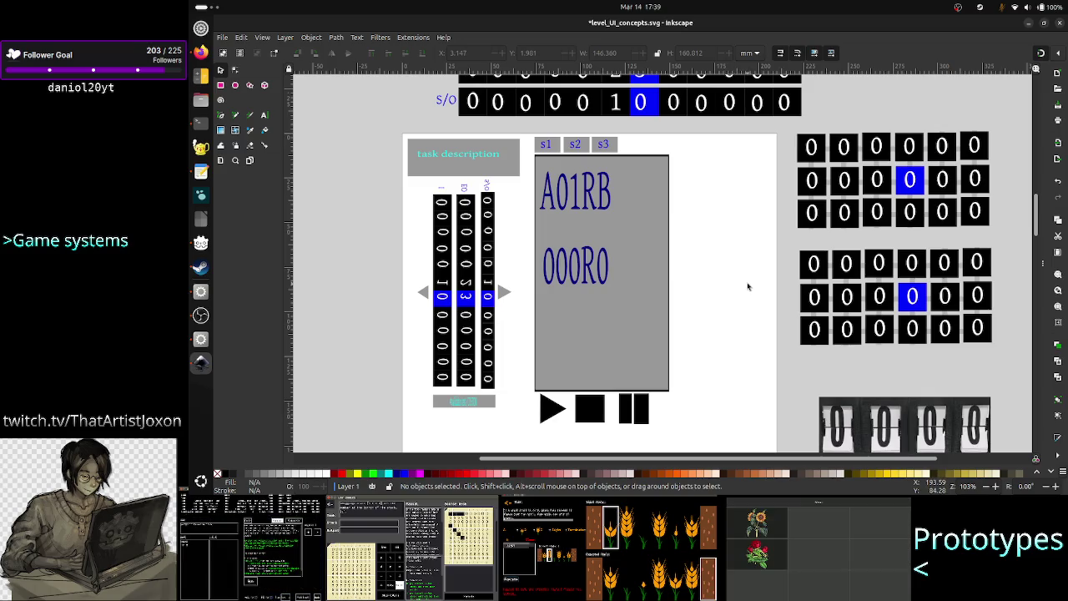
key(alt+Tab)
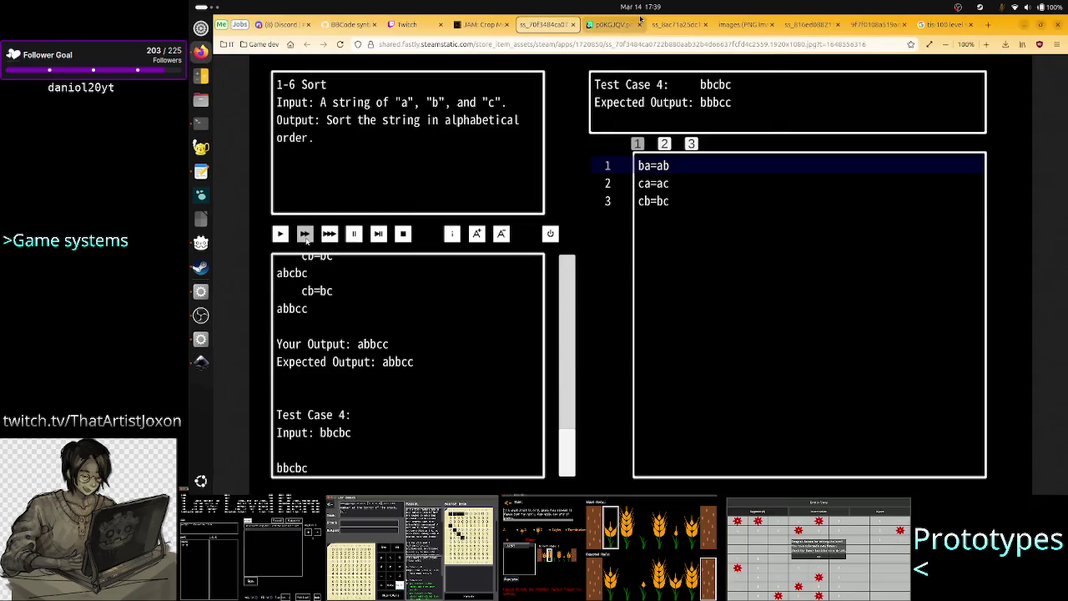
Browse the TIS-100, assembly-game and register-design screenshots, then go back to the Inkscape mockup.
click(602, 25)
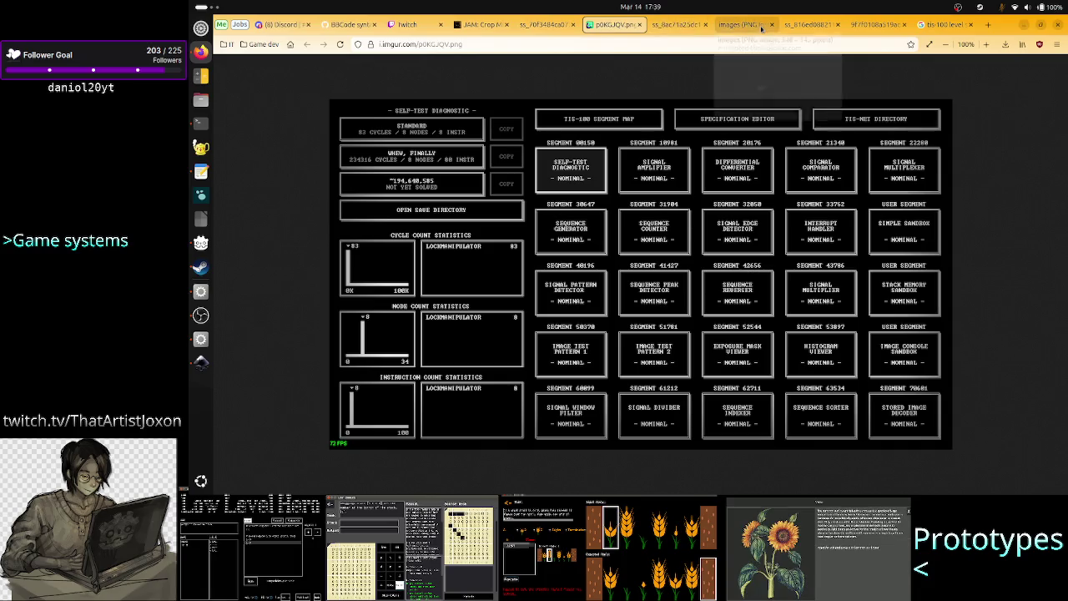
click(747, 25)
click(812, 25)
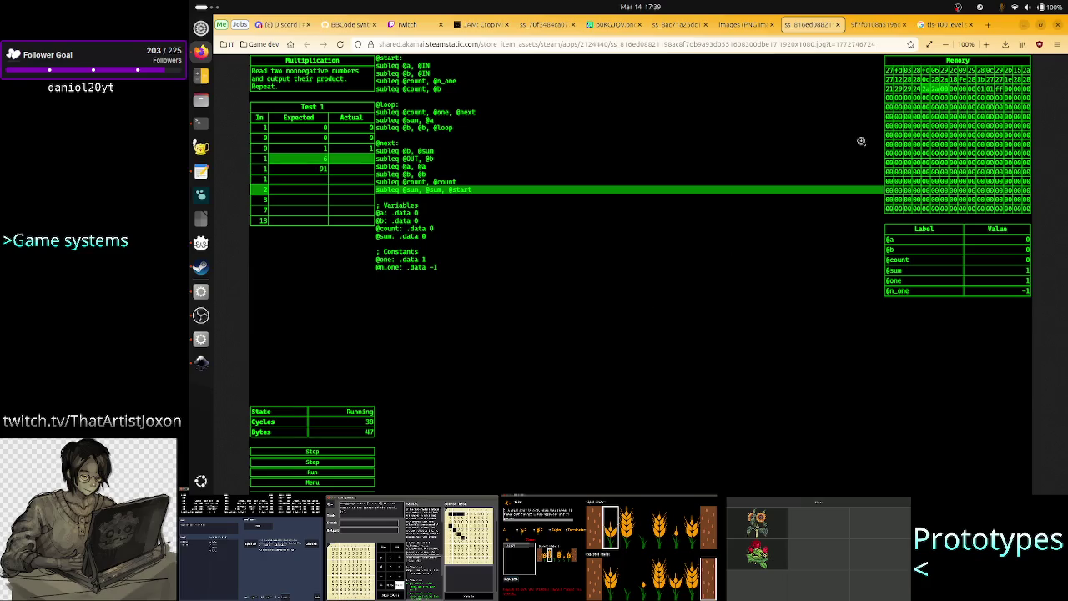
click(876, 25)
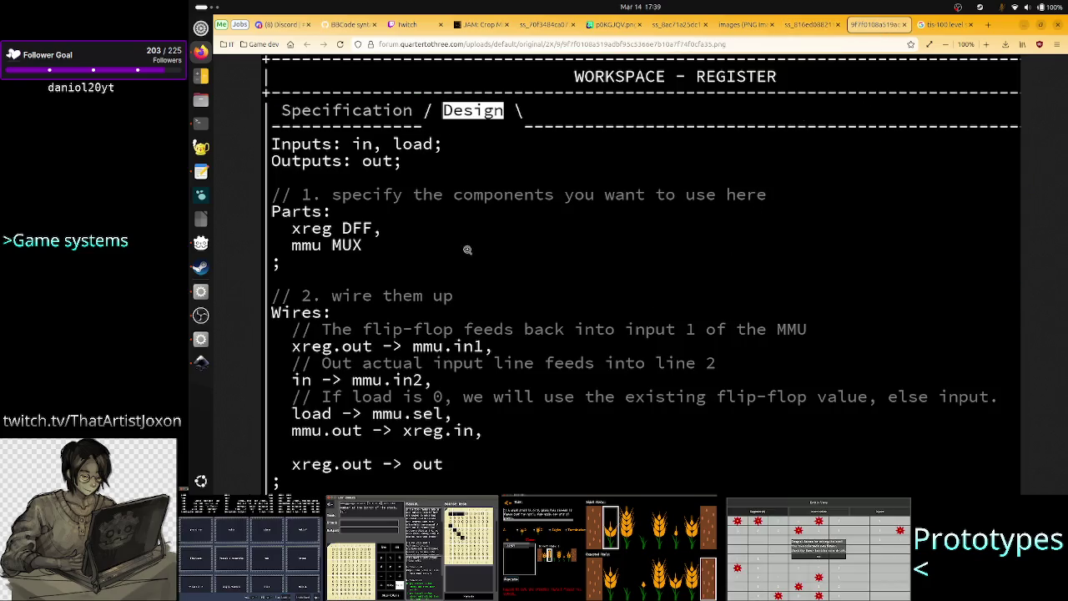
click(200, 362)
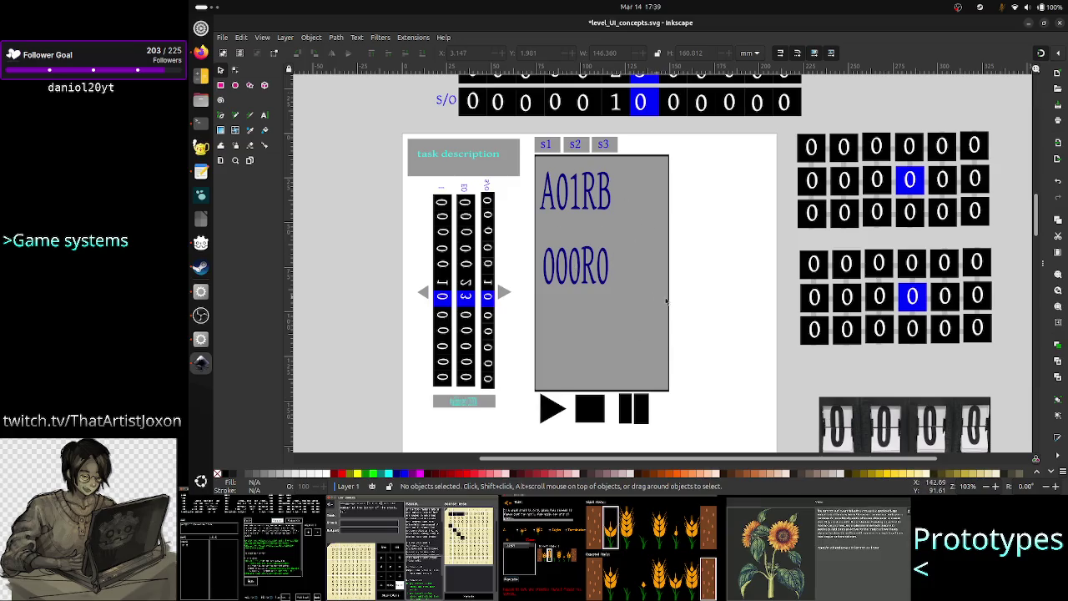
Duplicate the whole level UI layout and move the copy below the original.
scroll(714, 310, down, 5)
key(ctrl+v)
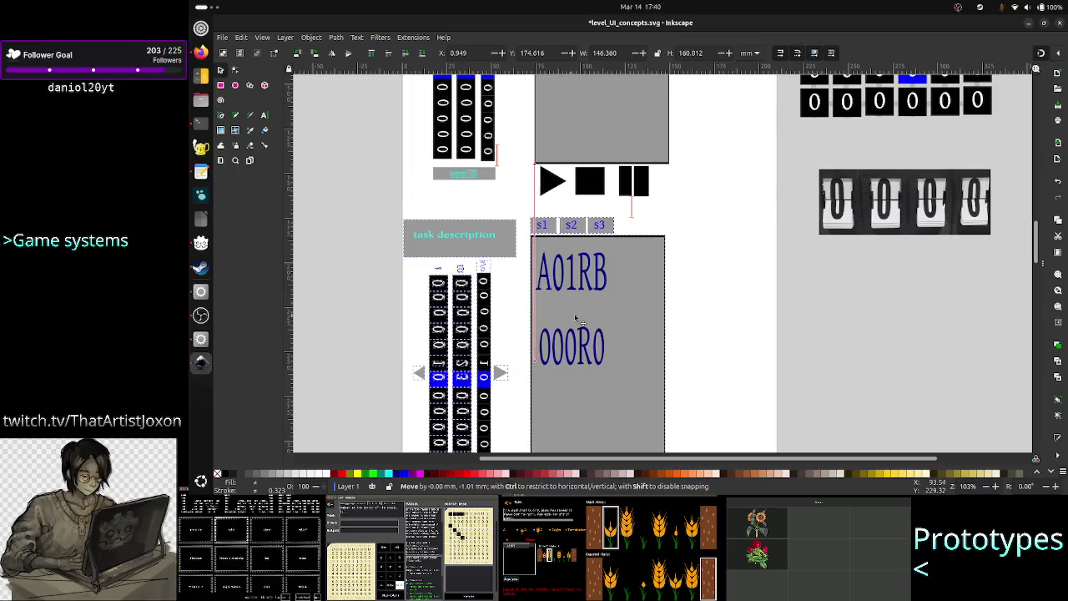
mouse_move(567, 309)
mouse_down()
mouse_move(579, 318)
mouse_move(575, 348)
mouse_up()
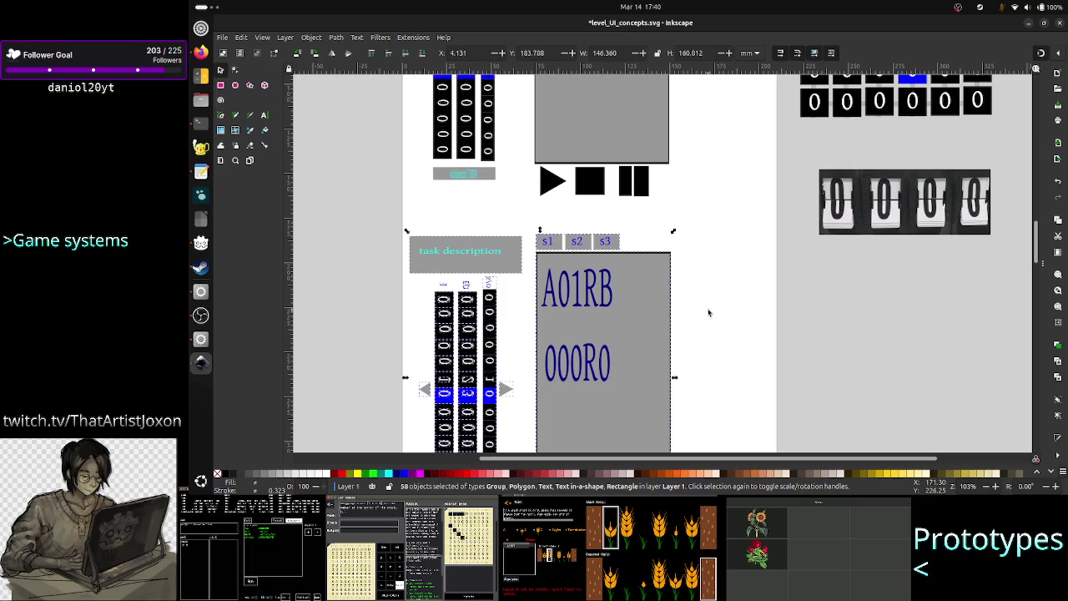
click(754, 298)
Move the two zero grids up into place beside the layout.
scroll(775, 298, up, 5)
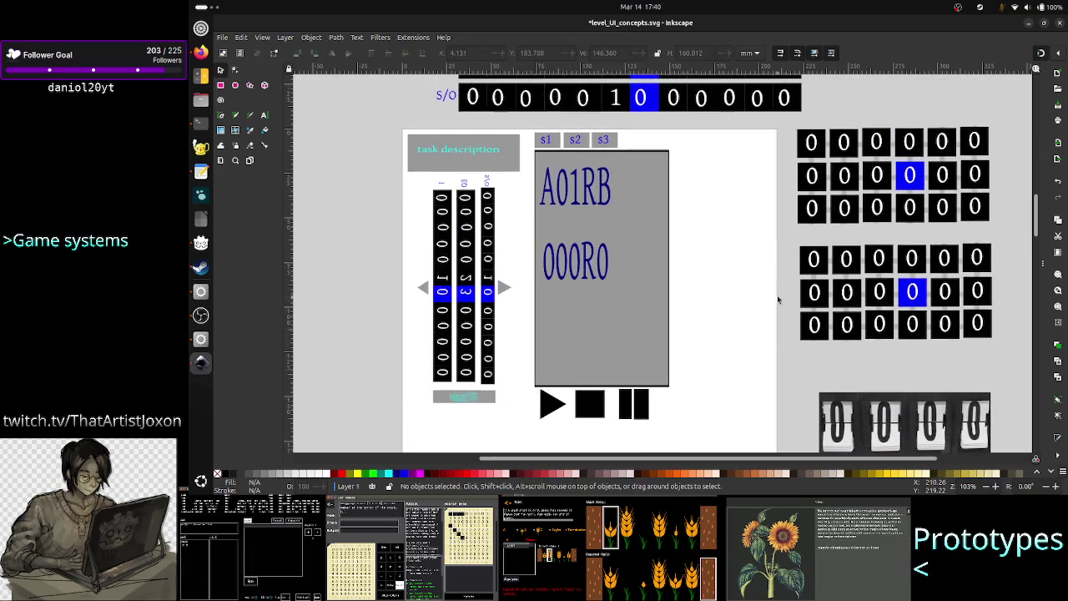
click(868, 218)
shift+click(874, 267)
mouse_move(874, 267)
mouse_down()
mouse_move(872, 498)
mouse_move(861, 224)
mouse_up()
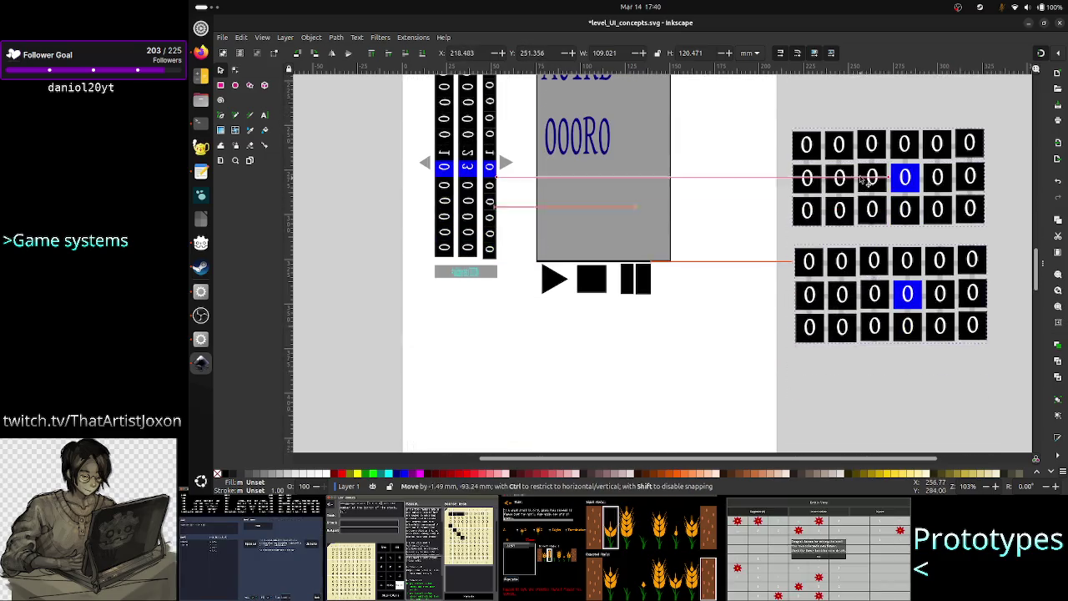
scroll(861, 224, up, 3)
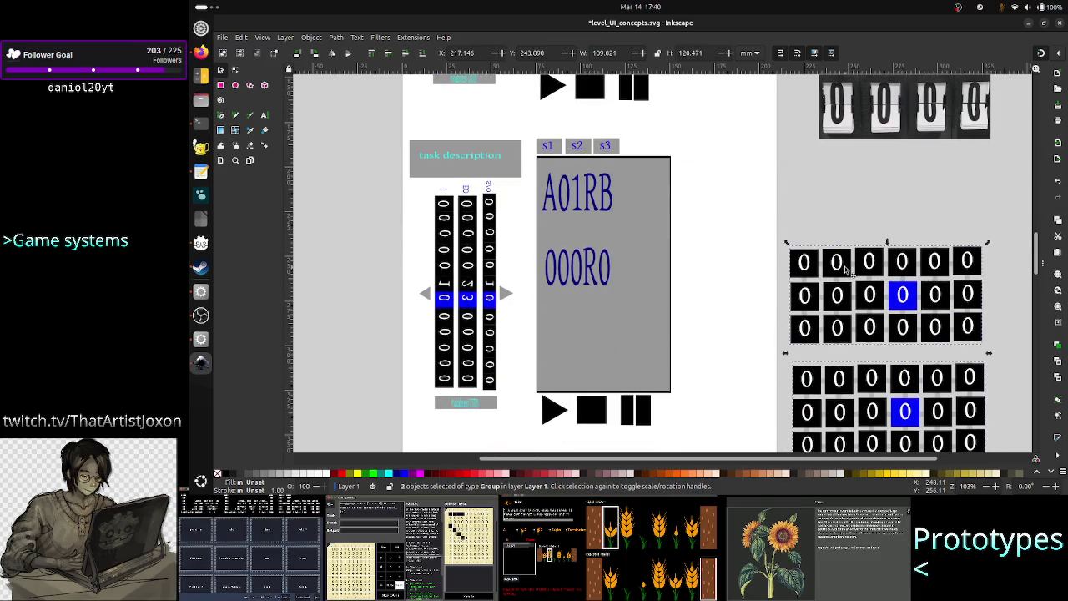
drag(855, 276, 850, 212)
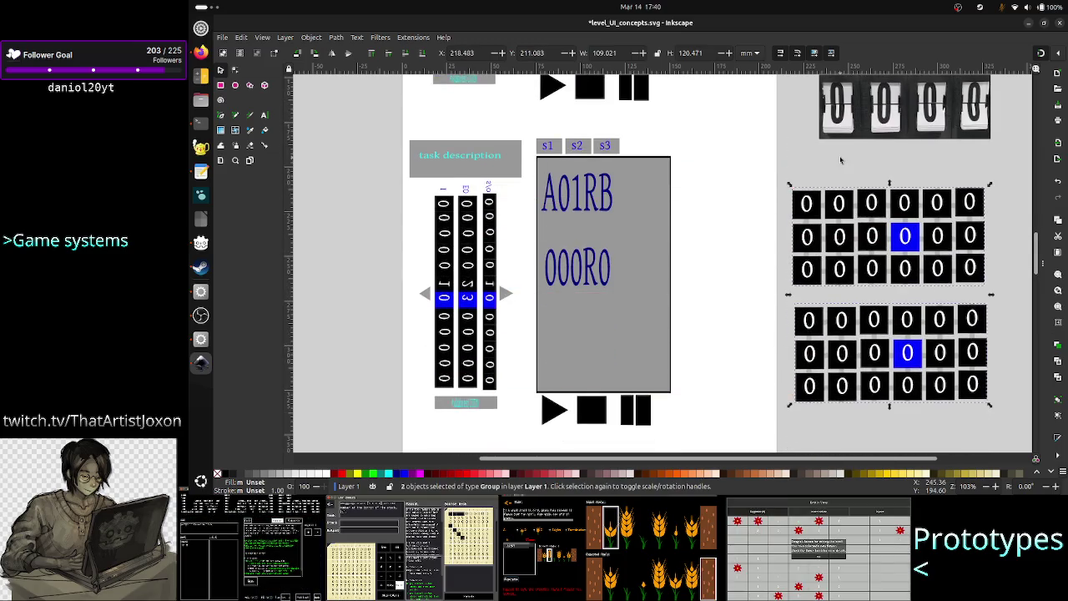
click(853, 173)
Drag the flip-counter image up into position.
scroll(852, 177, up, 3)
scroll(851, 181, up, 5)
scroll(849, 181, down, 1)
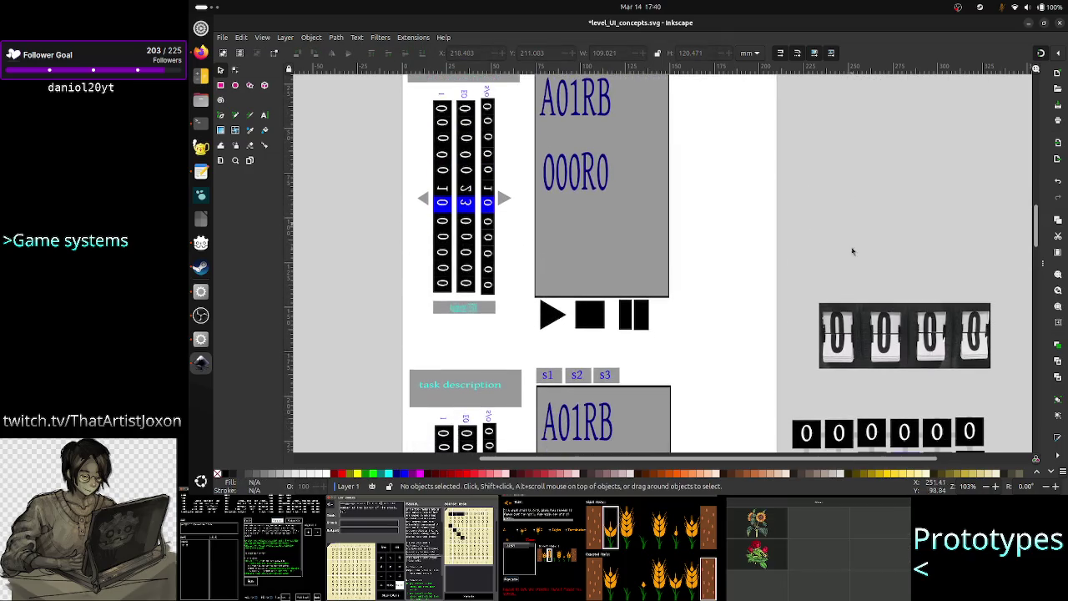
mouse_move(863, 324)
mouse_down()
mouse_move(768, 235)
mouse_move(771, 218)
mouse_move(824, 202)
mouse_move(838, 218)
mouse_move(866, 208)
mouse_move(850, 208)
mouse_up()
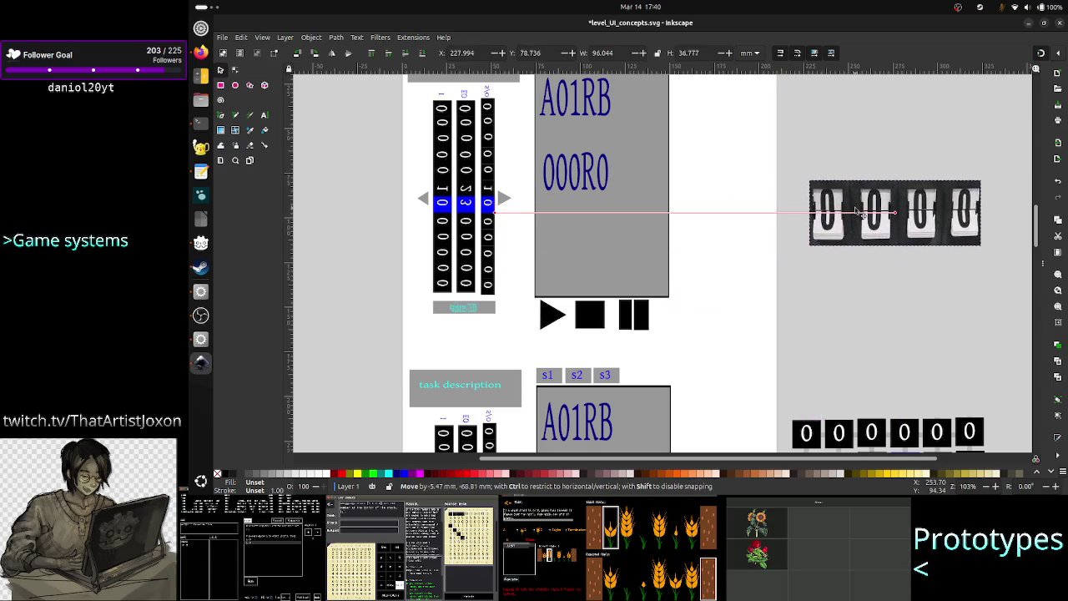
click(867, 333)
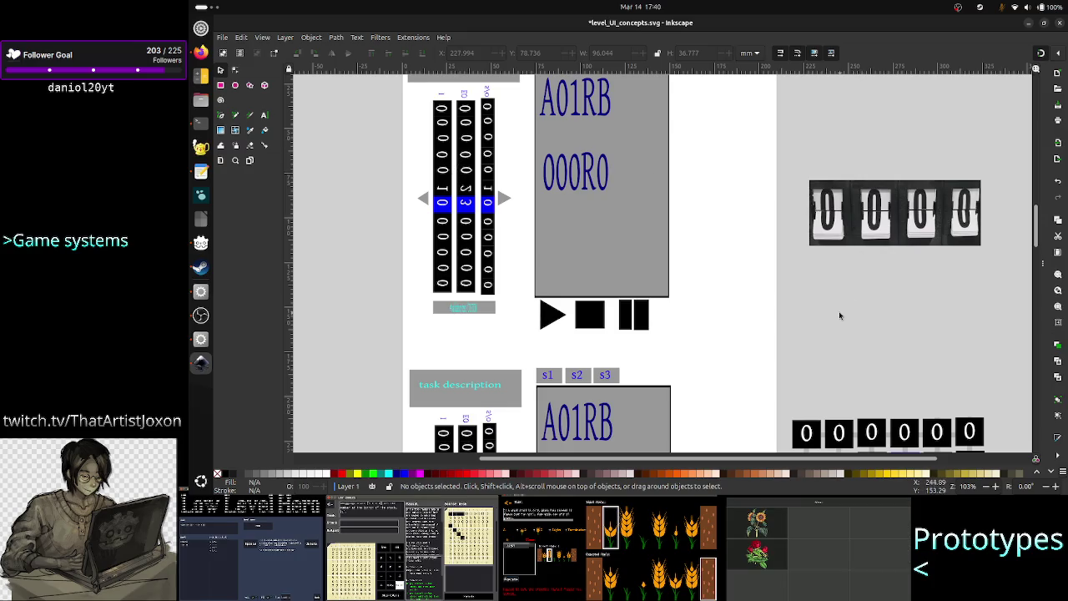
Select the upper zero grid, then bring up the register reference screenshot in Firefox.
scroll(840, 312, down, 3)
scroll(785, 307, up, 6)
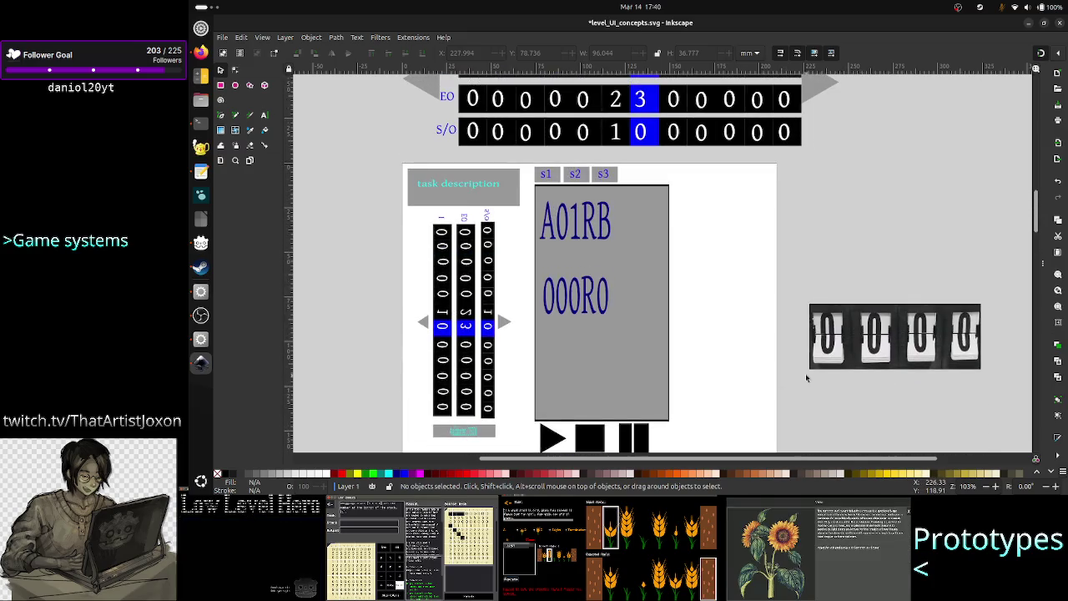
scroll(807, 378, down, 3)
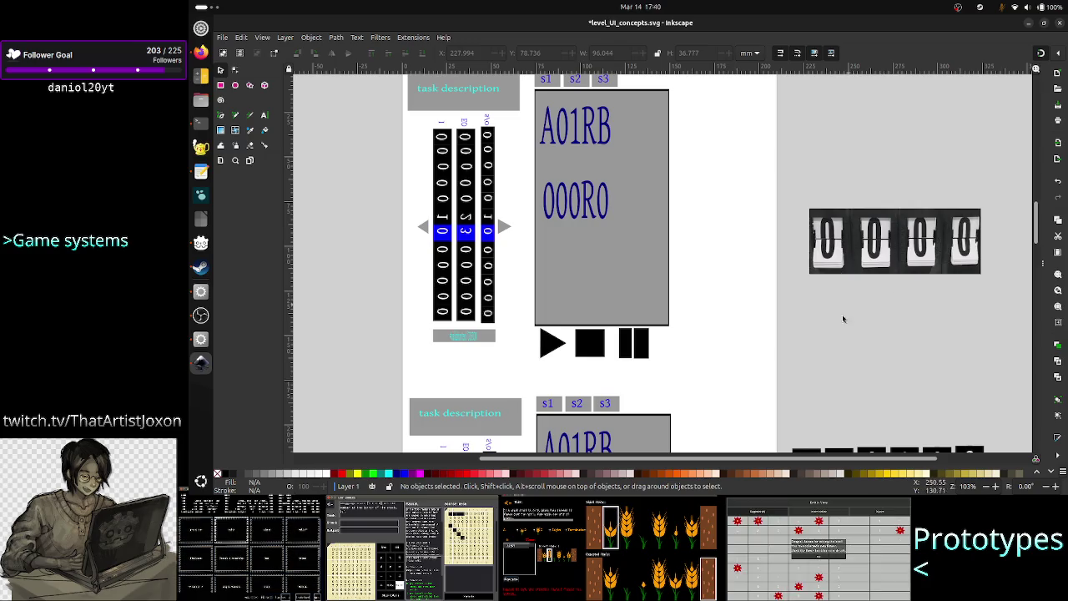
scroll(843, 319, down, 3)
scroll(835, 334, down, 4)
scroll(827, 350, down, 2)
scroll(823, 356, down, 3)
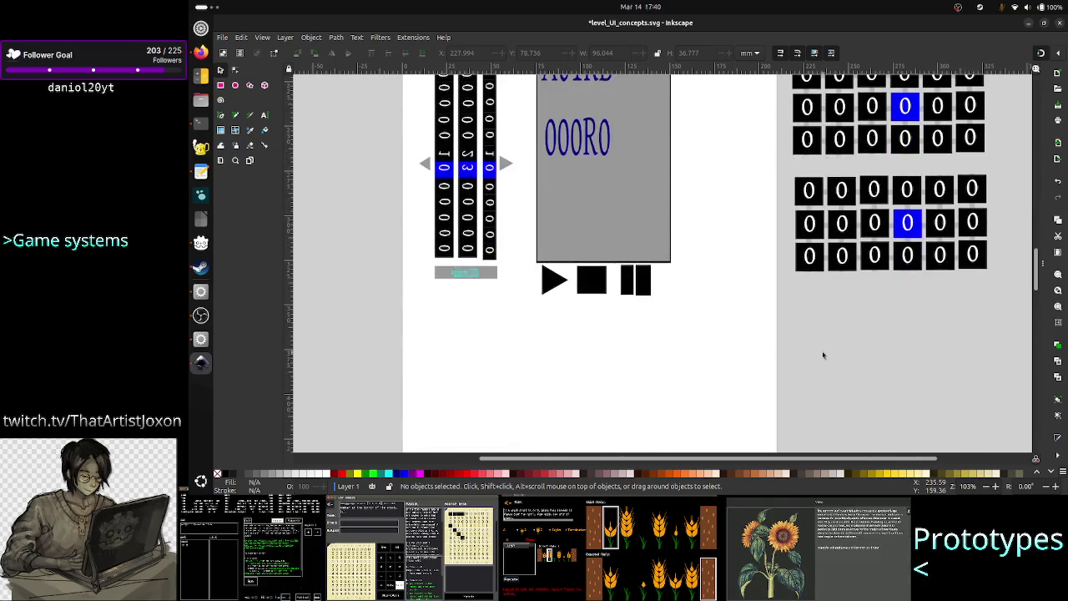
scroll(823, 355, up, 3)
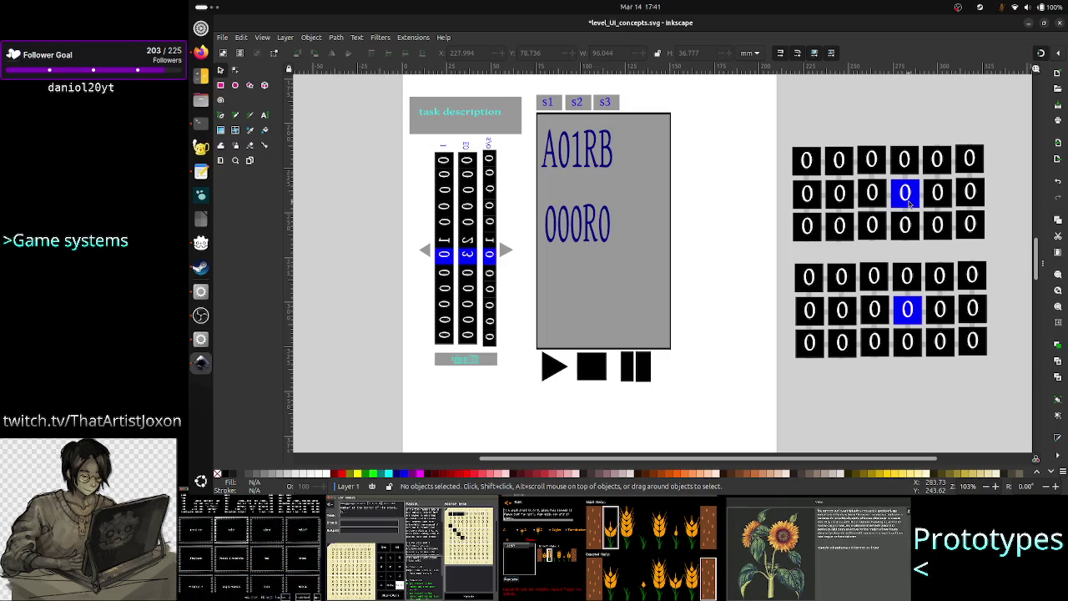
click(909, 197)
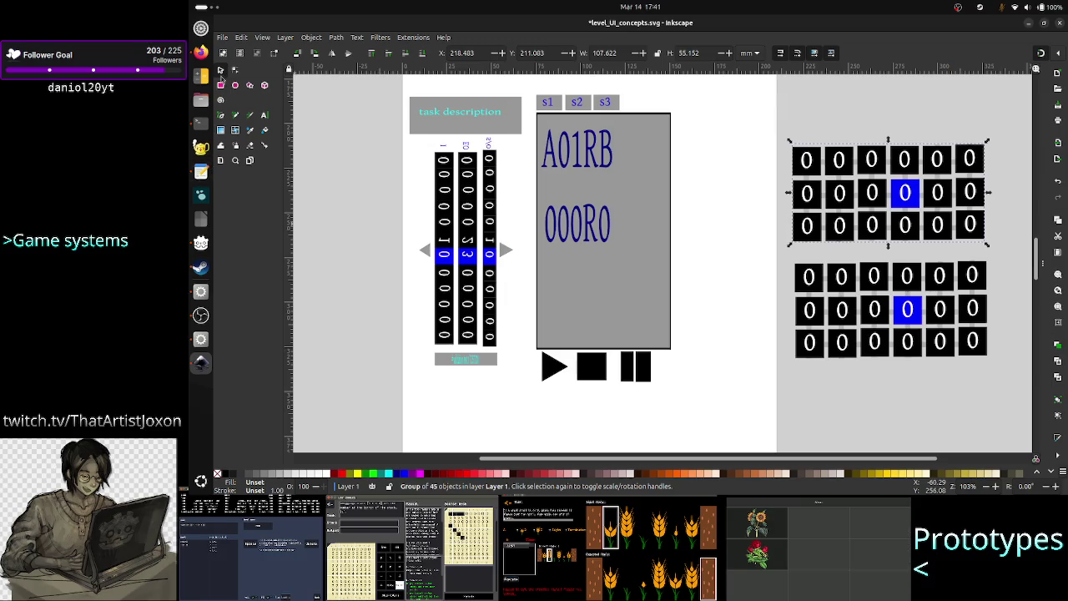
click(200, 52)
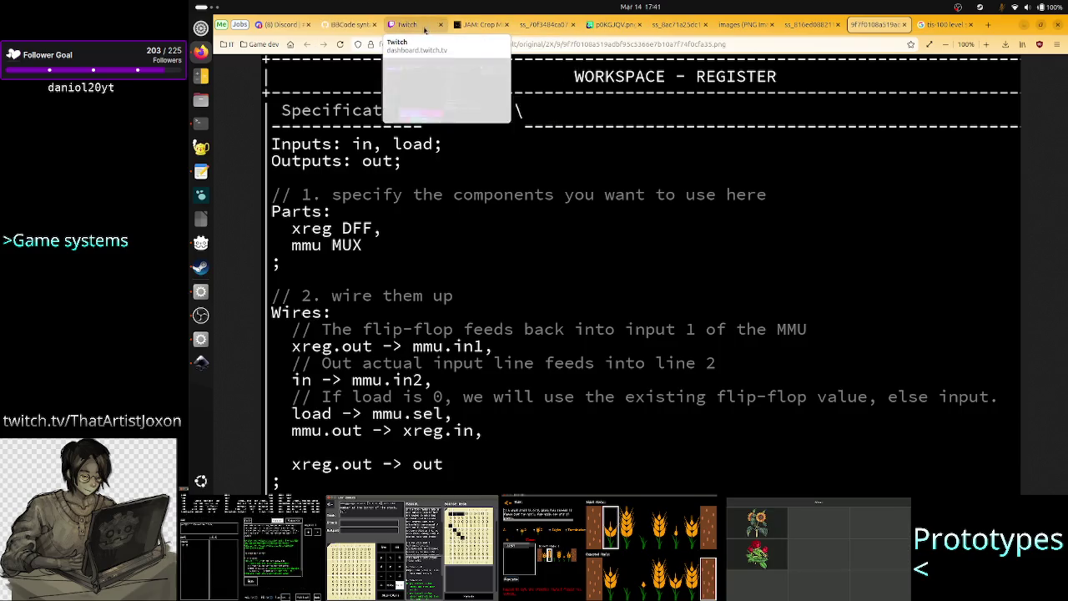
Ban the spam chatter from the Twitch channel and reload the Stream Manager page.
click(409, 25)
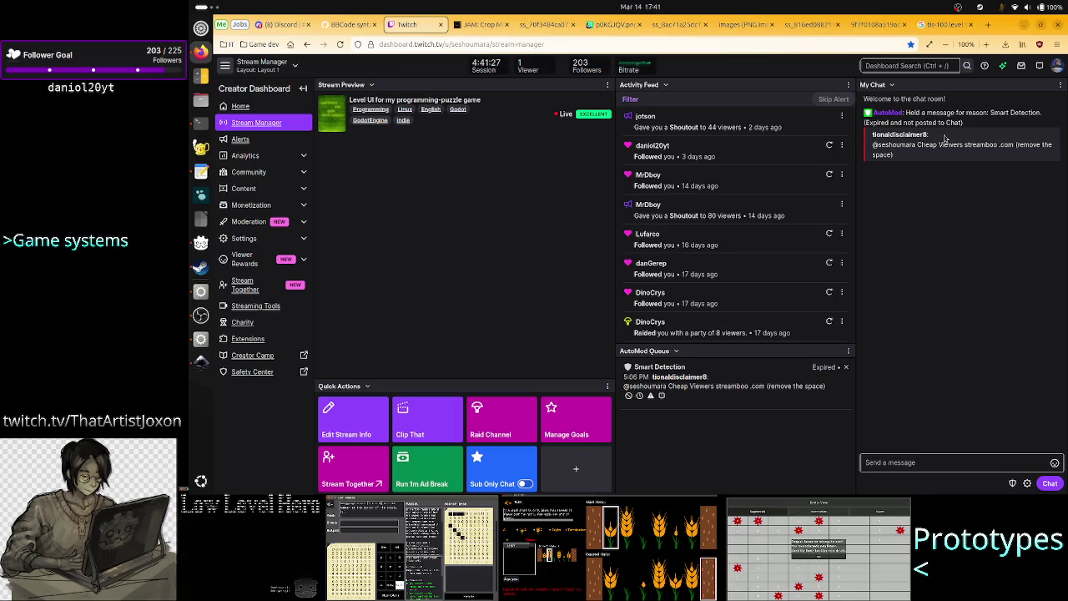
click(896, 134)
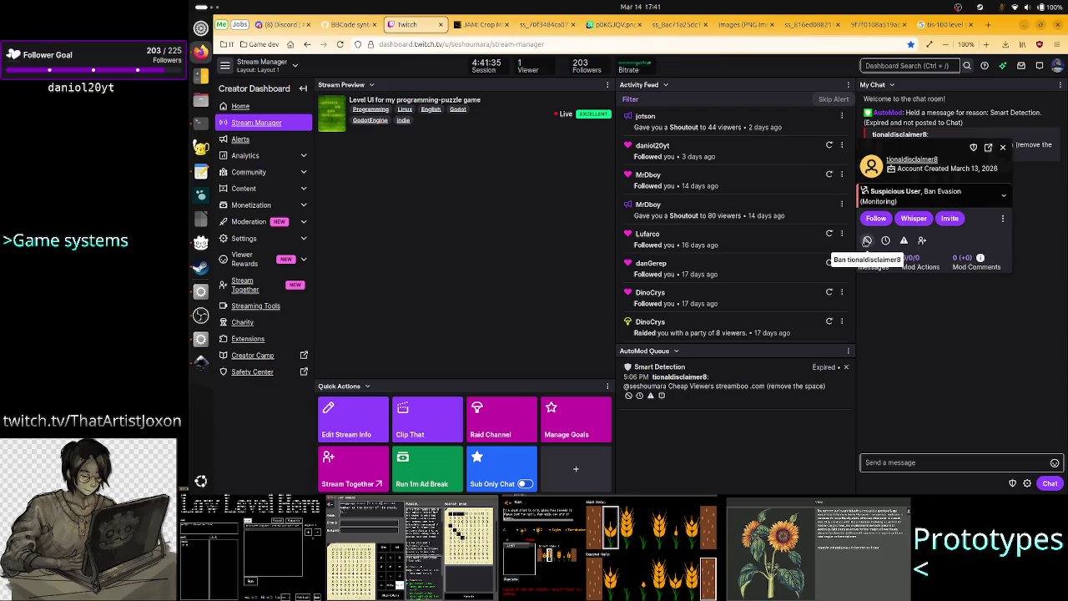
click(866, 239)
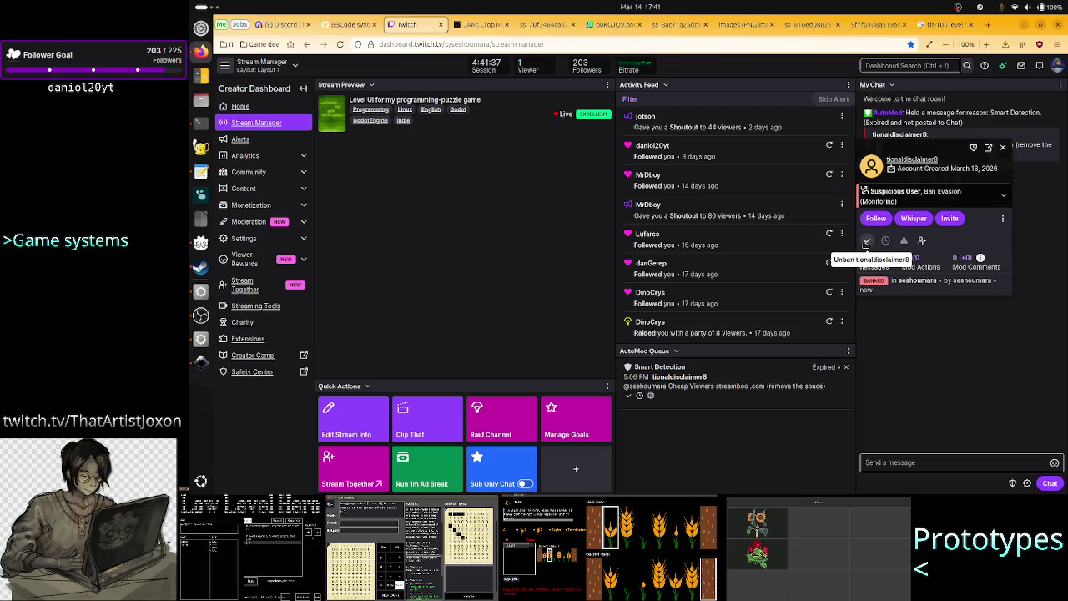
click(1003, 147)
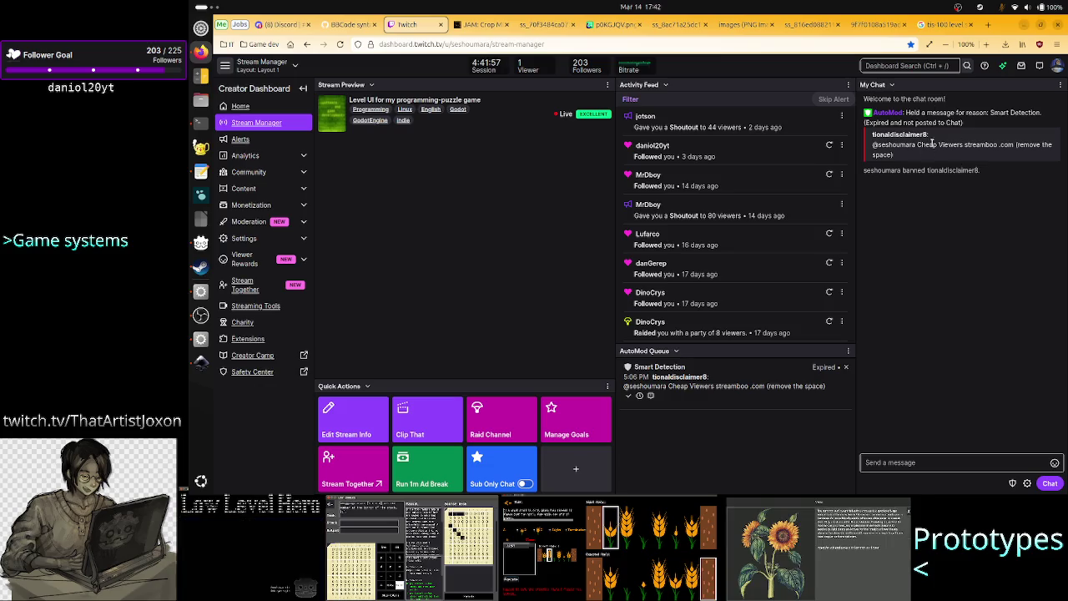
click(341, 44)
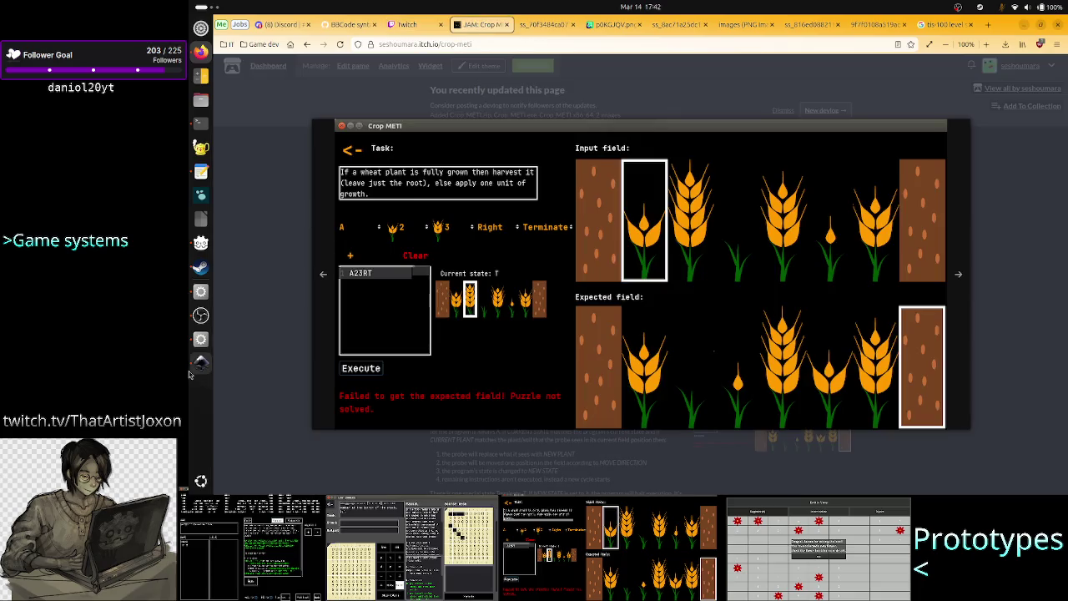
Leave the Crop METI itch.io page and return to the Inkscape mockup.
click(195, 367)
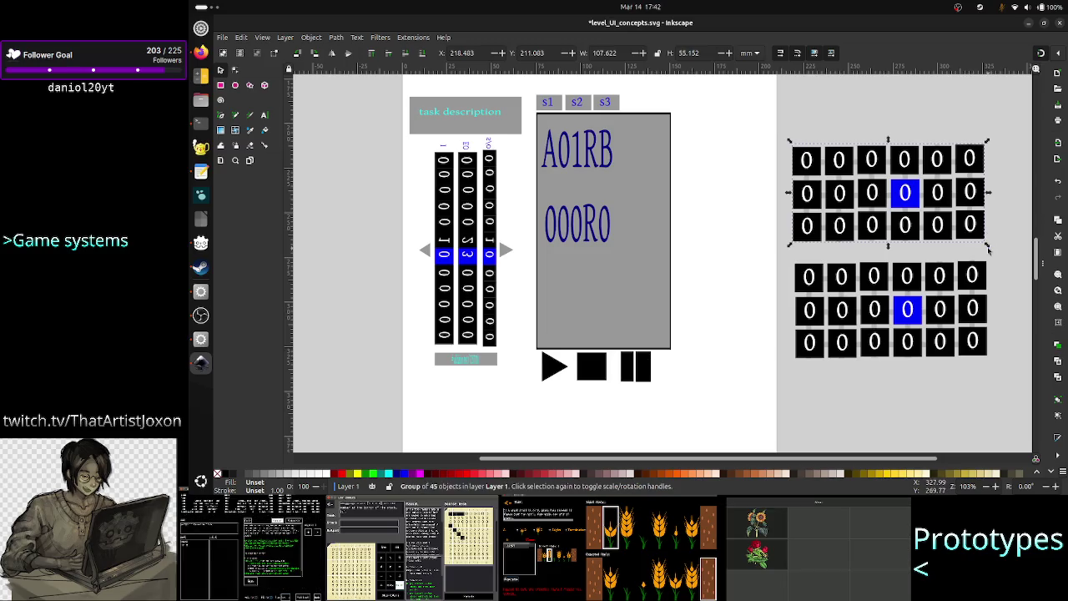
Shrink the upper zero grid to about half size and place it at the upper right.
drag(988, 245, 909, 190)
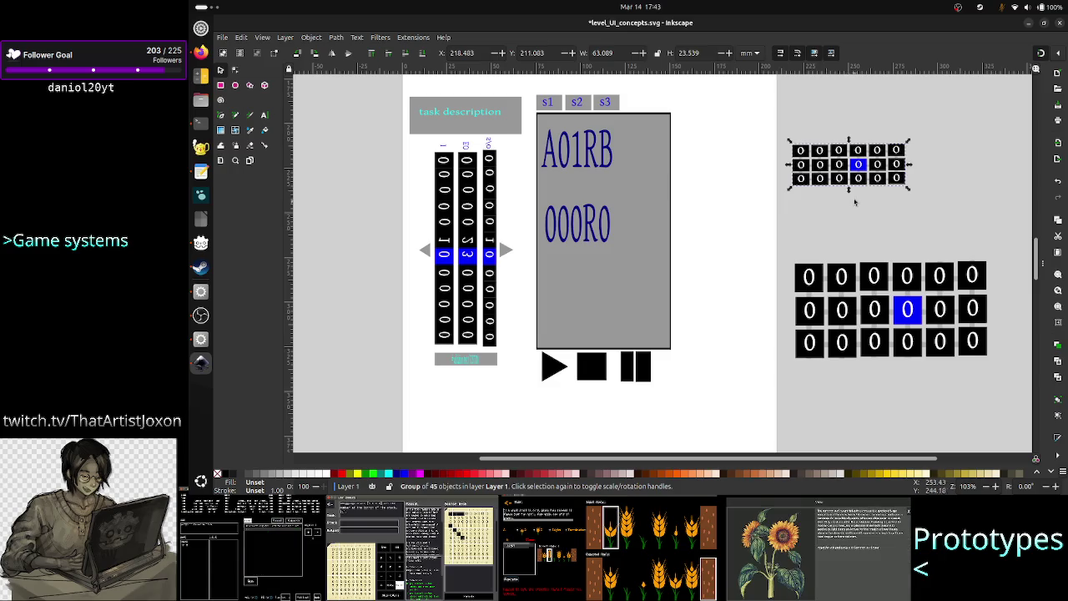
mouse_move(860, 154)
mouse_down()
mouse_move(864, 123)
mouse_move(519, 195)
mouse_move(469, 157)
mouse_move(484, 246)
mouse_move(469, 283)
mouse_up()
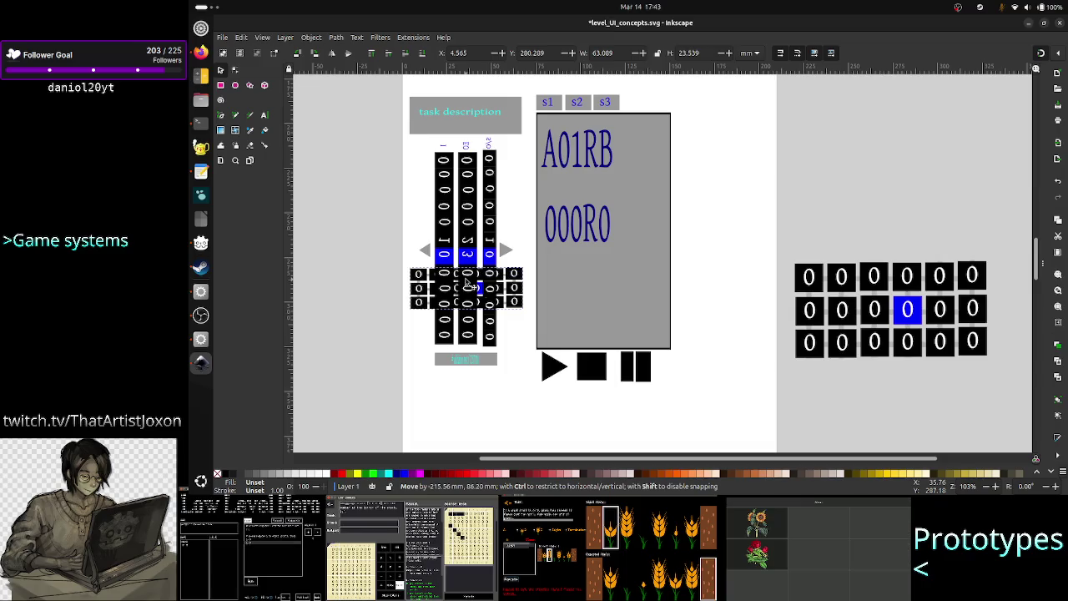
drag(471, 286, 851, 152)
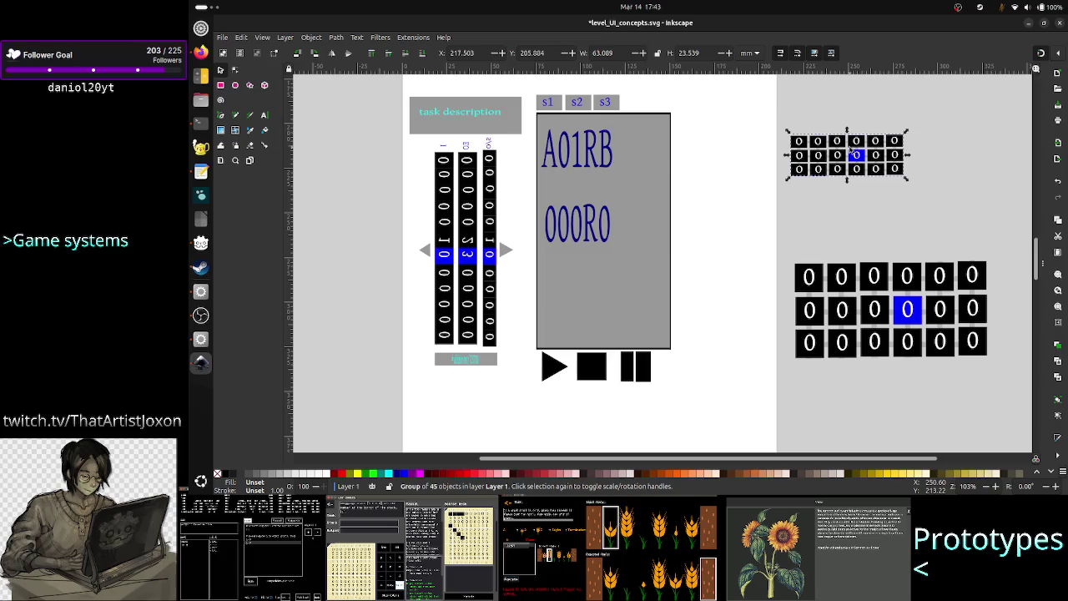
click(505, 252)
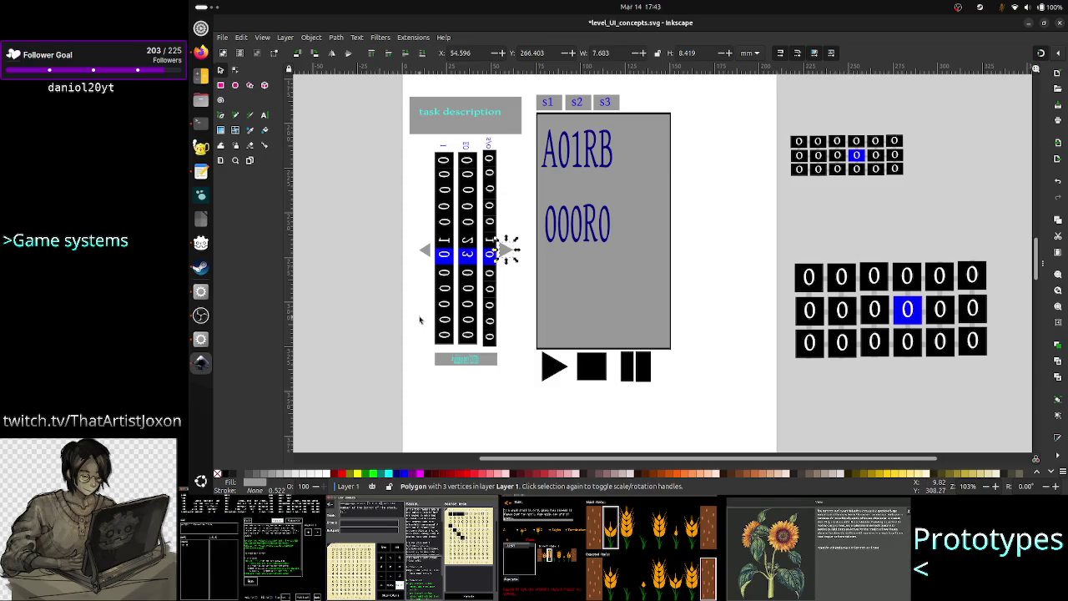
Select the column widget's labels, digits, left arrow and name bar one by one to inspect them.
click(443, 187)
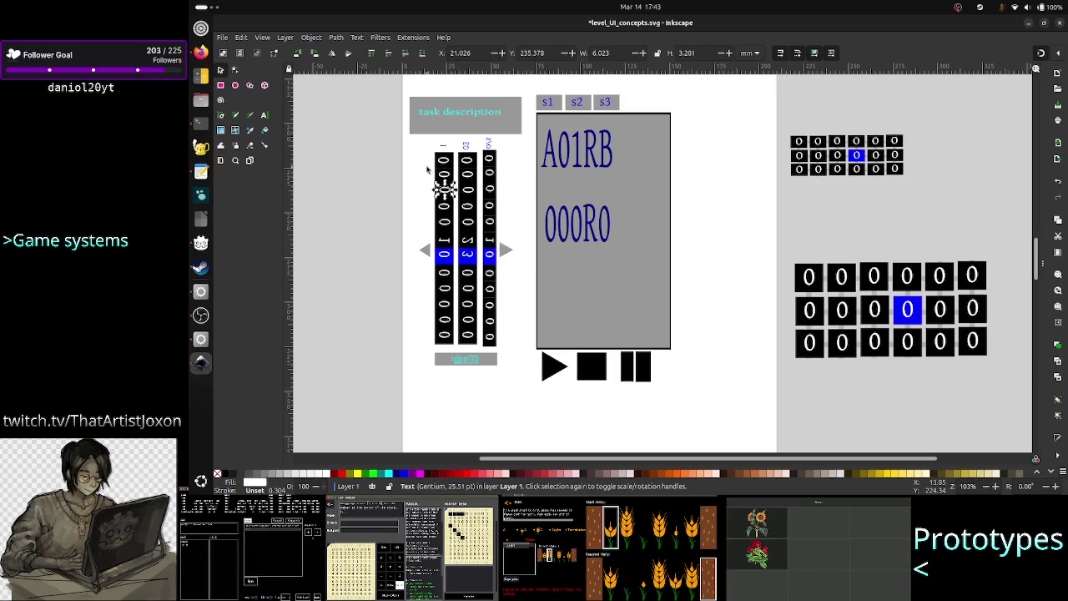
key(Escape)
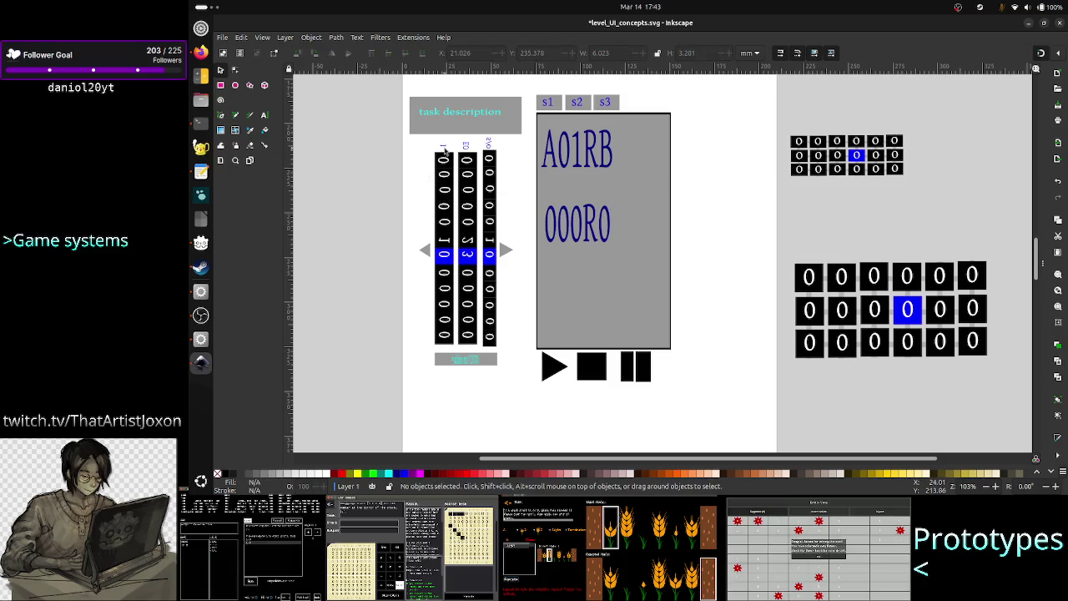
click(443, 157)
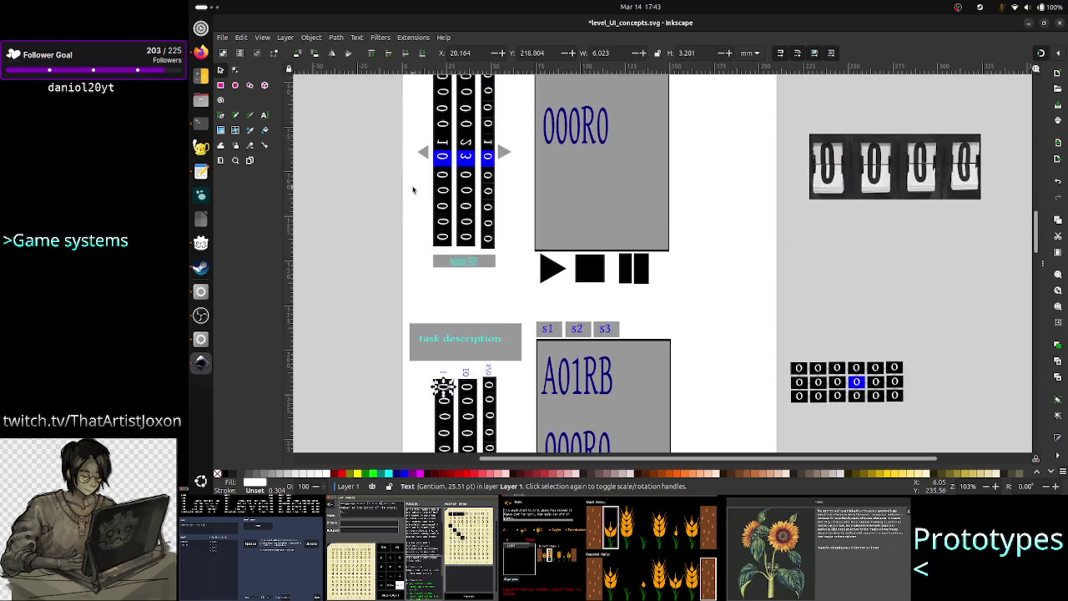
scroll(413, 155, down, 3)
scroll(434, 167, up, 4)
click(443, 173)
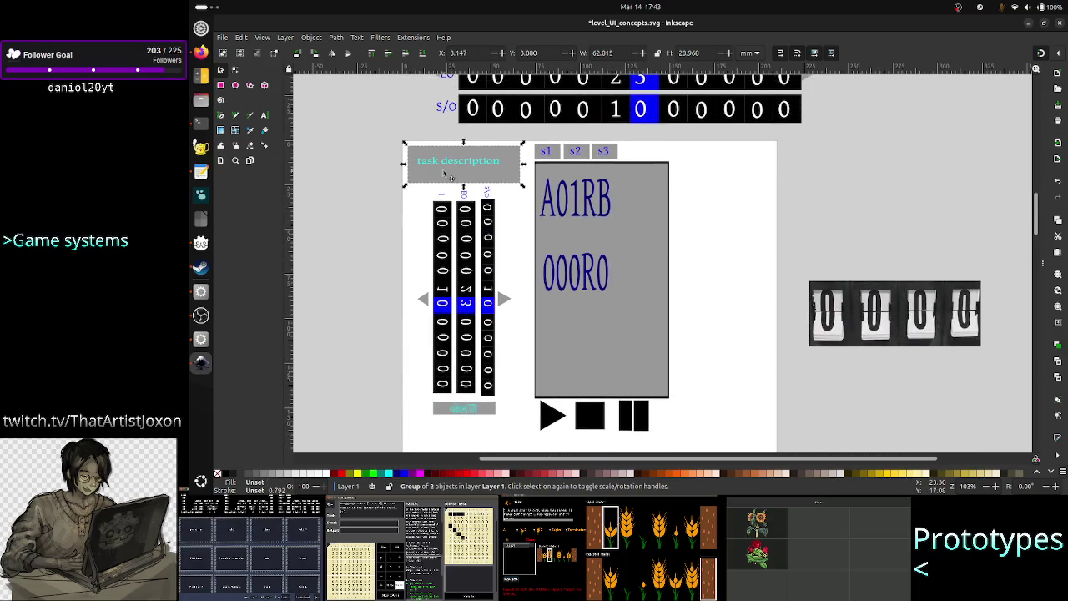
click(584, 216)
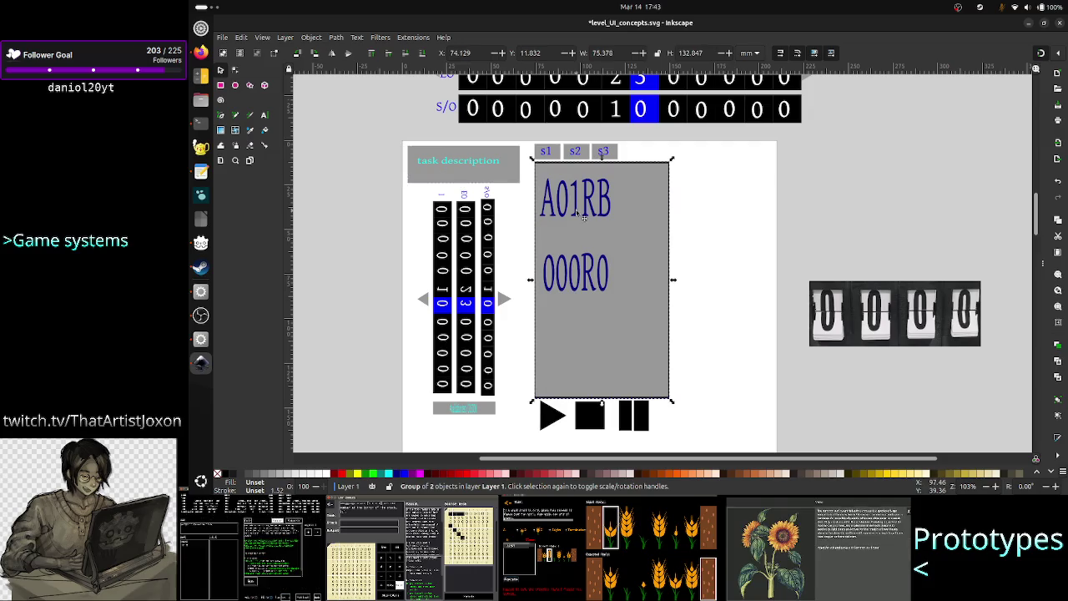
click(442, 221)
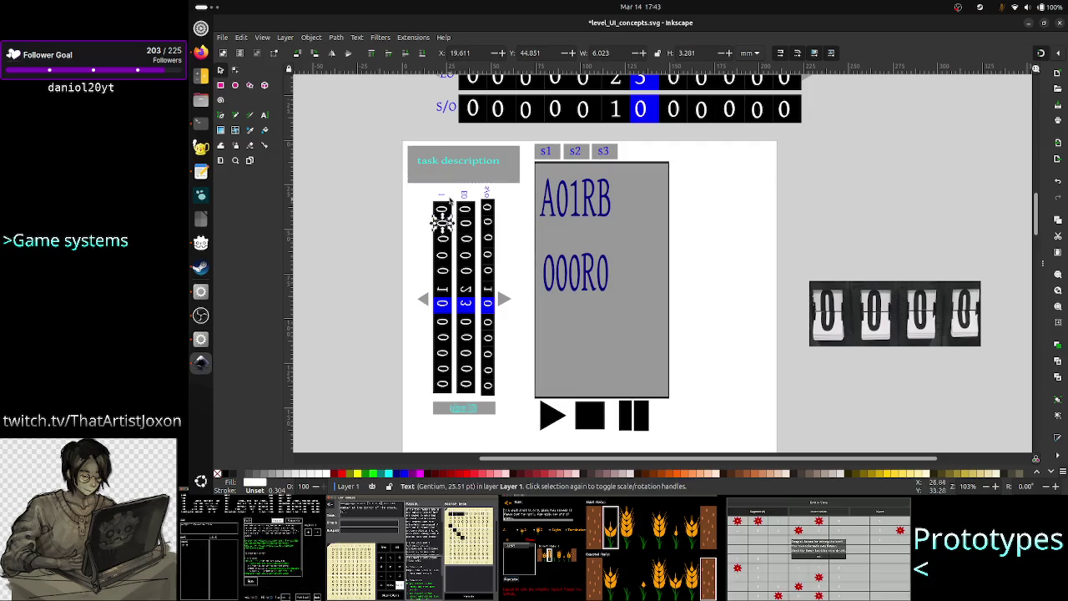
click(441, 194)
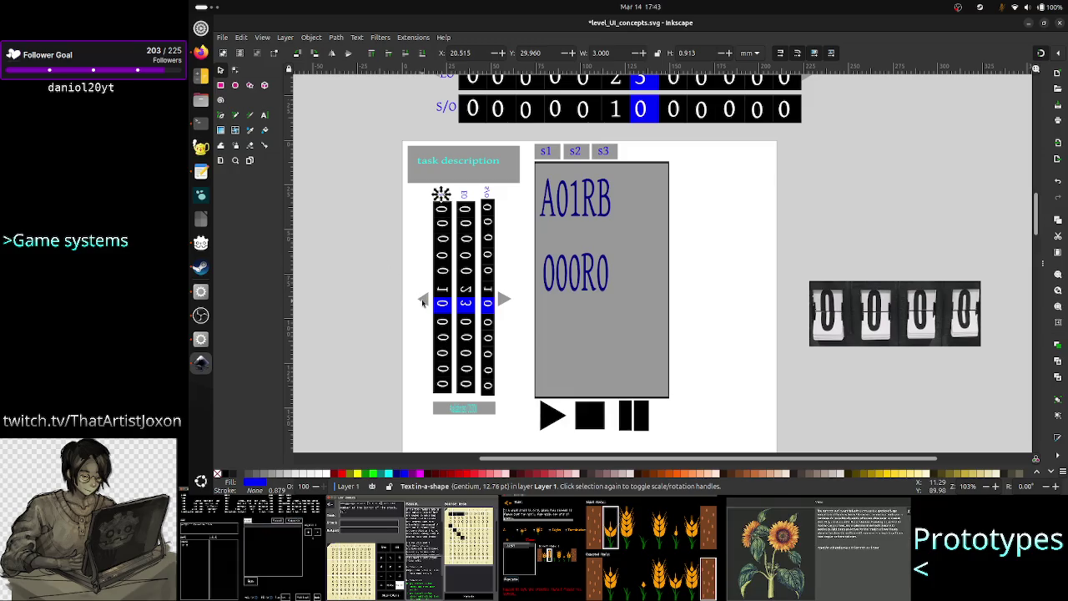
click(423, 301)
click(458, 418)
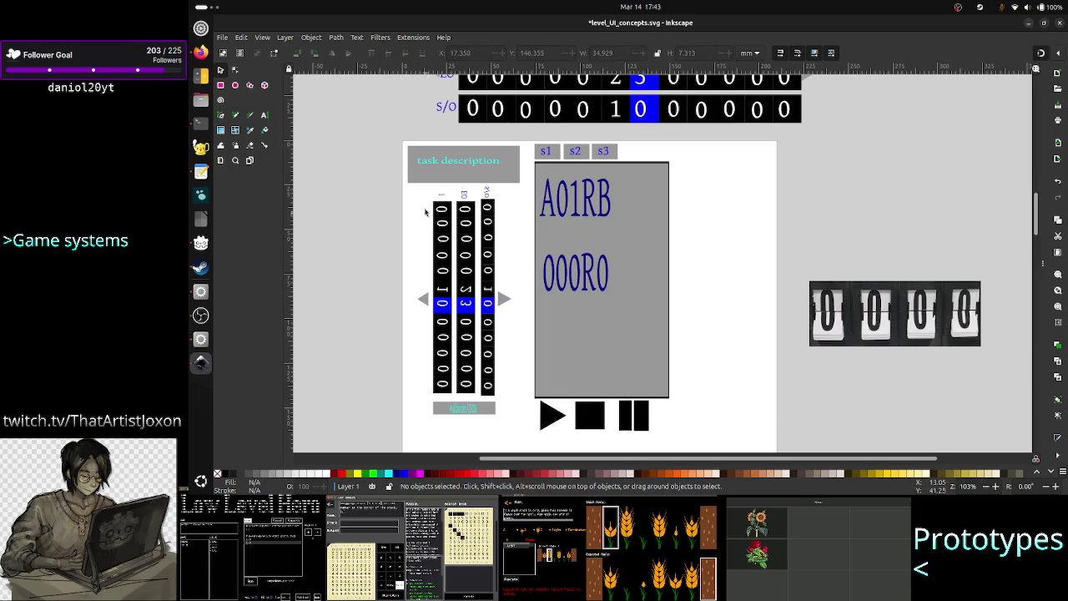
Group all 54 parts of the digit-column widget and nudge the group down slightly.
mouse_move(389, 190)
mouse_down()
mouse_move(539, 250)
mouse_move(525, 427)
mouse_up()
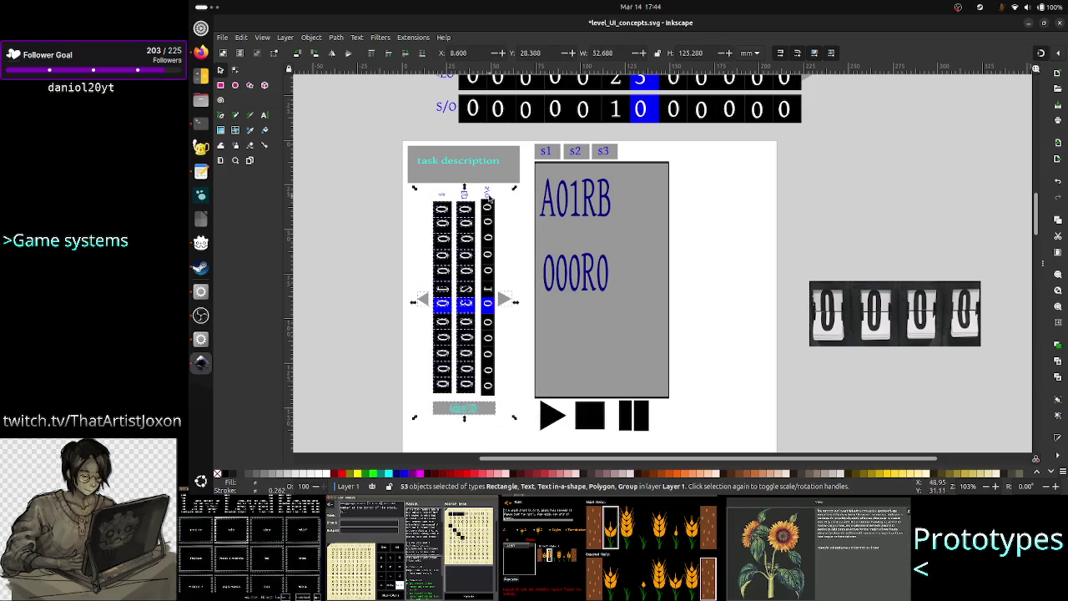
click(381, 209)
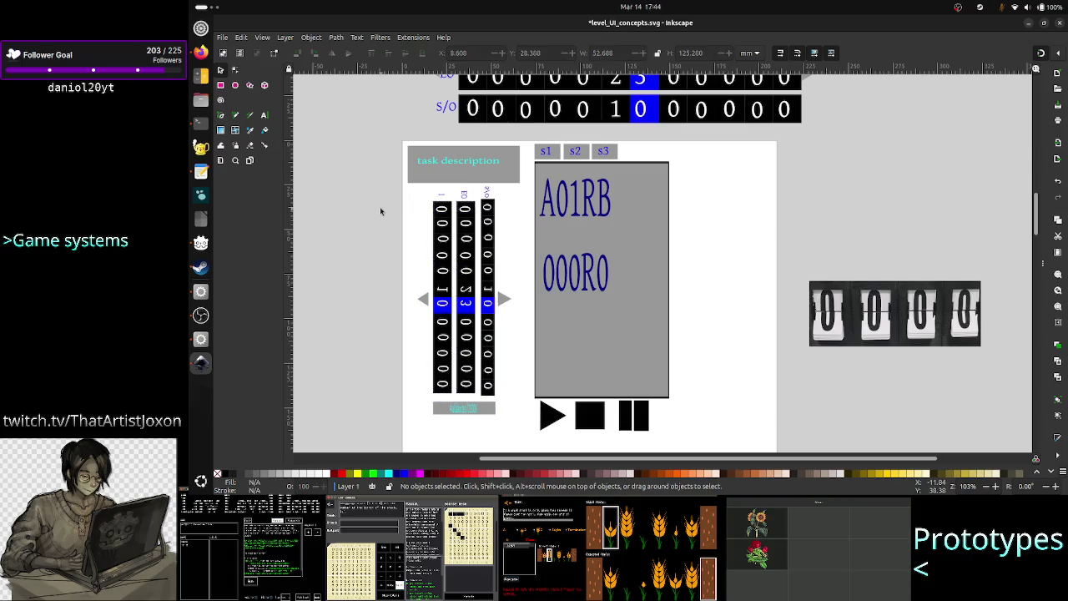
drag(384, 189, 538, 329)
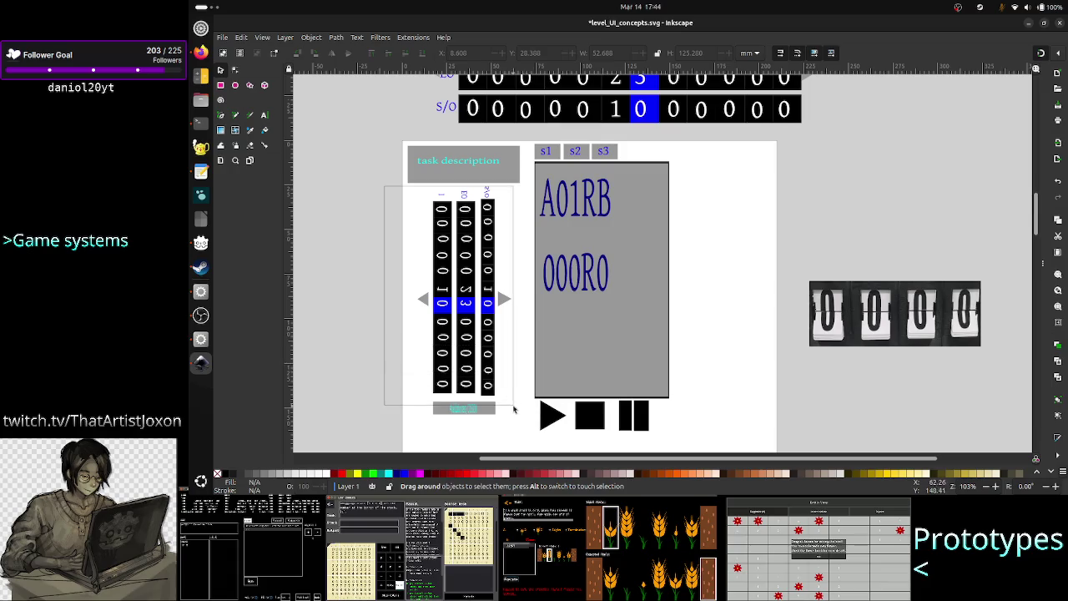
drag(539, 328, 515, 428)
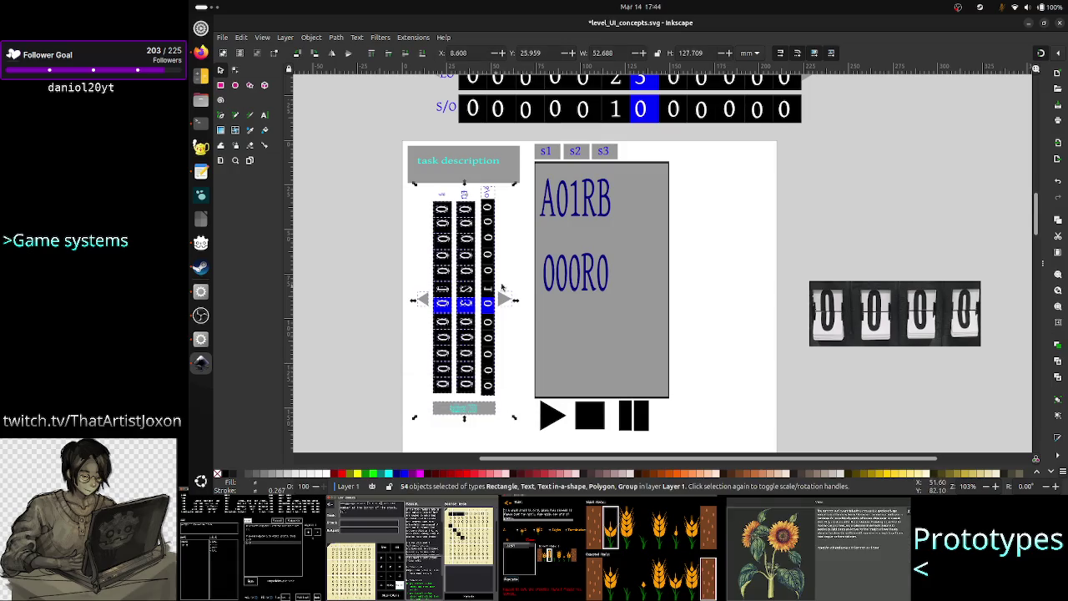
right_click(494, 309)
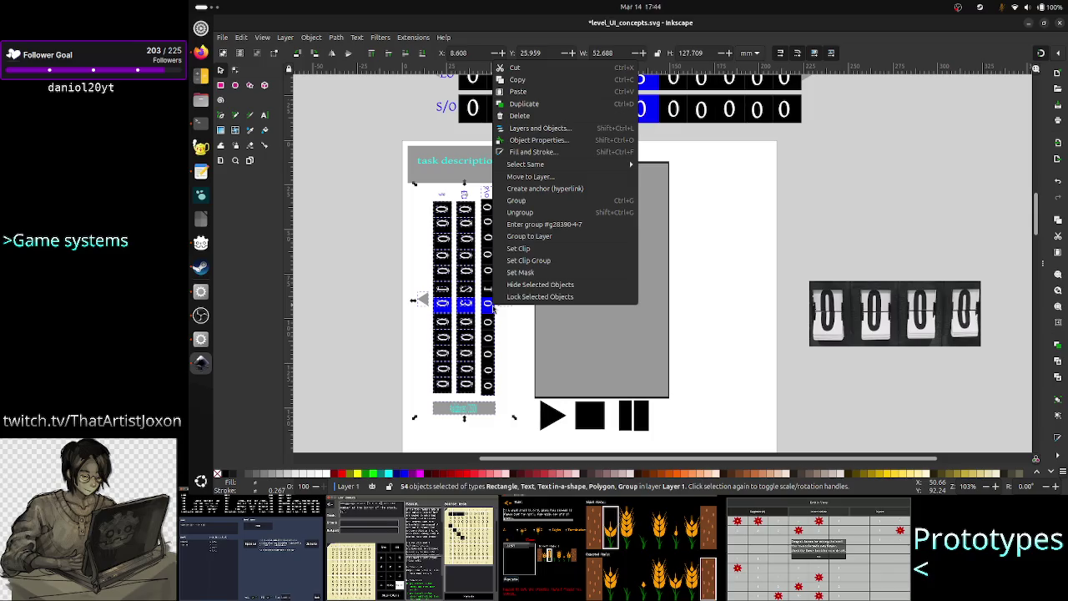
click(531, 202)
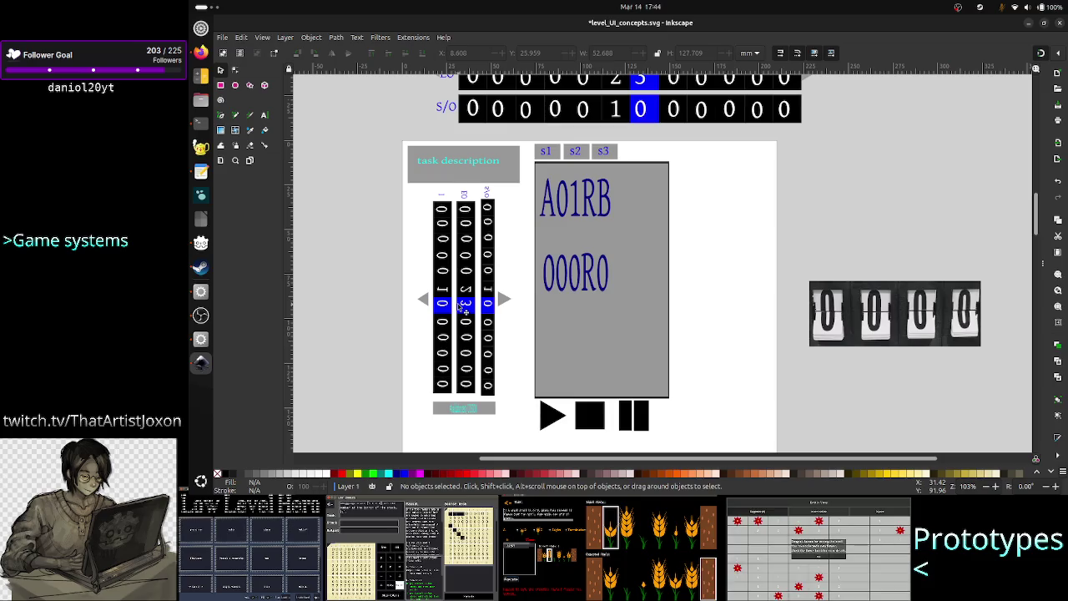
key(Down)
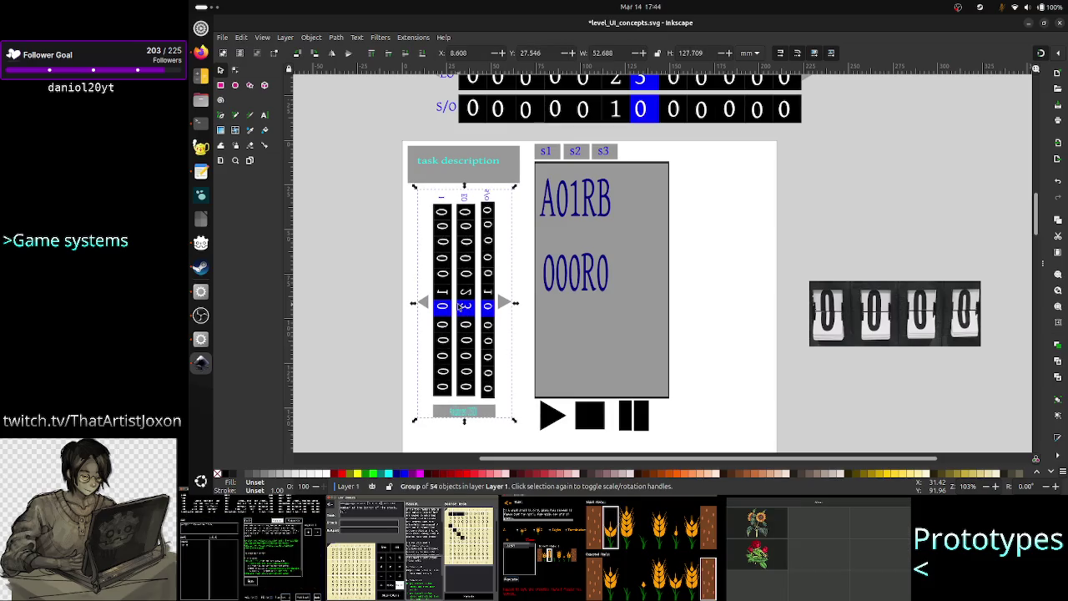
click(345, 288)
scroll(393, 329, down, 10)
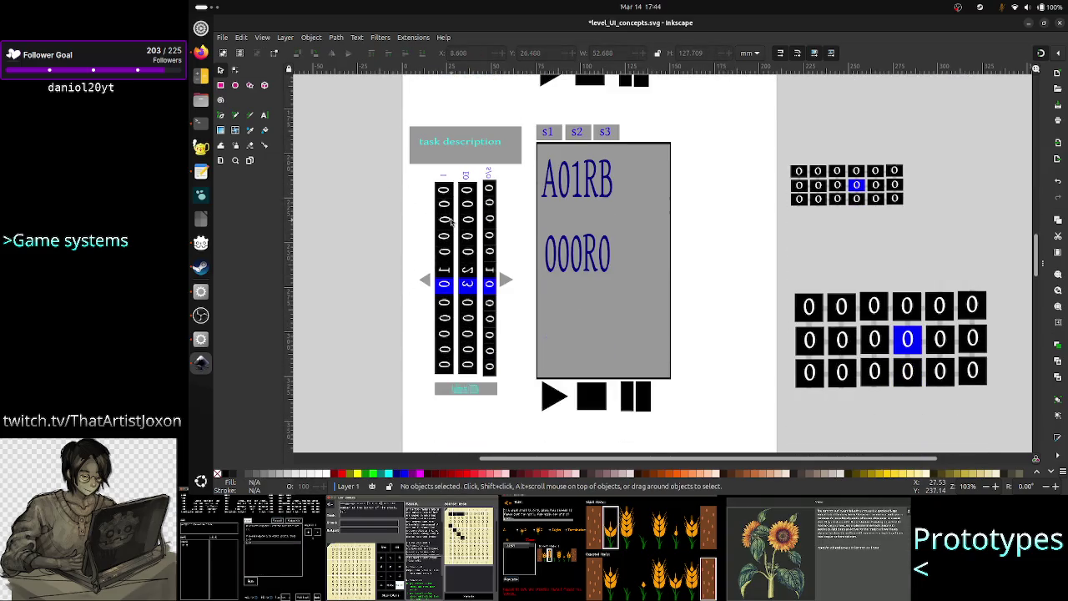
click(444, 219)
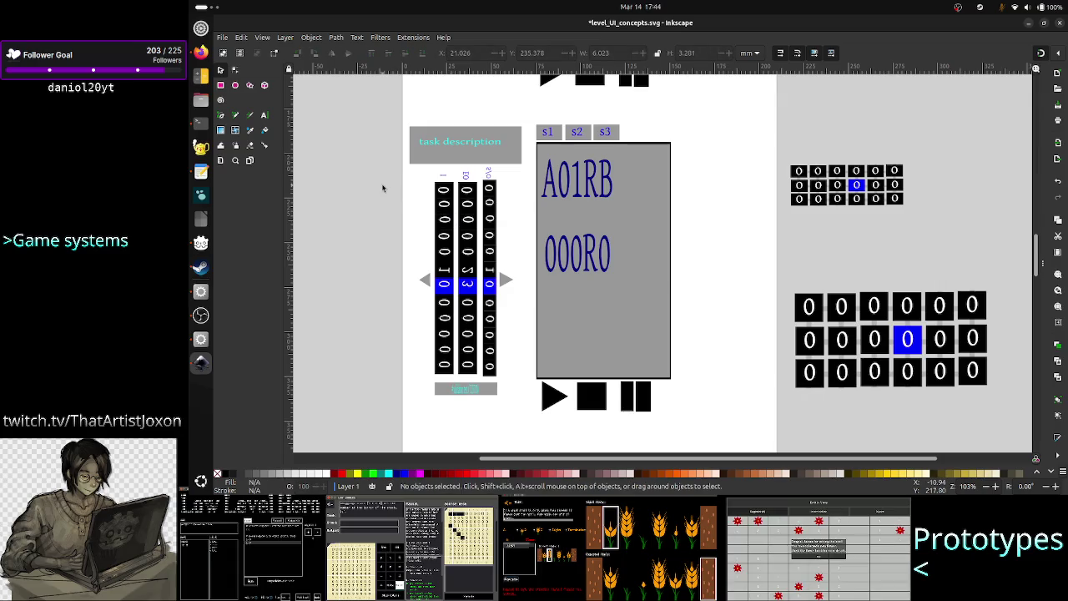
Delete the two left digit columns and the two leftover small black rectangles.
mouse_move(387, 184)
mouse_down()
mouse_move(524, 236)
mouse_move(535, 381)
mouse_up()
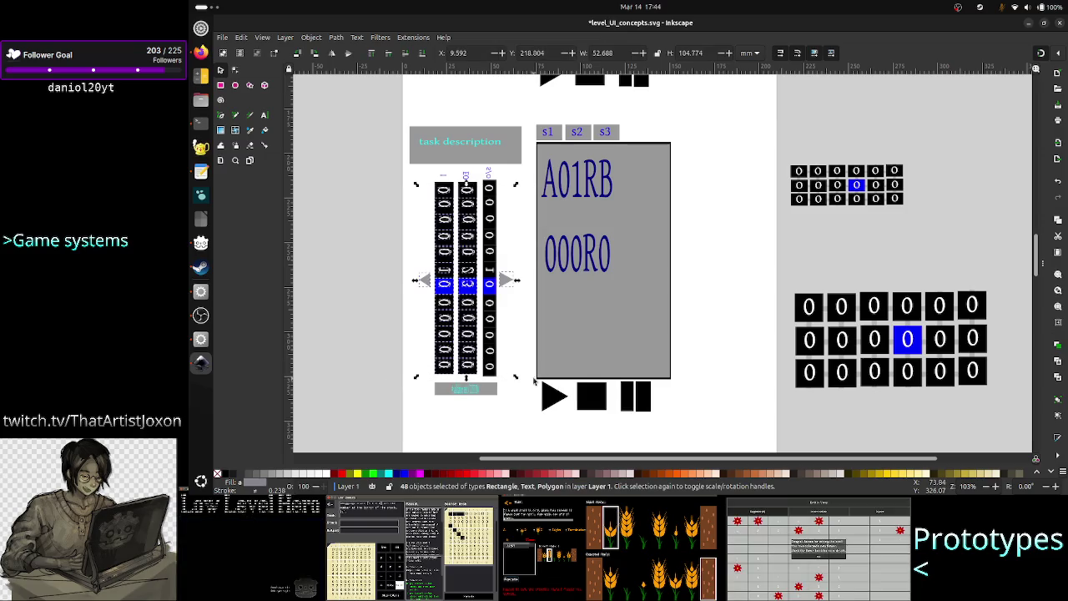
key(Delete)
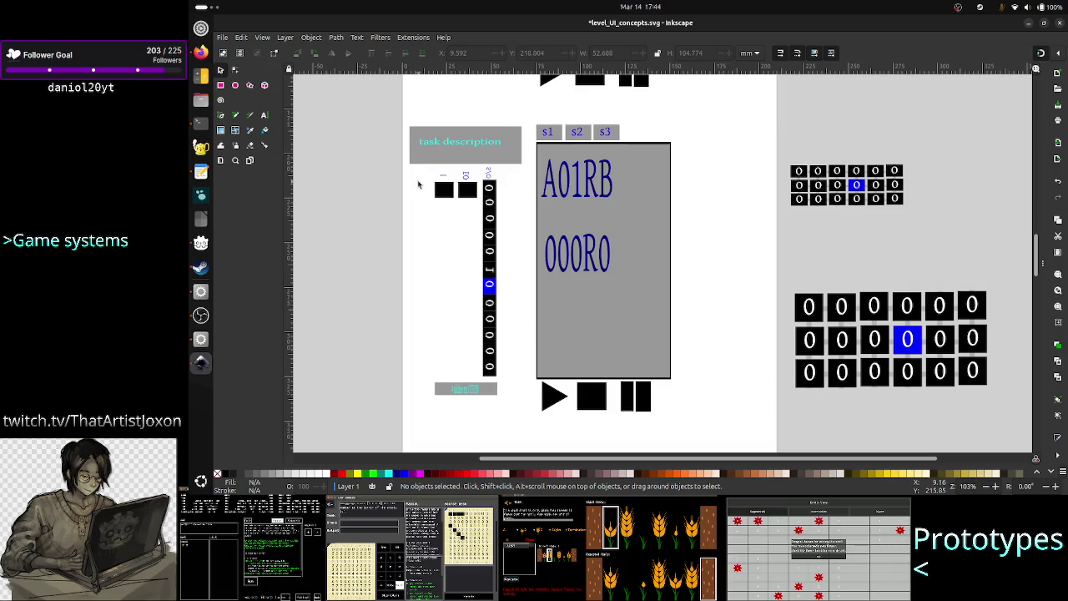
drag(419, 180, 529, 239)
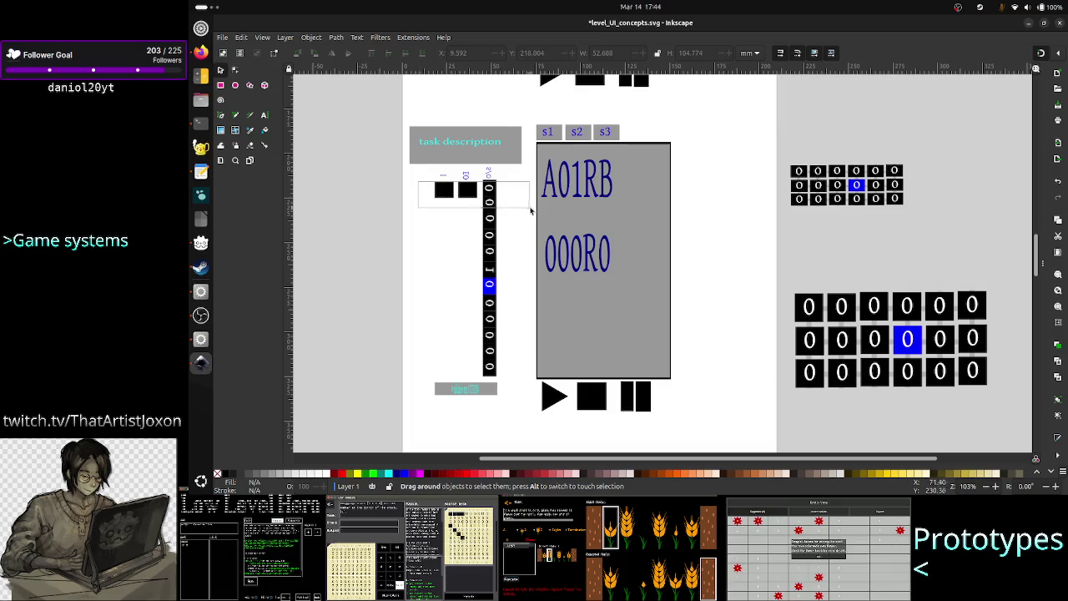
key(Delete)
Ungroup the remaining digit column and delete its 23 parts and last black square.
click(491, 252)
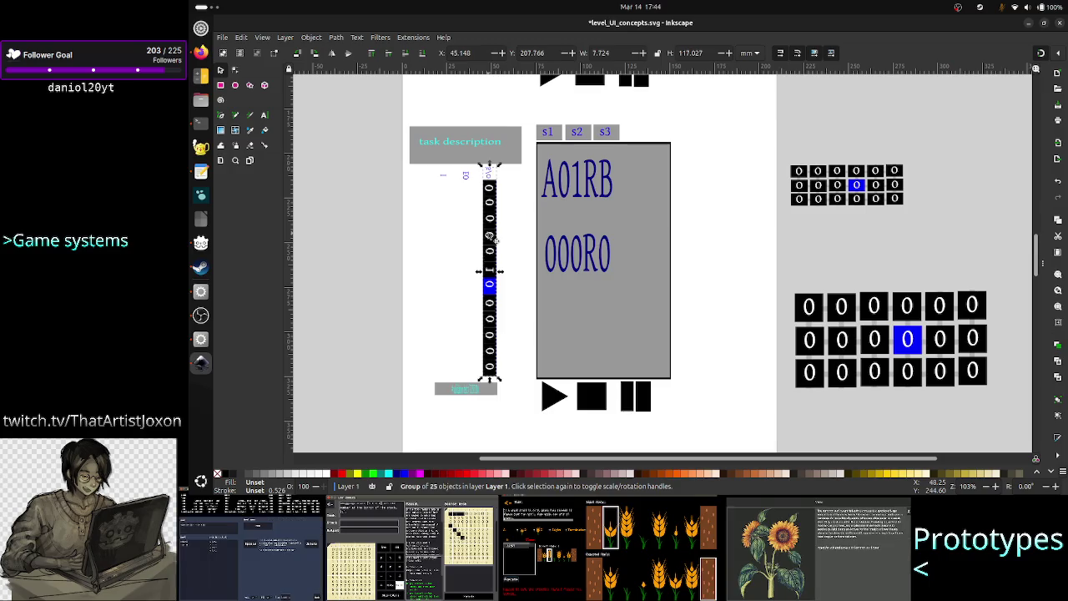
right_click(490, 237)
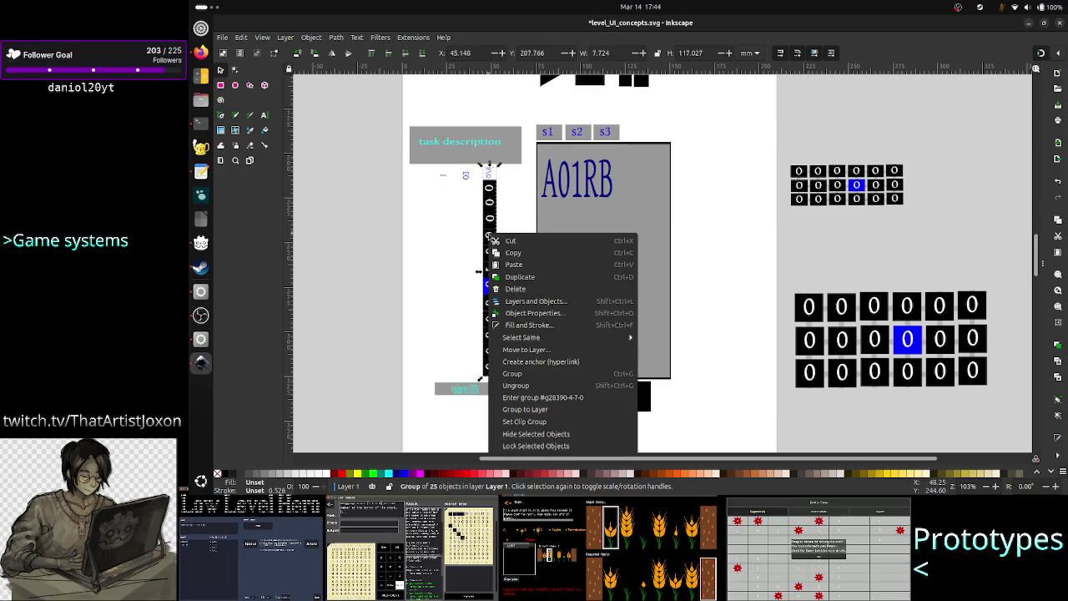
click(523, 386)
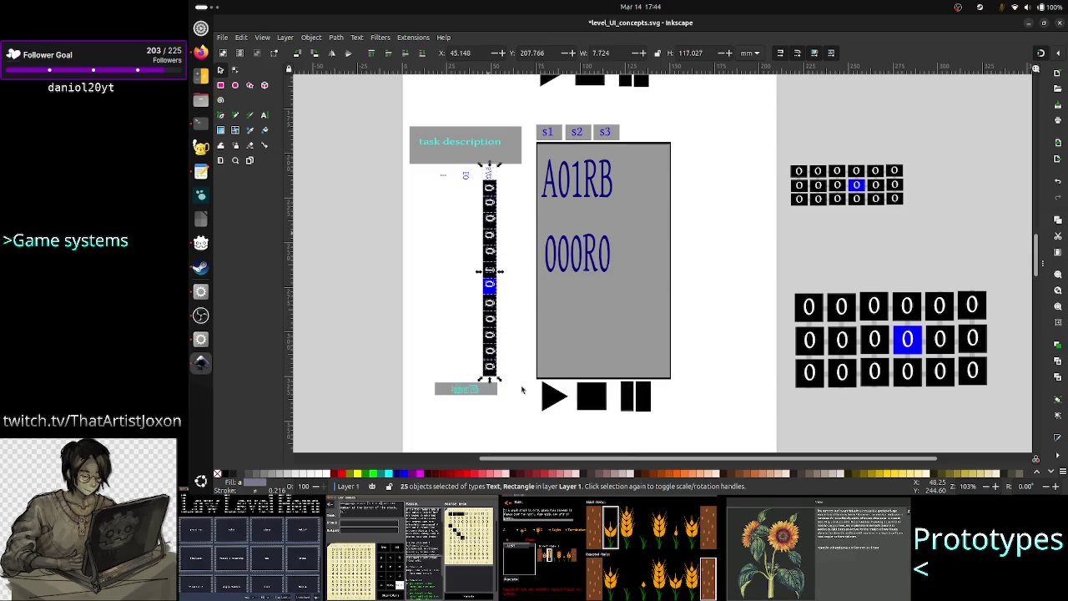
click(463, 204)
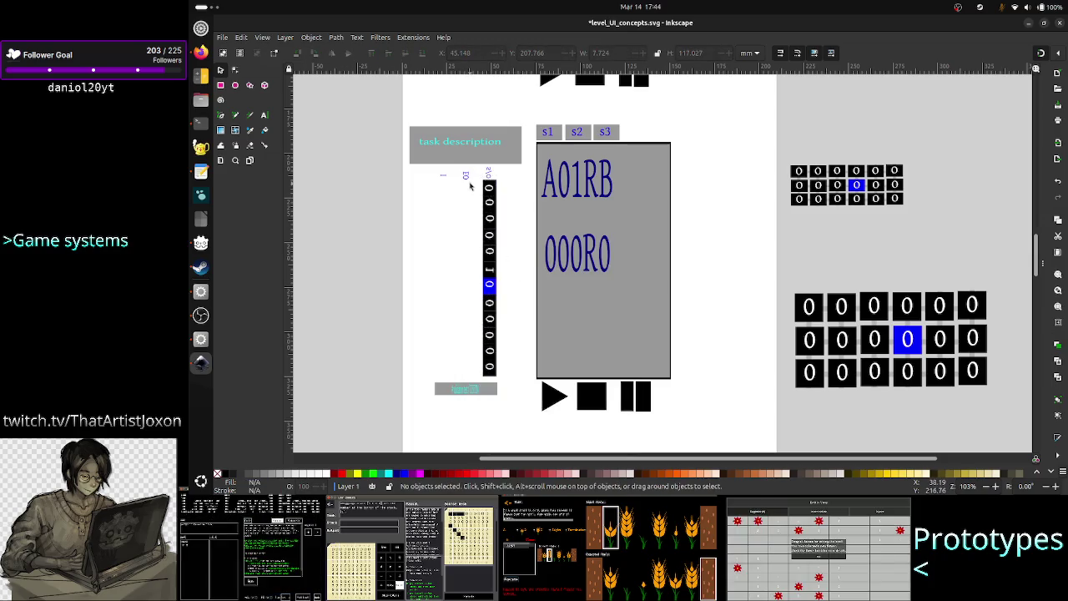
drag(475, 180, 519, 376)
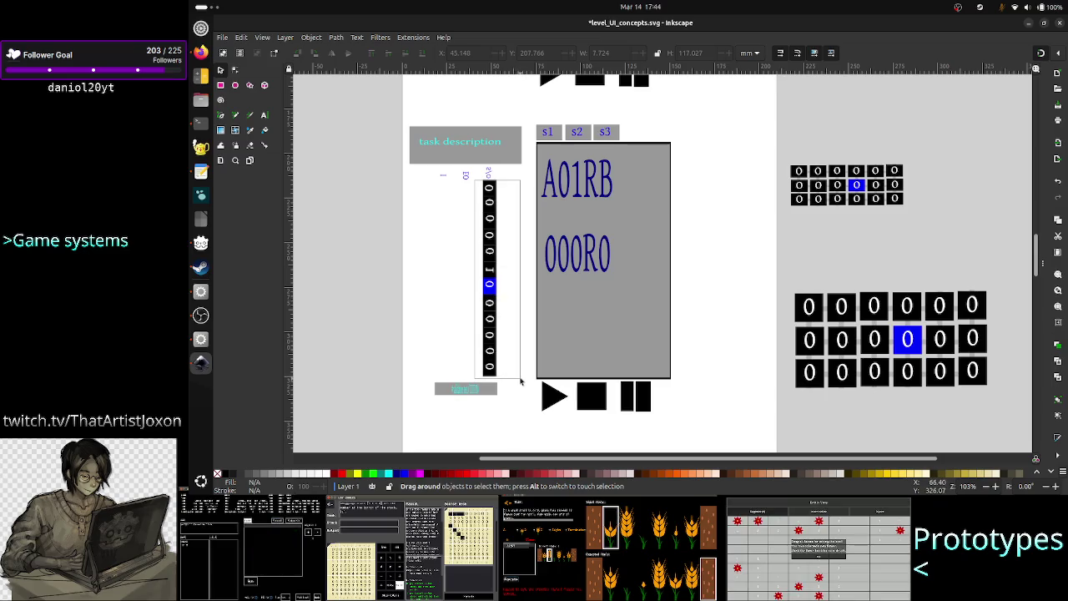
drag(518, 376, 520, 381)
key(Delete)
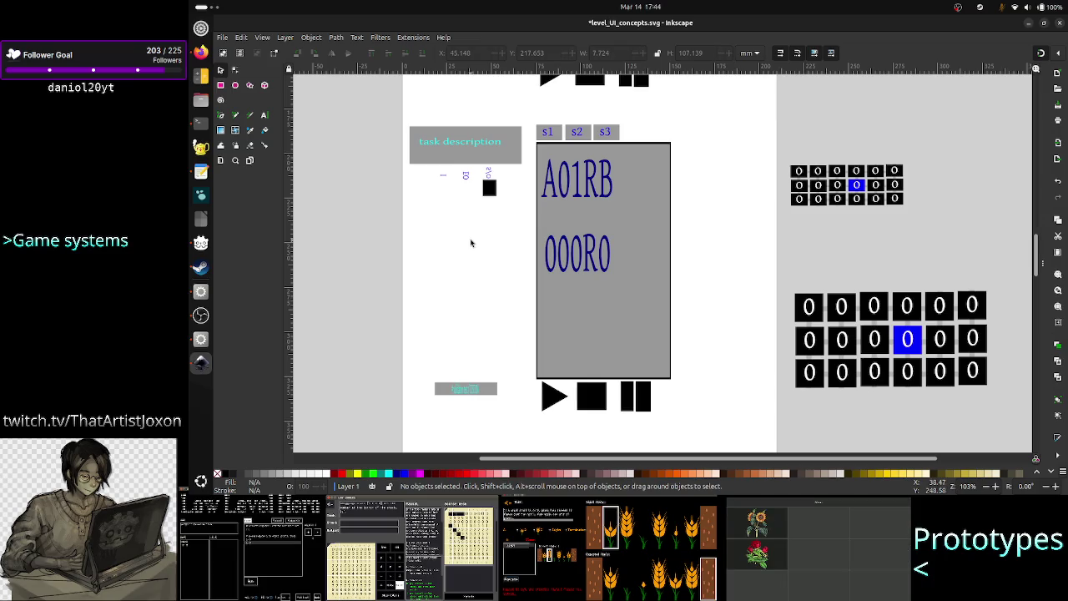
click(489, 191)
key(Delete)
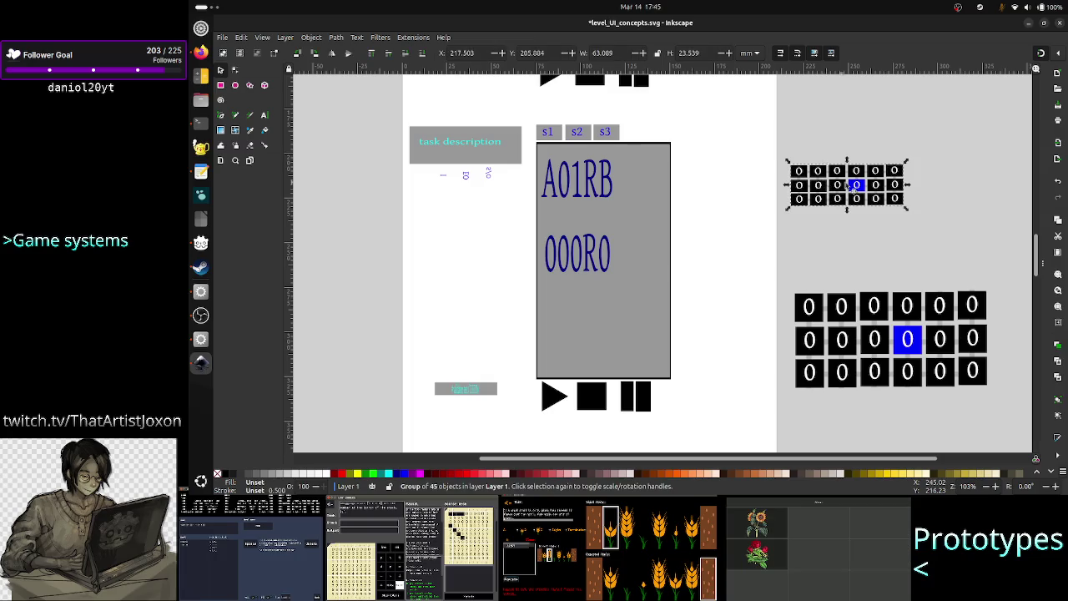
Place the small zero grid beside the grey panel with its label next to the middle row.
drag(835, 188, 495, 212)
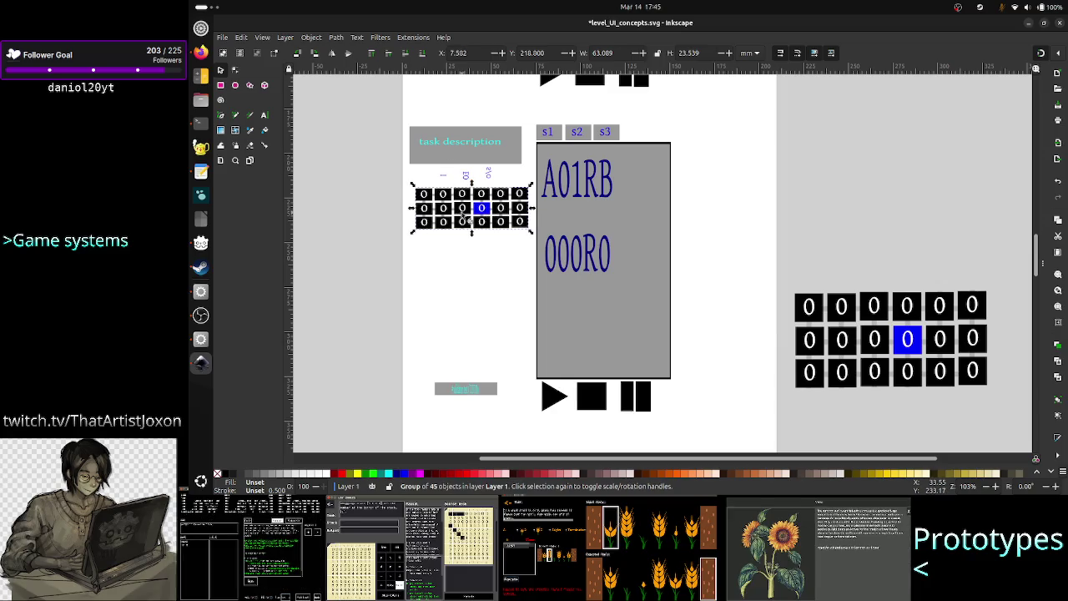
drag(464, 216, 467, 215)
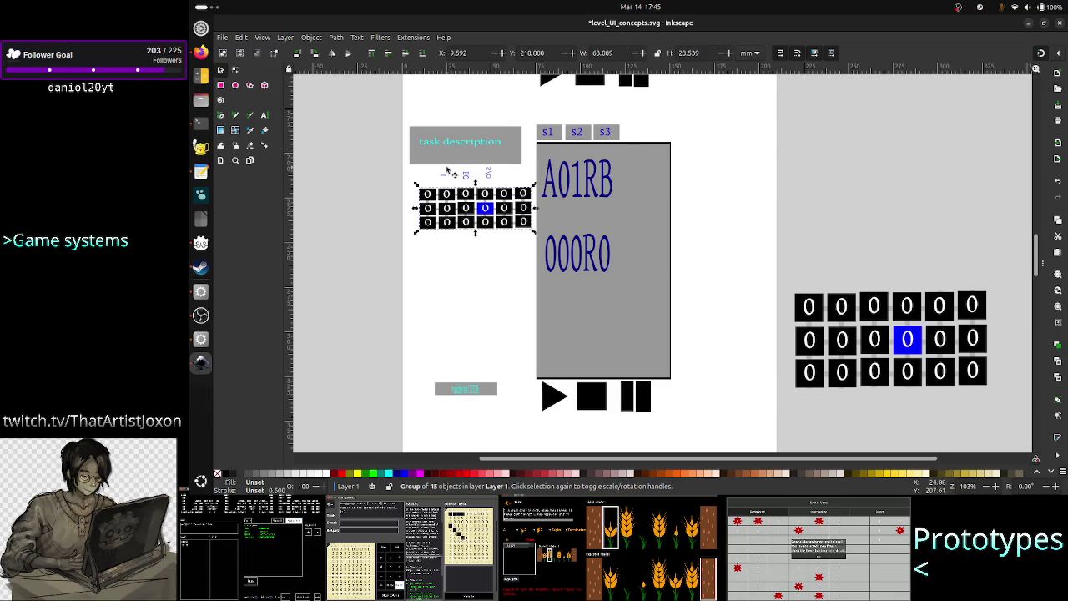
click(443, 180)
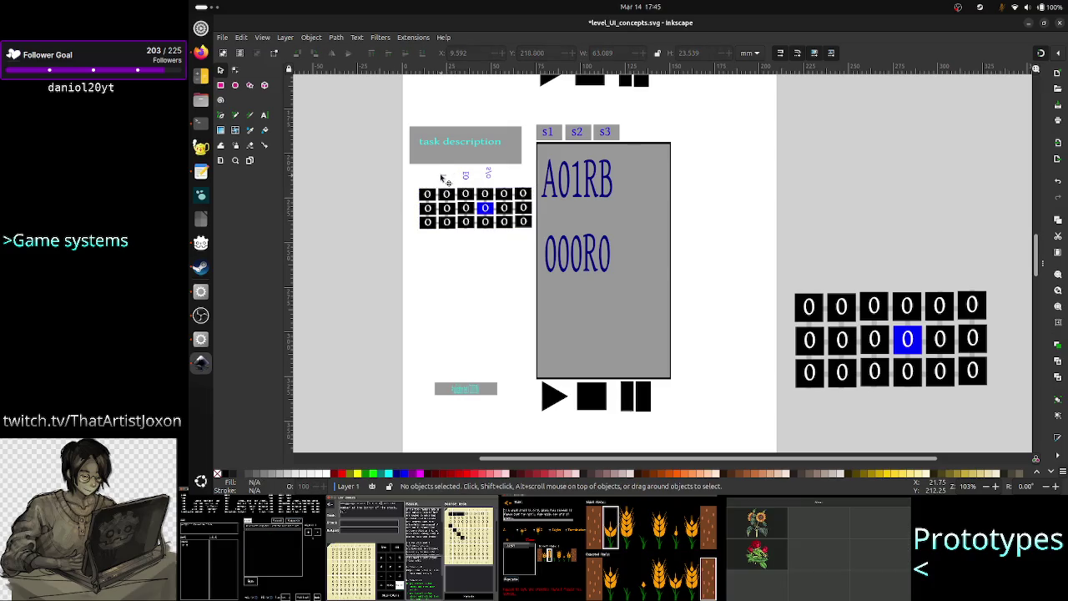
drag(442, 178, 410, 213)
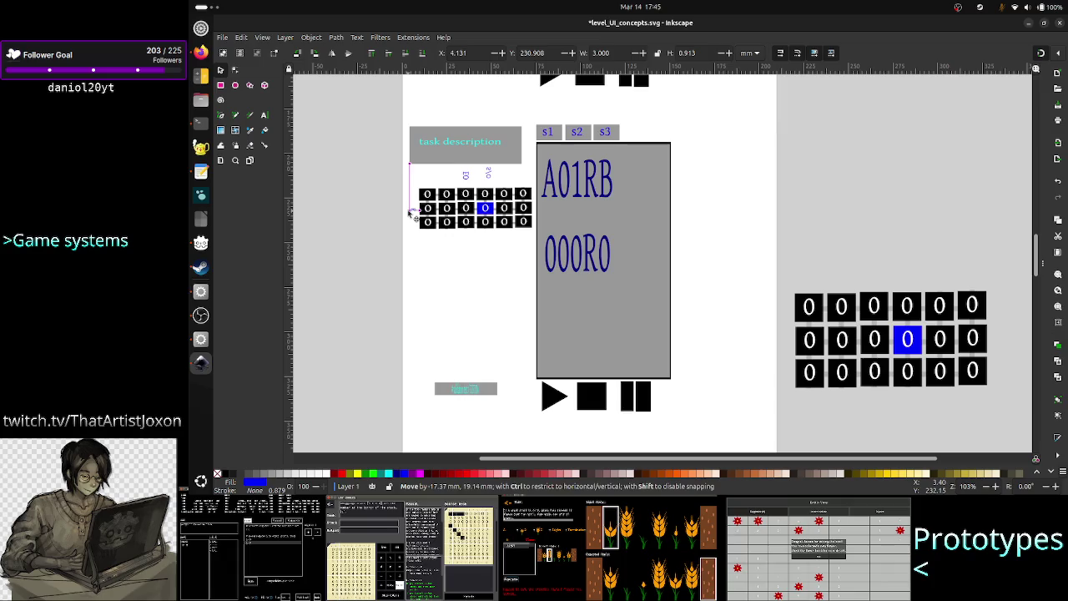
click(437, 249)
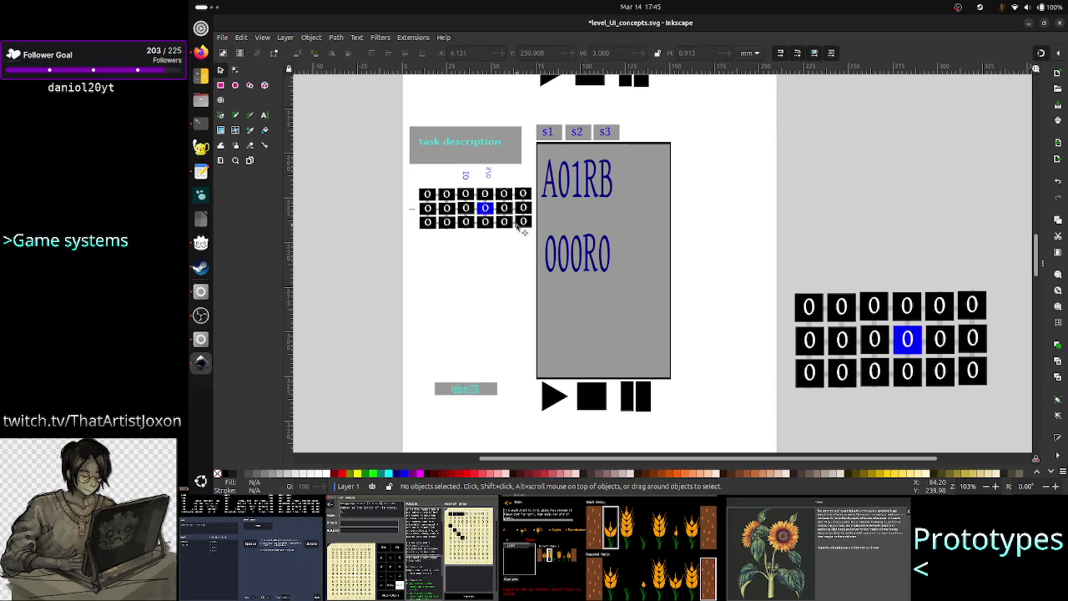
Duplicate the zero grid below the original and move a label beside the copy.
click(470, 208)
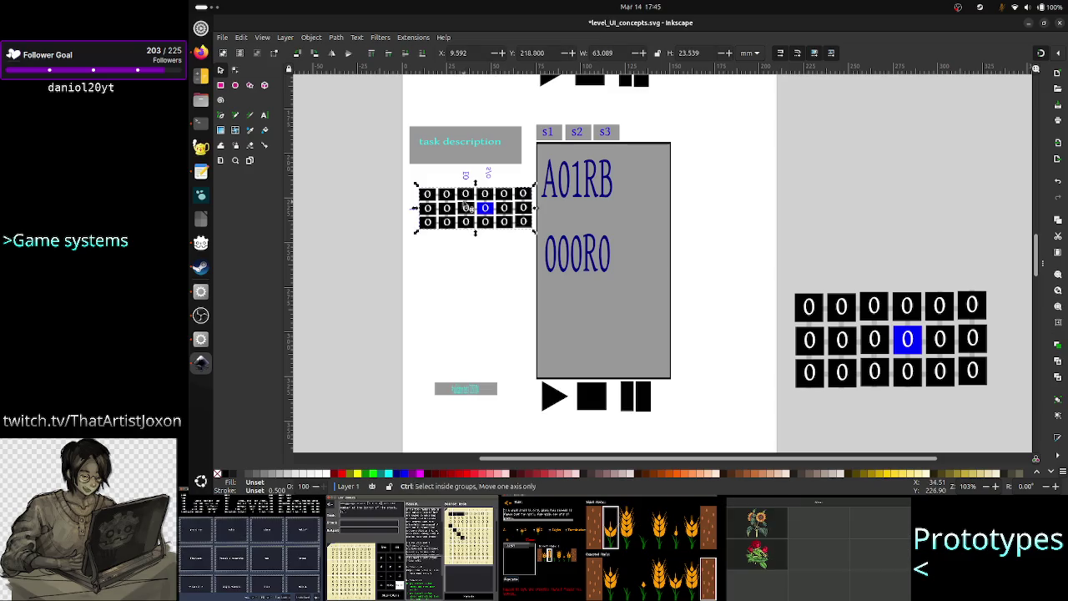
mouse_move(468, 208)
mouse_down()
mouse_move(457, 200)
mouse_move(468, 265)
mouse_up()
key(space)
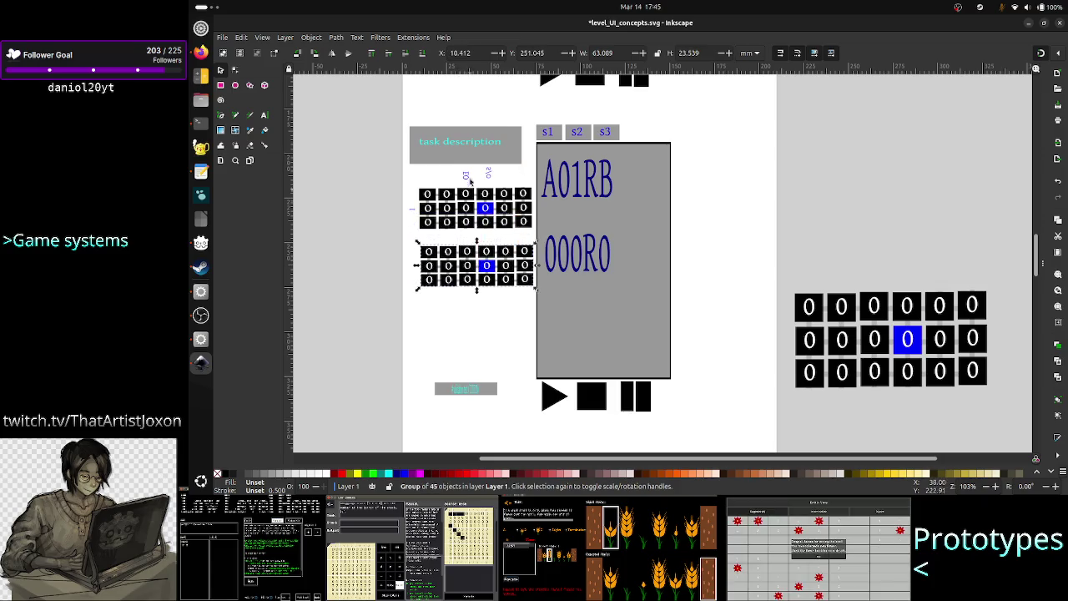
mouse_move(465, 177)
mouse_down()
mouse_move(427, 258)
mouse_move(412, 261)
mouse_up()
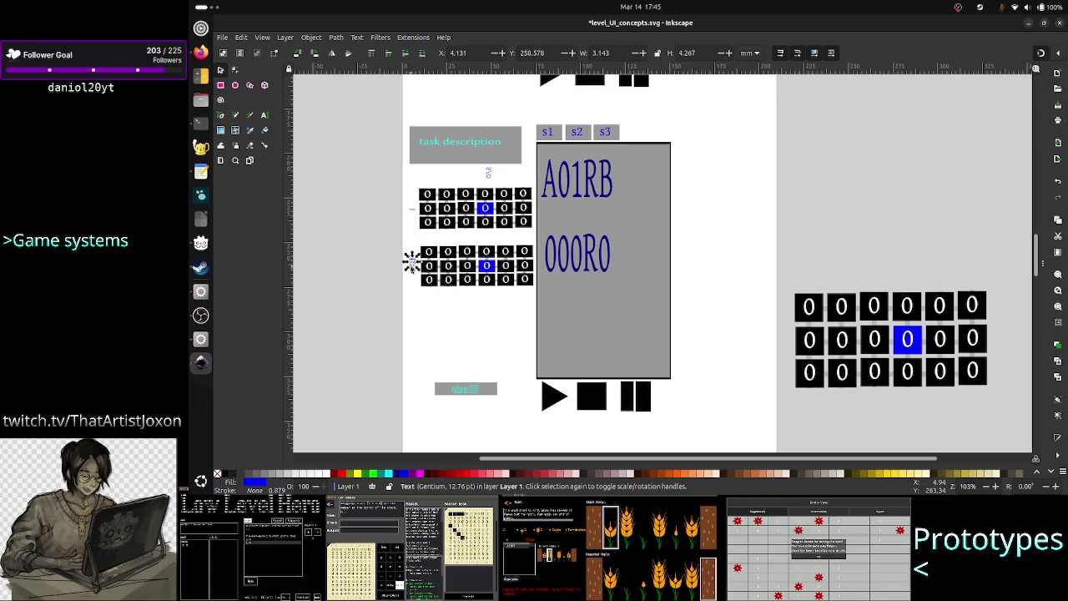
key(Down)
key(Down)
key(Down)
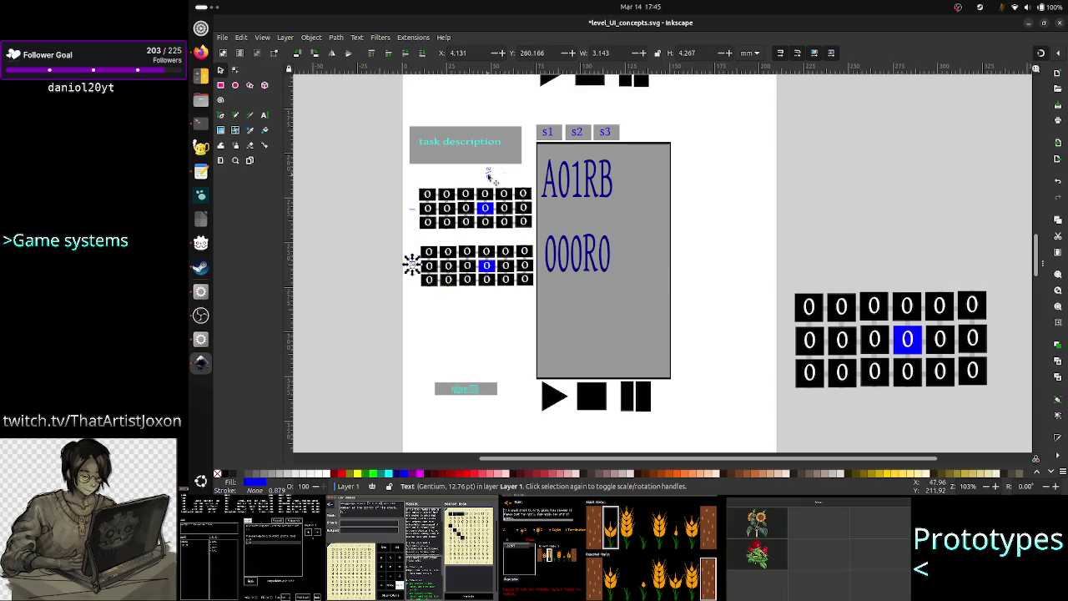
Nudge the lower grid and label up, then place another grid copy below the middle grid.
drag(376, 232, 538, 306)
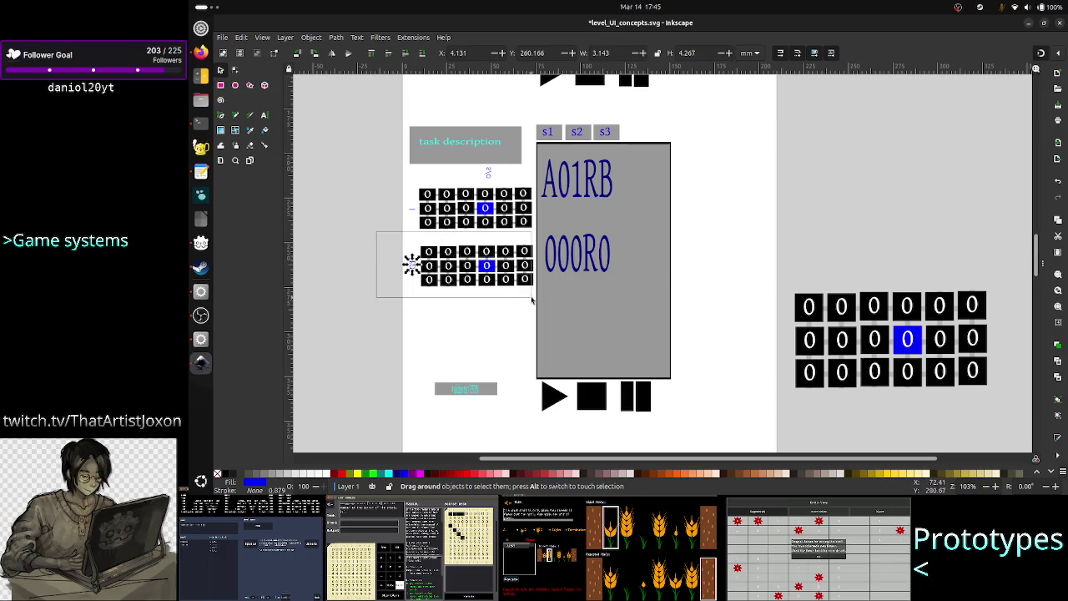
key(Up)
key(Up)
key(Up)
key(Up)
key(Up)
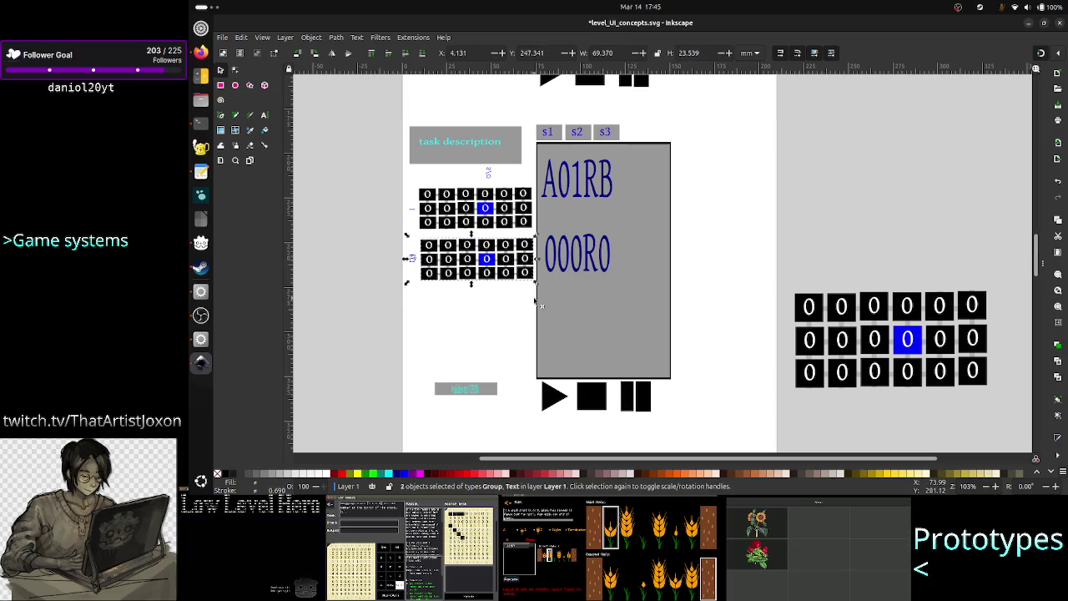
key(Up)
key(Up)
key(Up)
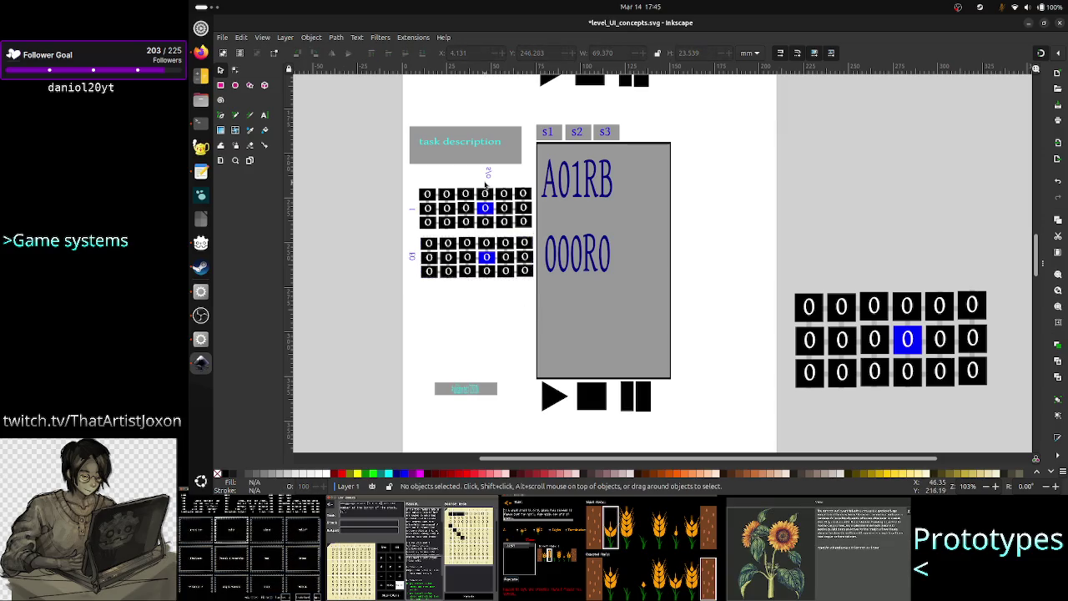
click(457, 260)
drag(457, 261, 437, 261)
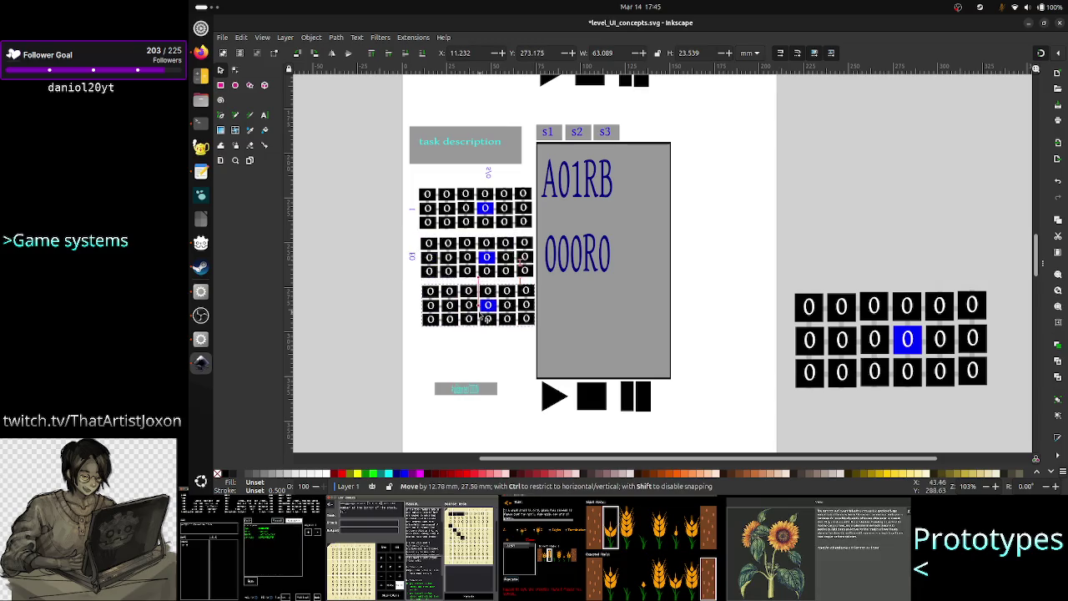
drag(483, 307, 499, 356)
Move the remaining label to the grids' left edge and select the top grid's label.
click(487, 176)
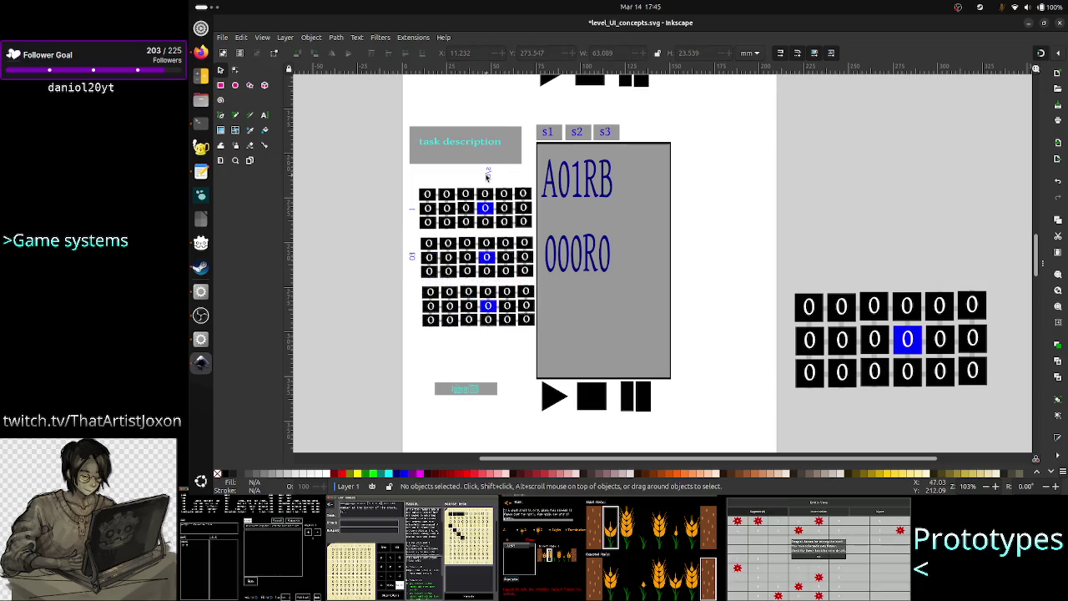
click(488, 174)
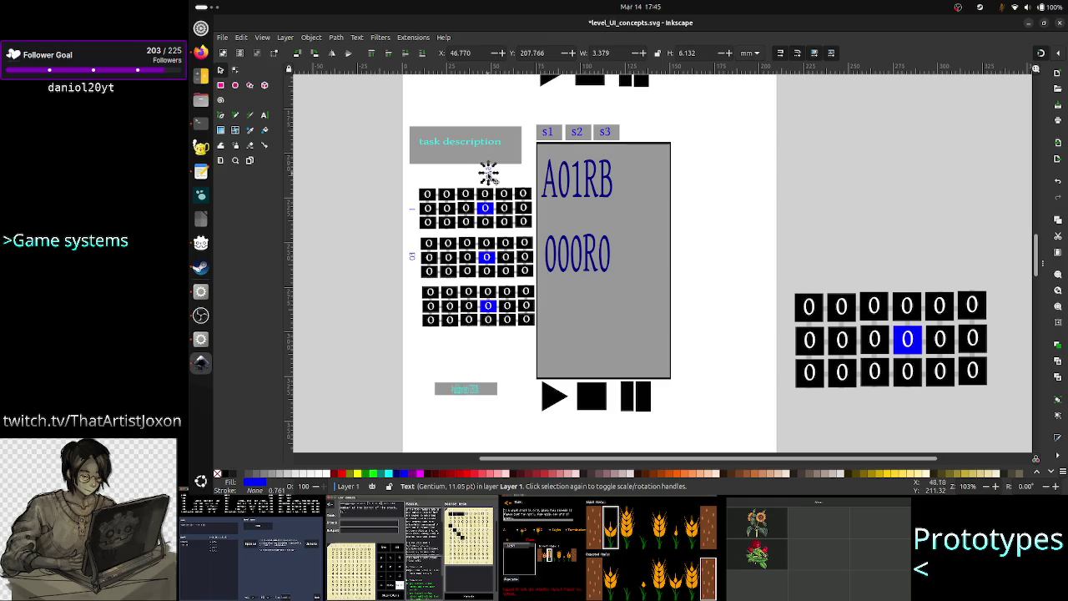
drag(489, 174, 409, 307)
key(Right)
key(Right)
key(Right)
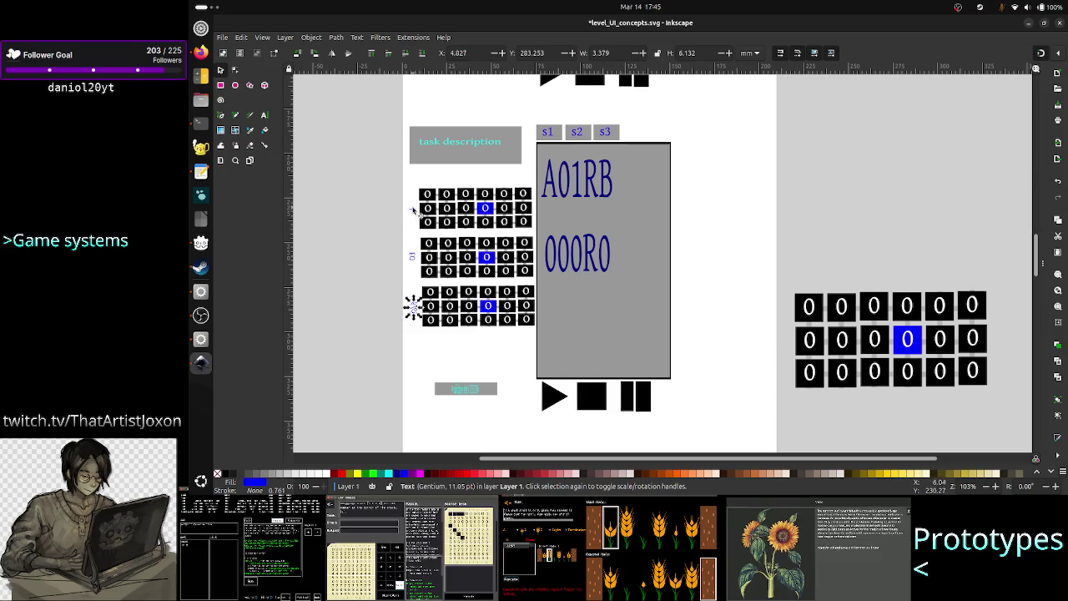
key(Escape)
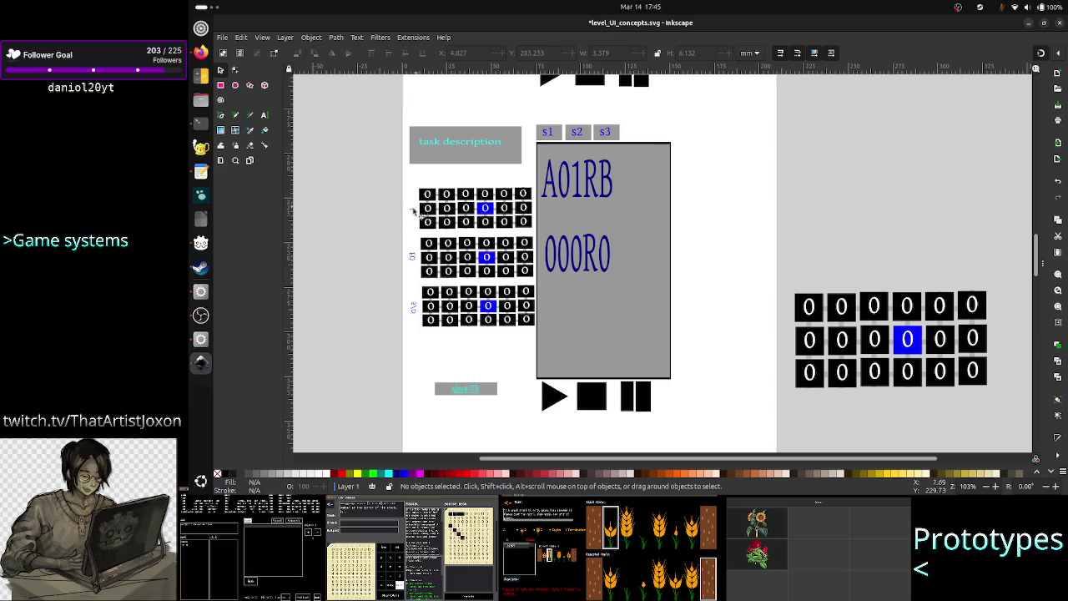
click(420, 214)
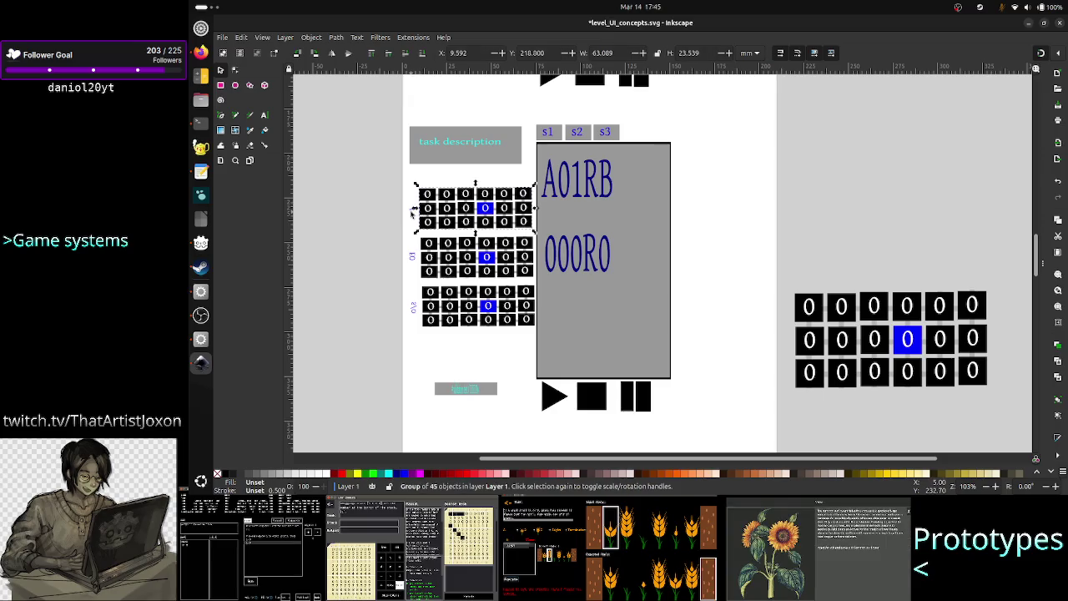
click(392, 211)
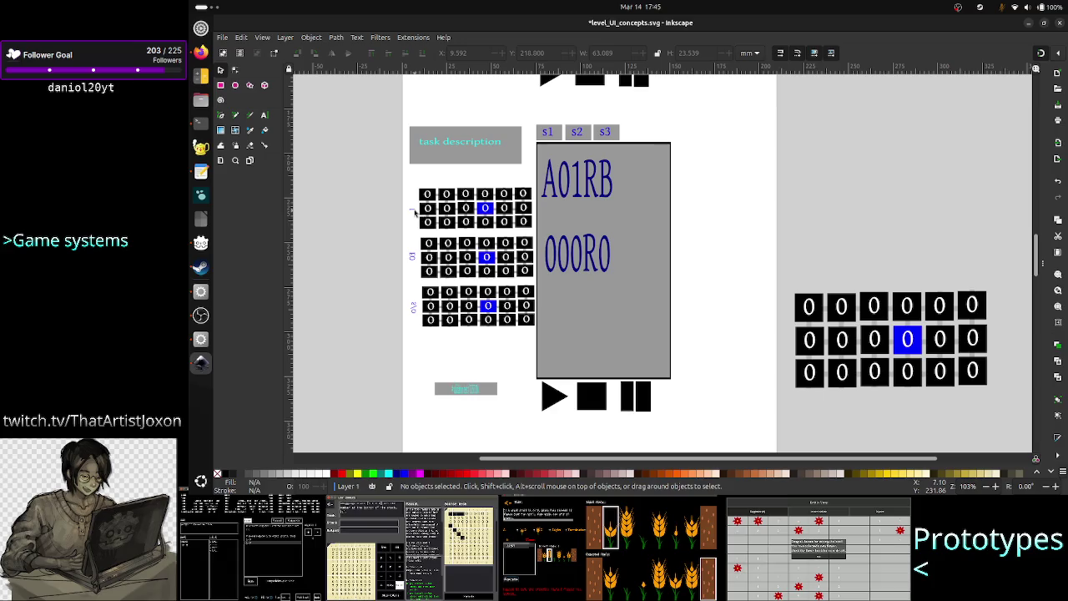
click(411, 210)
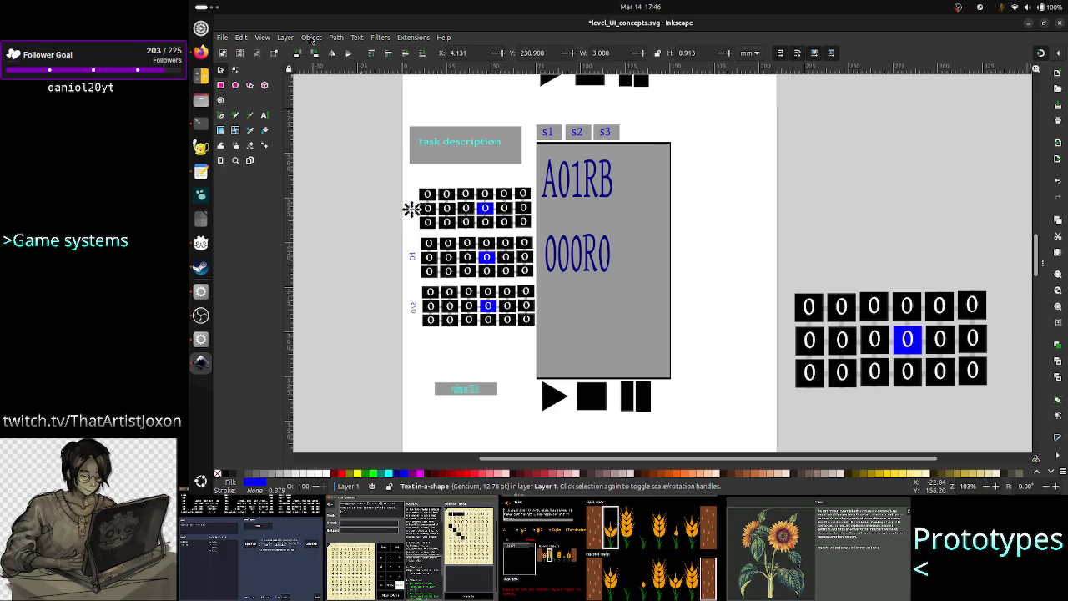
Rotate the top label 90° clockwise and the second label 90° counter-clockwise.
click(311, 38)
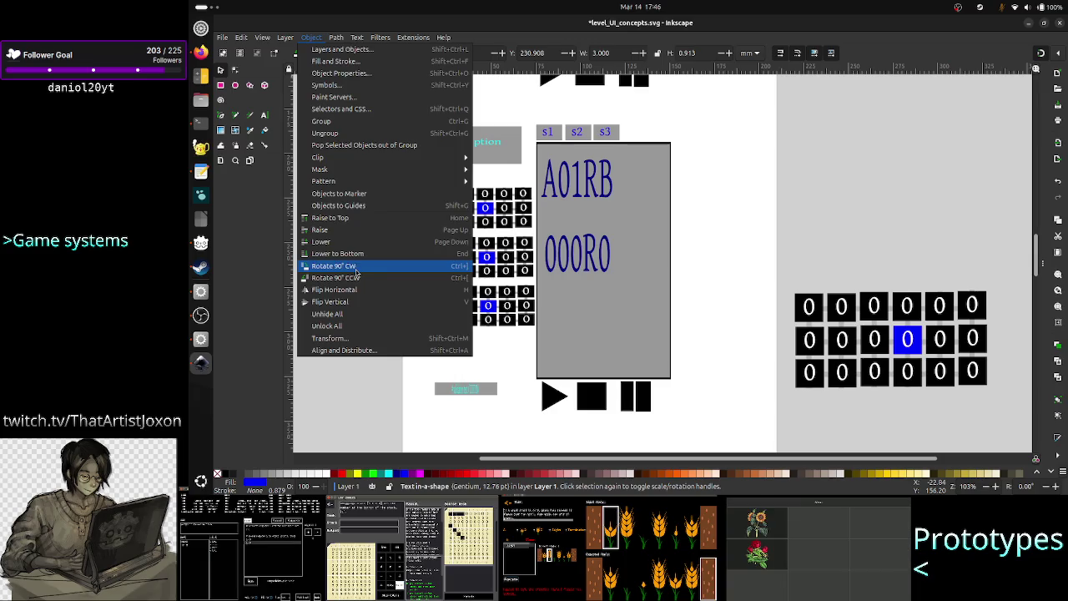
click(356, 267)
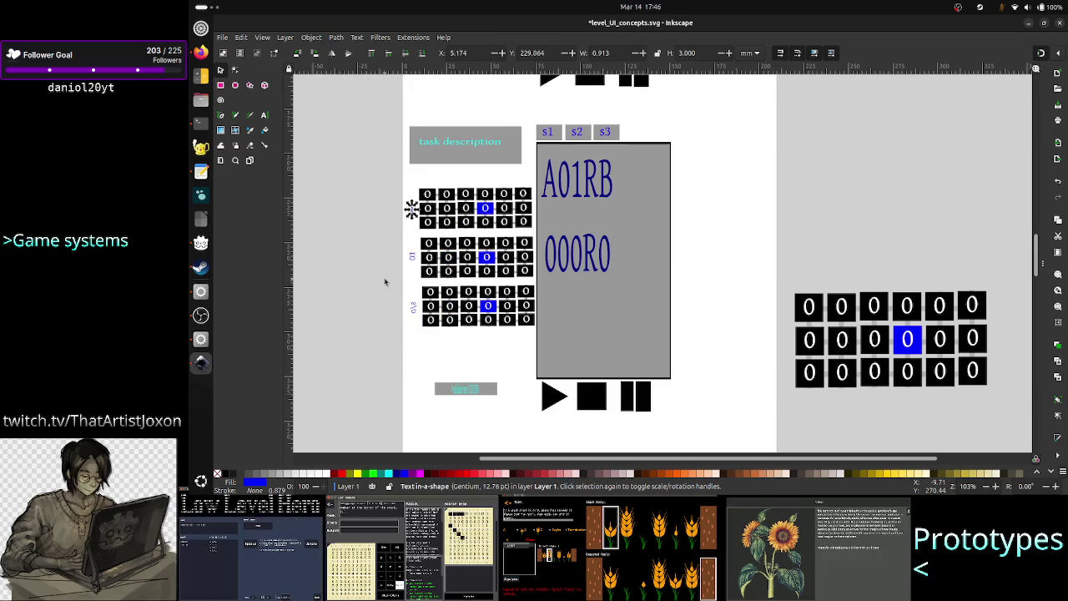
click(412, 256)
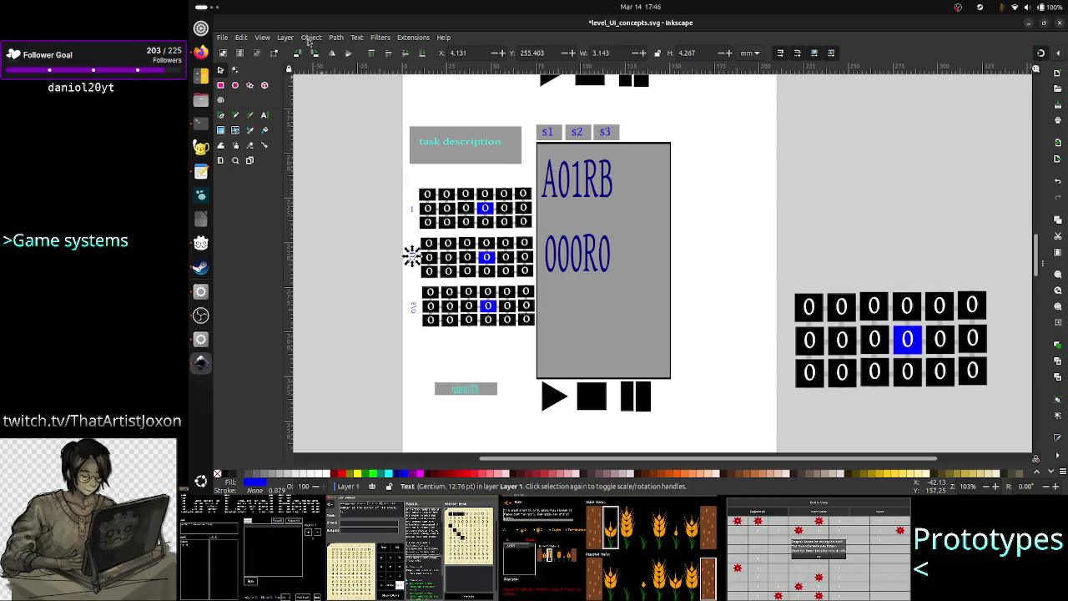
click(310, 38)
mouse_move(324, 182)
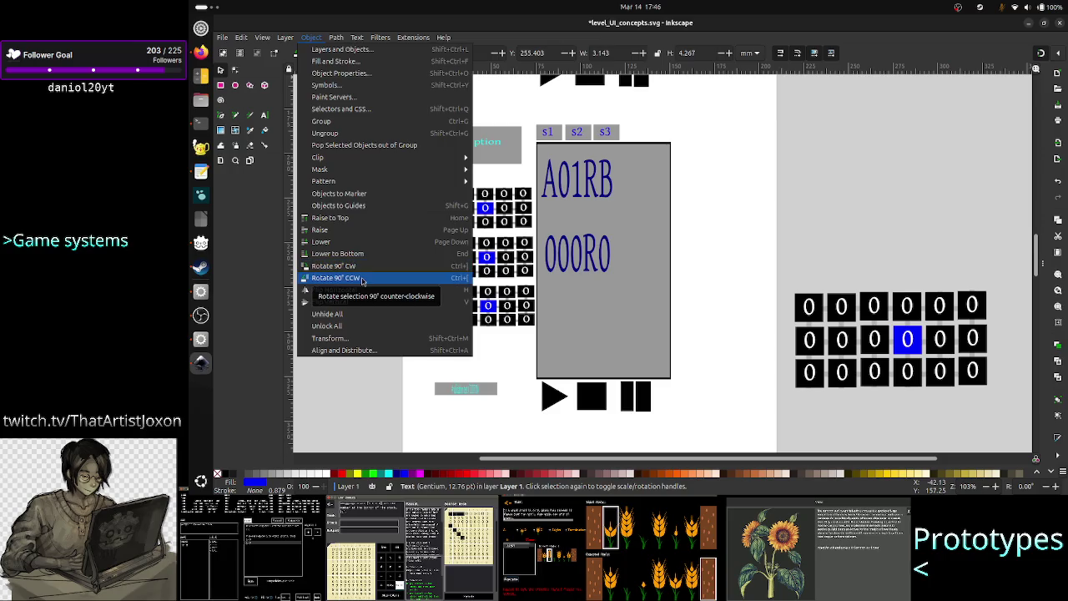
click(362, 279)
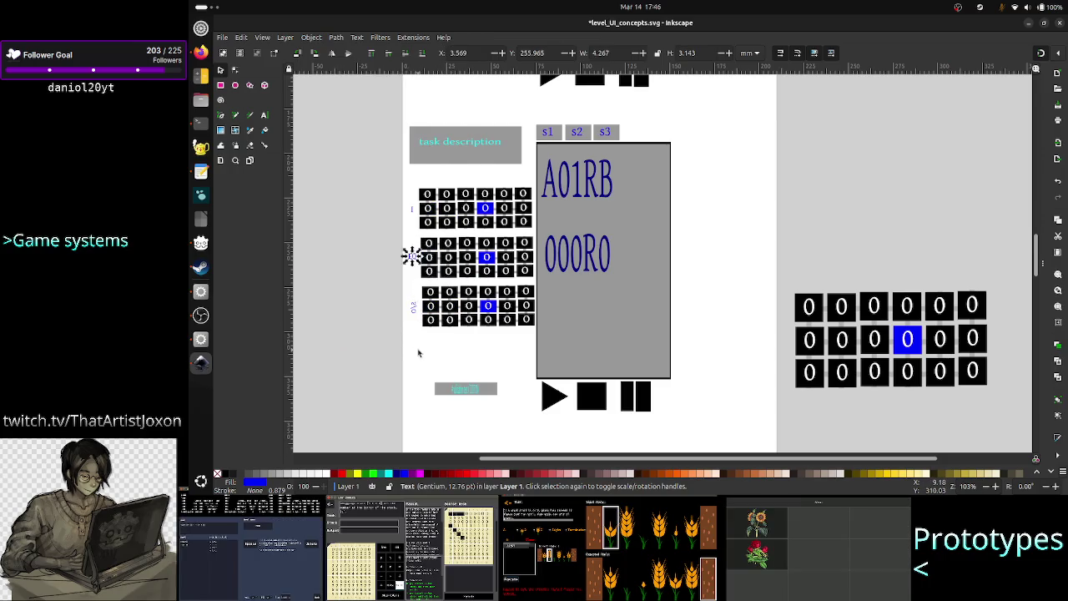
click(420, 354)
Rotate the third grid's label 90° clockwise, then flip it vertically so it reads upright.
click(413, 312)
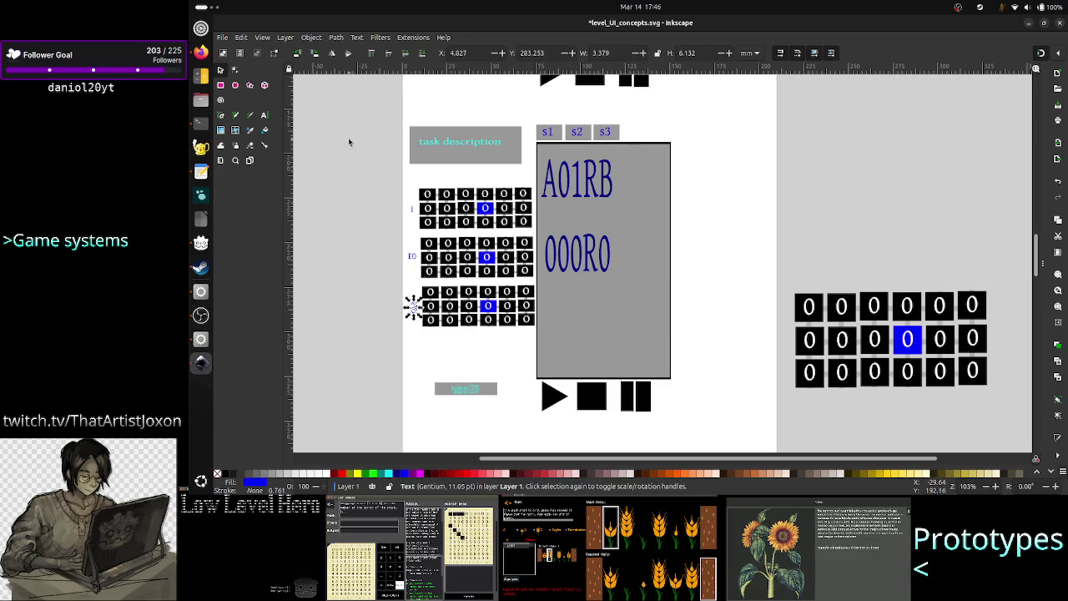
click(311, 37)
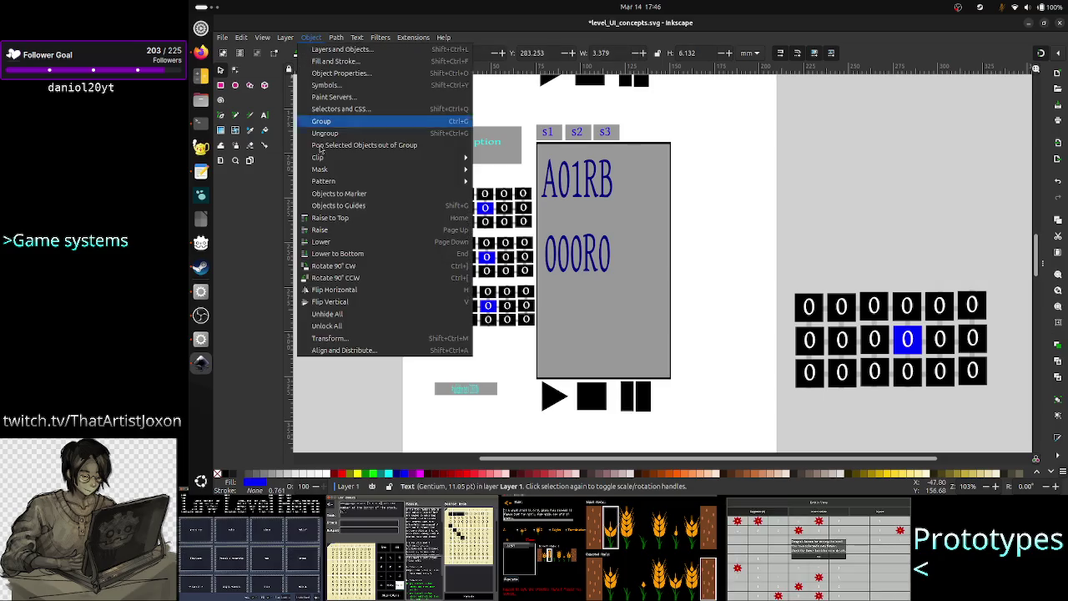
click(343, 278)
click(375, 350)
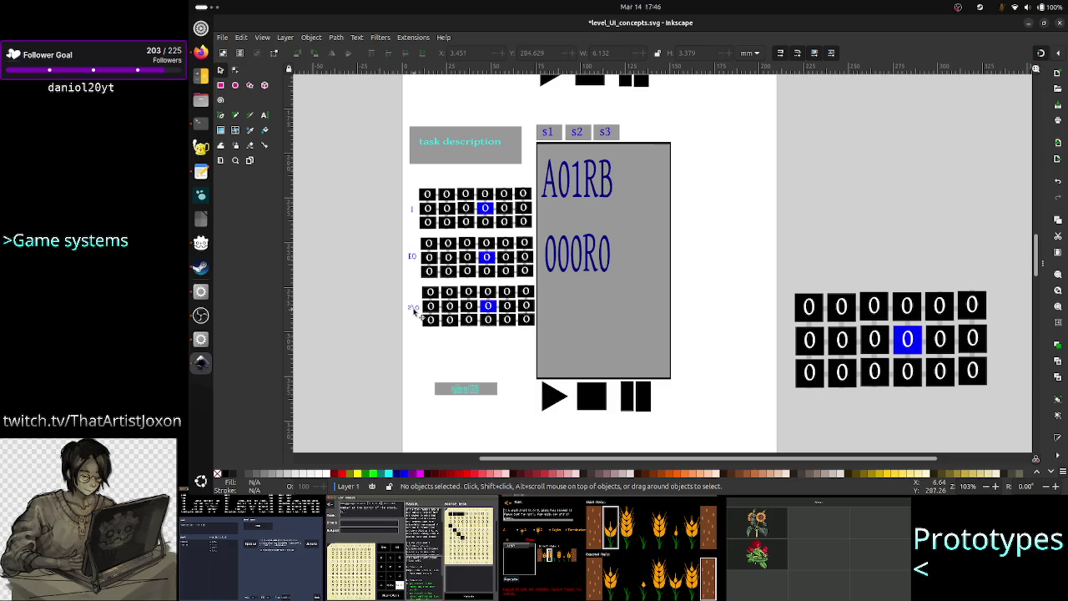
click(413, 309)
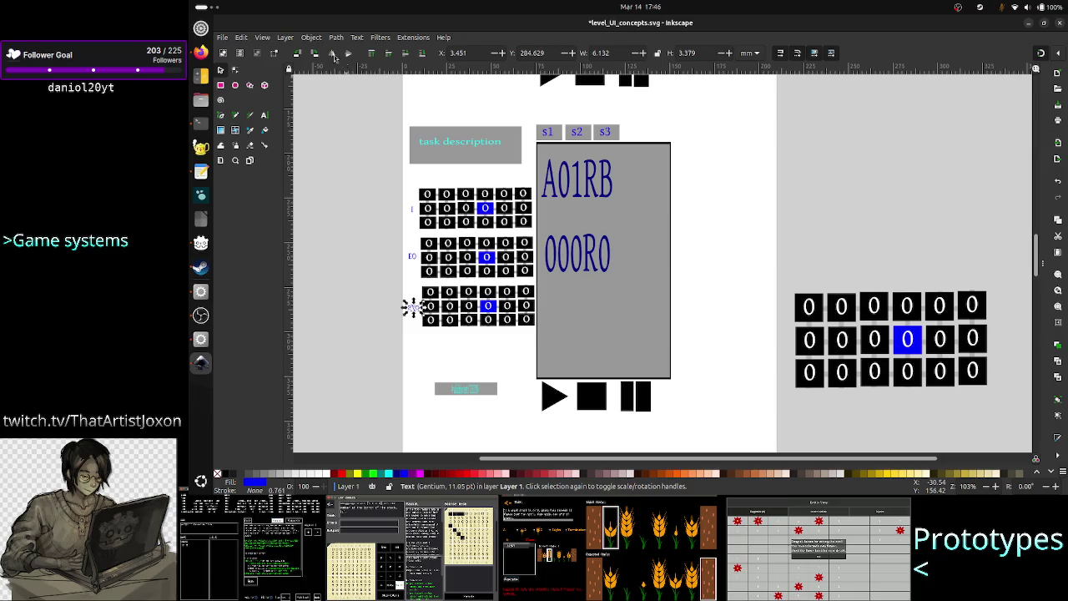
click(311, 37)
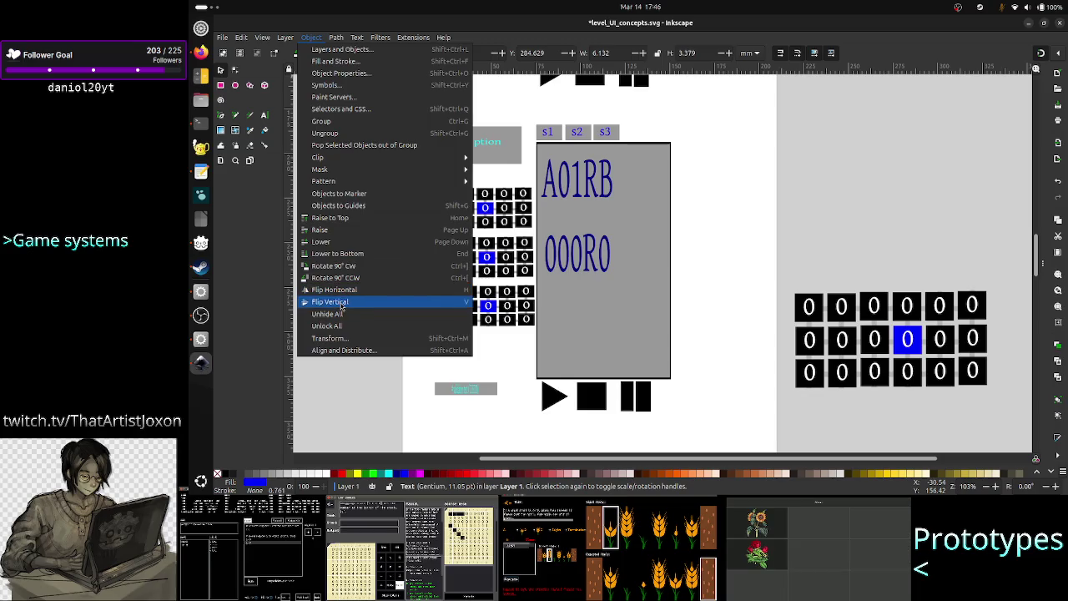
click(340, 302)
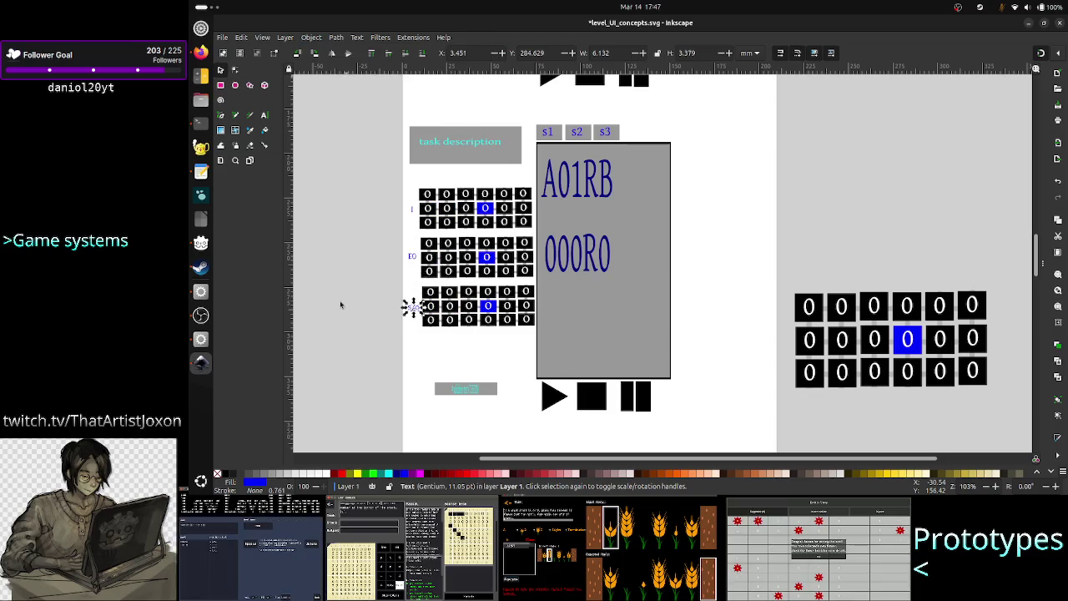
click(371, 341)
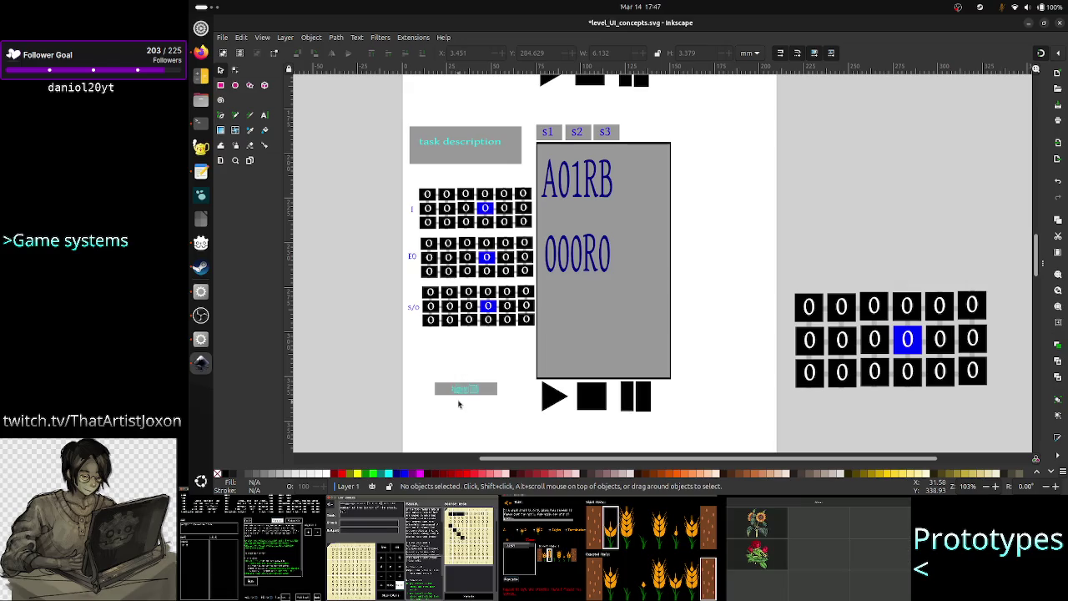
click(468, 396)
Drag the grey name bar up under the third zero grid, nudged right to about X 12.1 mm.
mouse_move(467, 396)
mouse_down()
mouse_move(457, 339)
mouse_move(535, 338)
mouse_up()
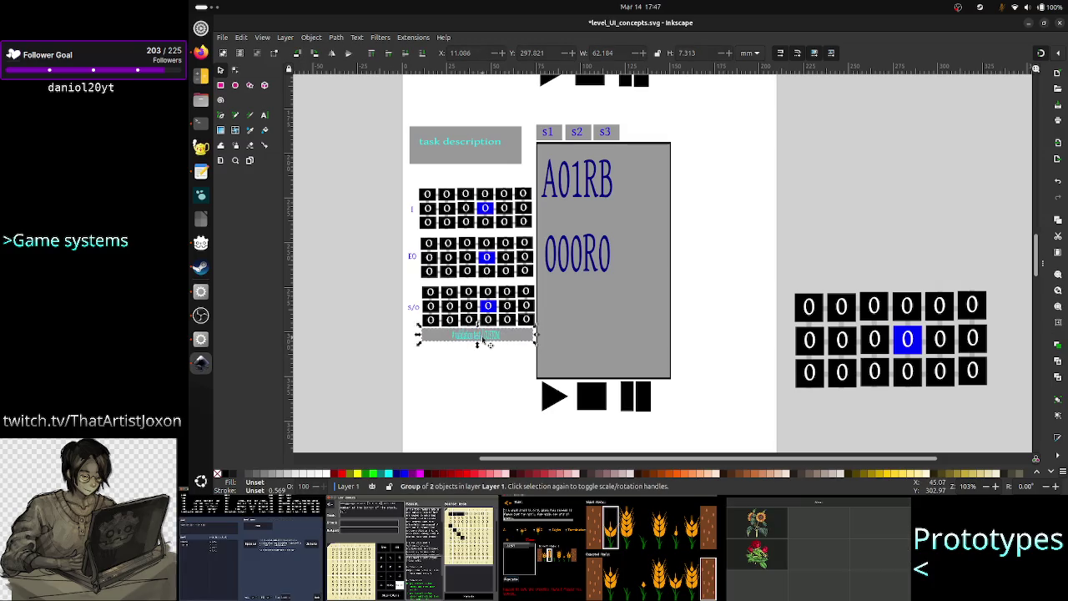
drag(483, 339, 487, 340)
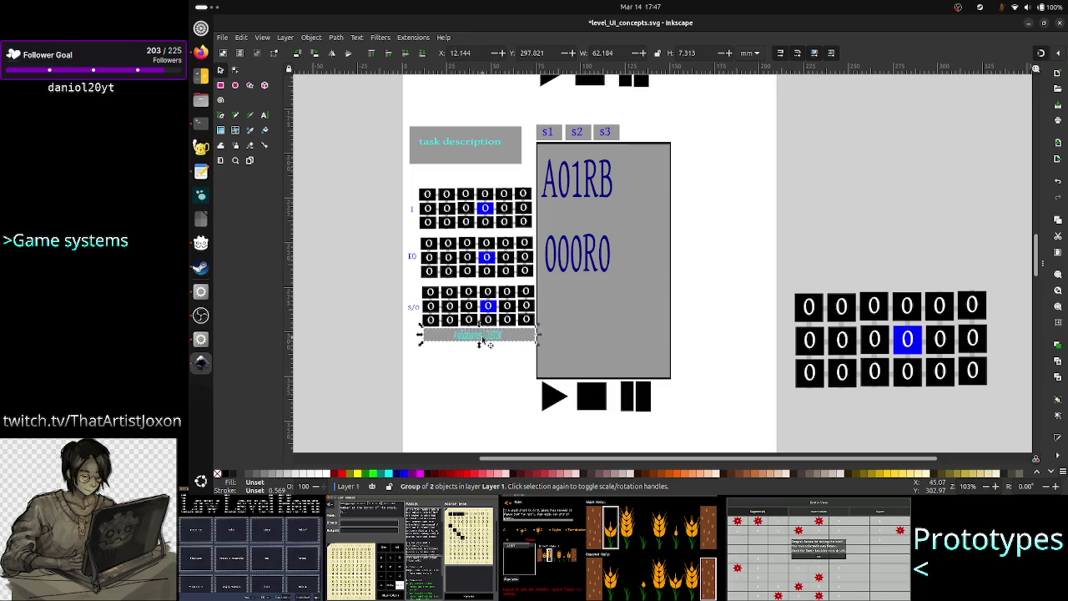
click(447, 387)
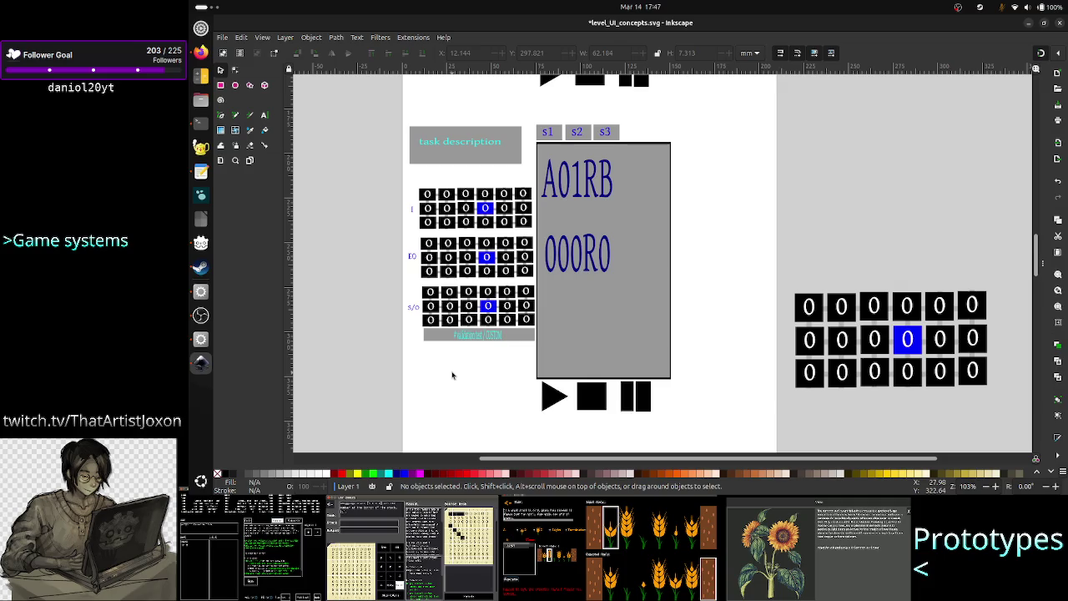
scroll(577, 282, up, 5)
Locate the vertical digit-column mockup and select its left arrow triangle.
scroll(579, 280, up, 5)
scroll(582, 277, up, 5)
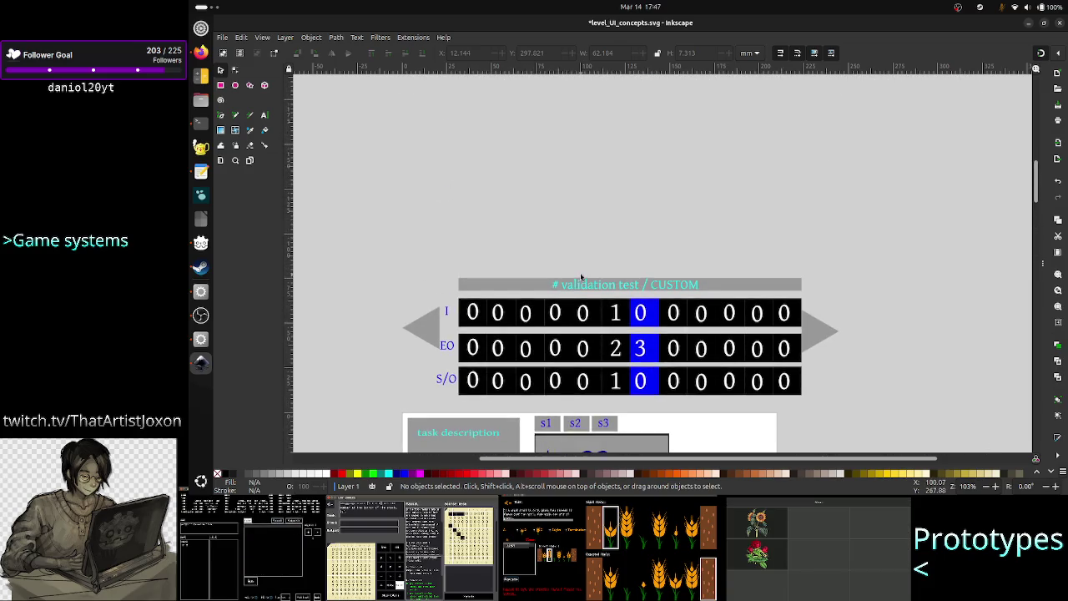
scroll(582, 278, down, 3)
scroll(581, 278, down, 2)
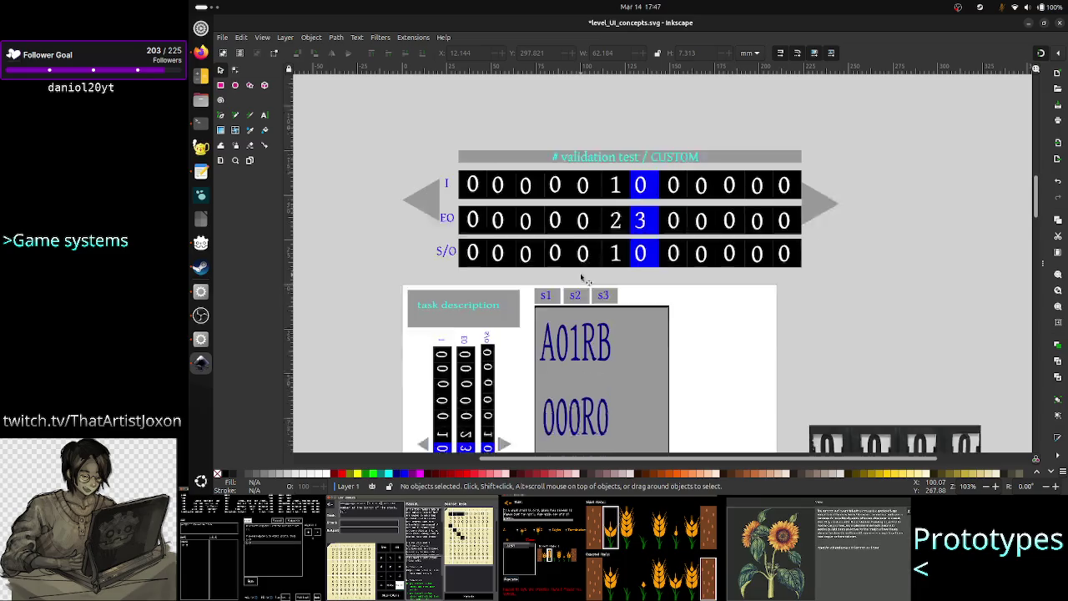
scroll(581, 278, down, 3)
scroll(581, 278, up, 2)
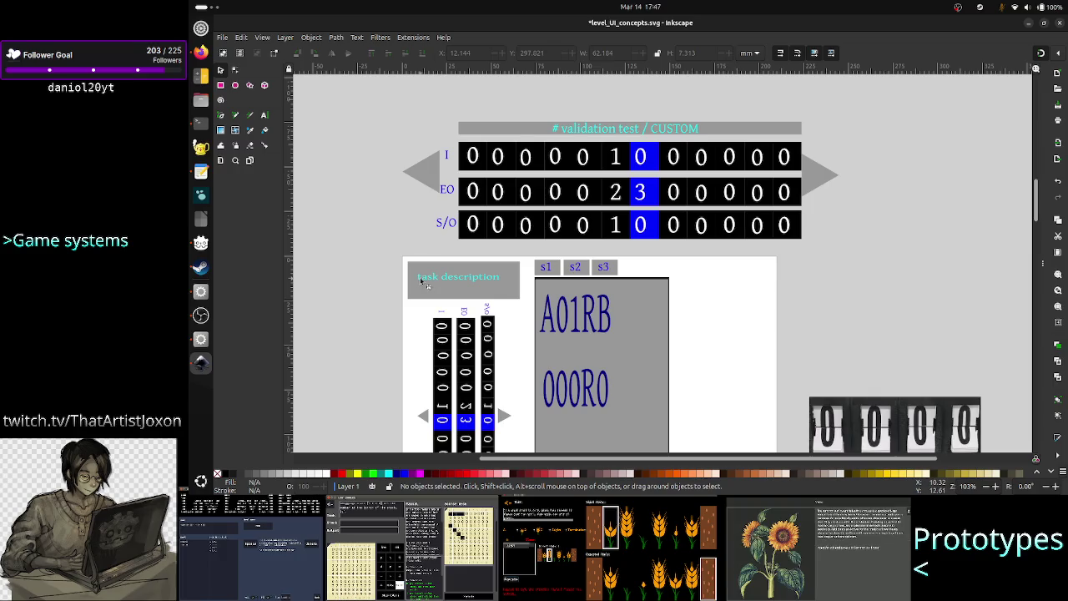
scroll(426, 190, down, 6)
scroll(426, 209, down, 2)
click(425, 222)
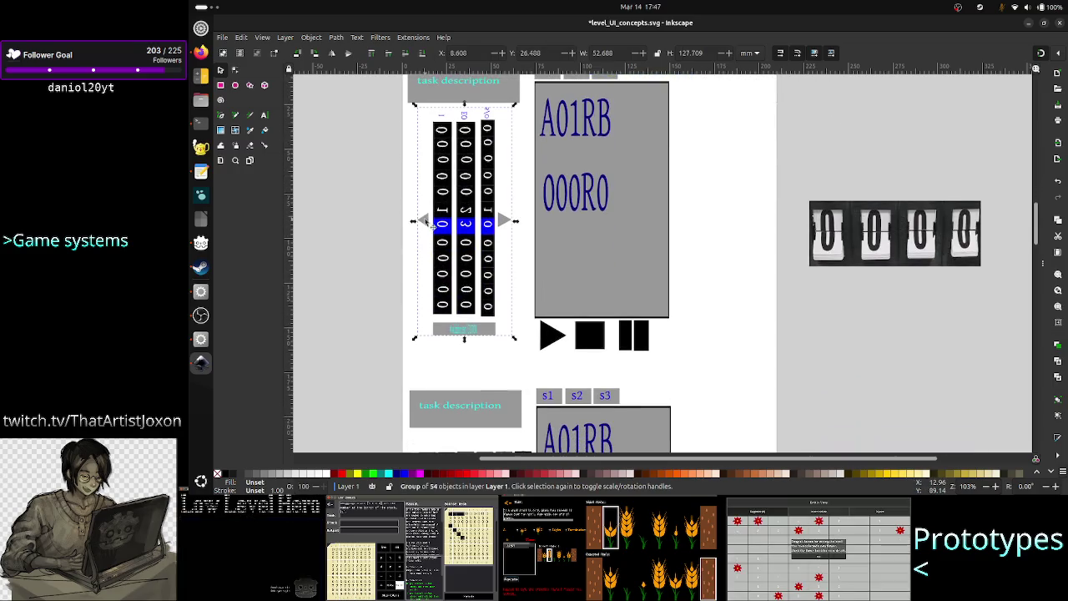
right_click(465, 225)
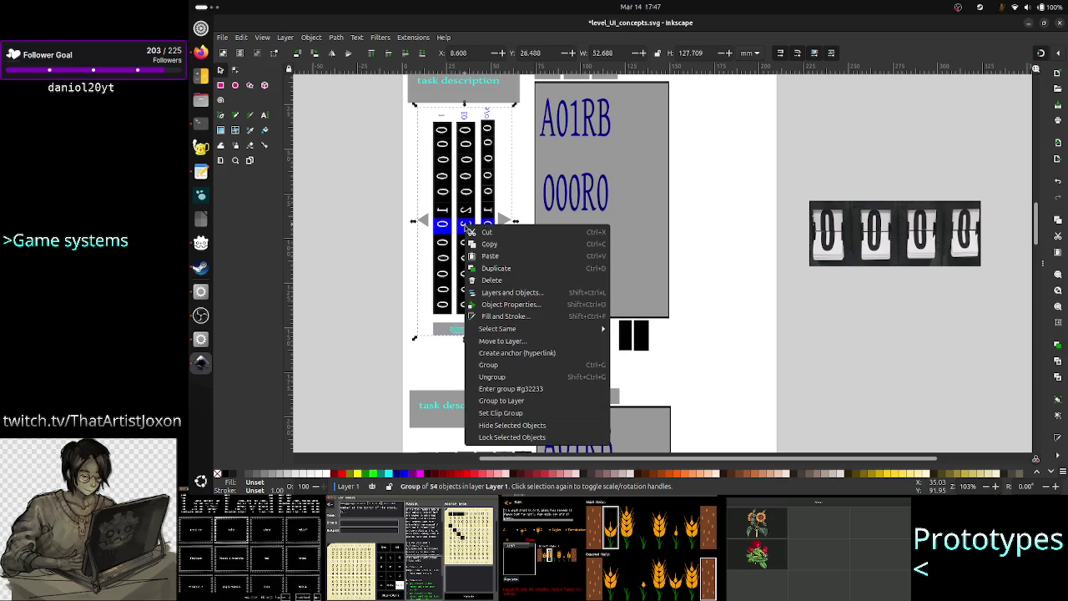
click(493, 377)
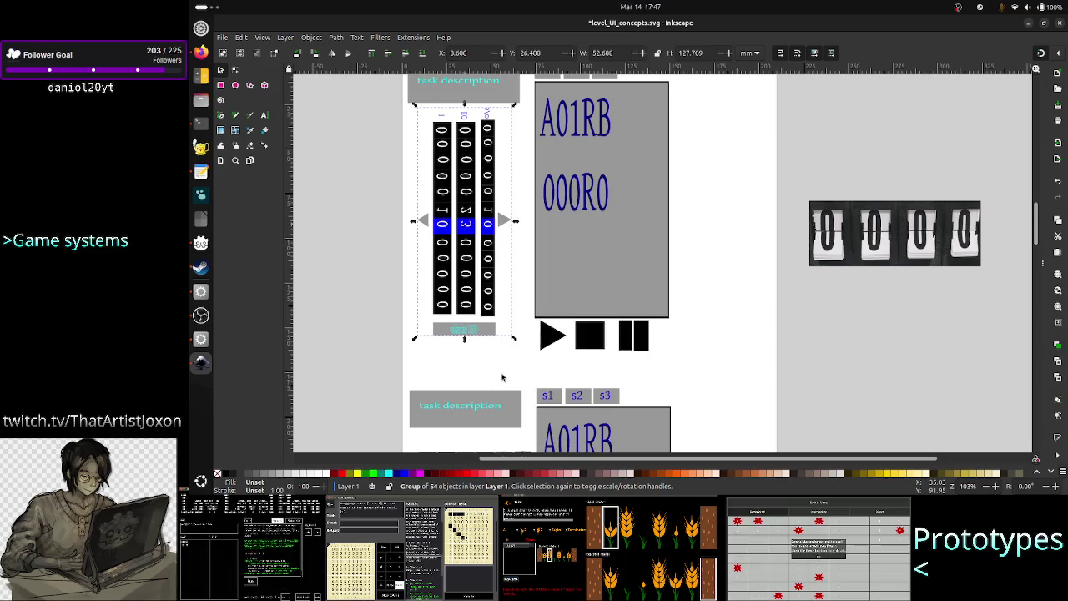
click(391, 241)
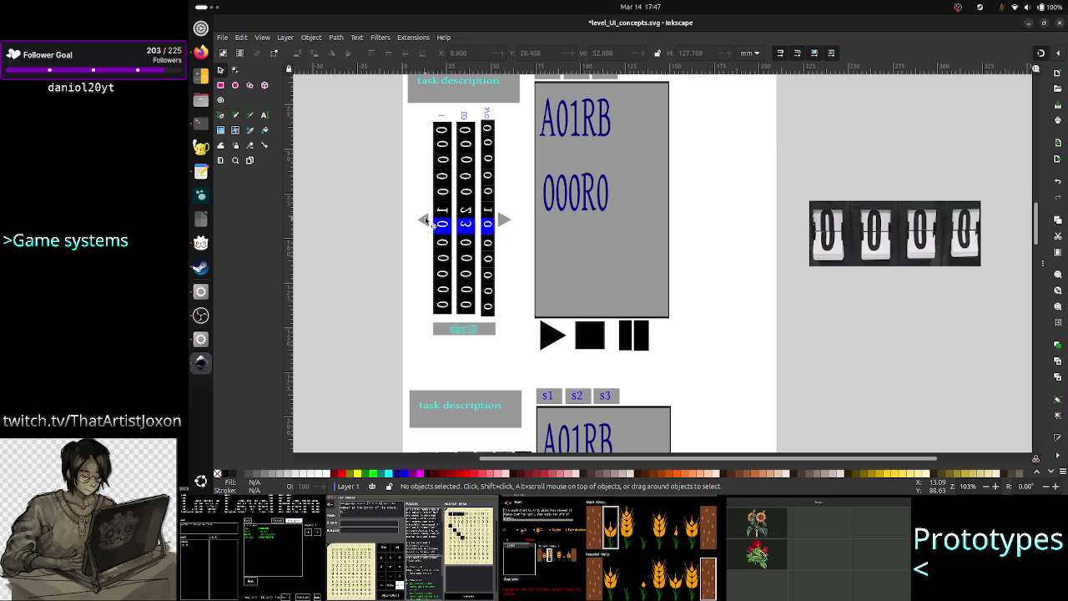
click(423, 219)
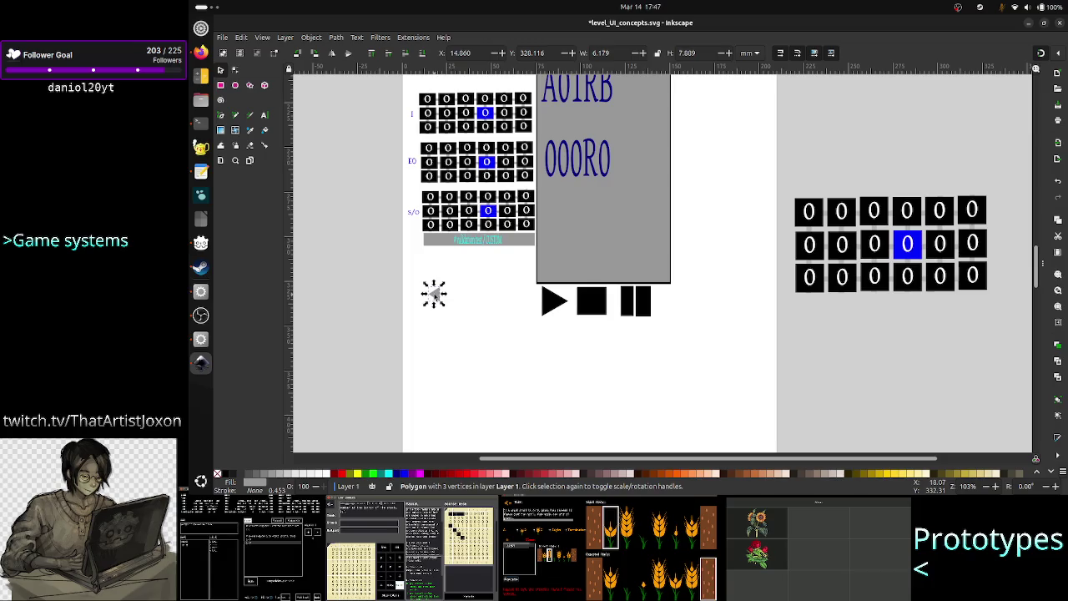
Group all pieces of the vertical-column mockup and nudge the group down slightly.
scroll(434, 292, up, 5)
scroll(434, 292, up, 5)
click(506, 264)
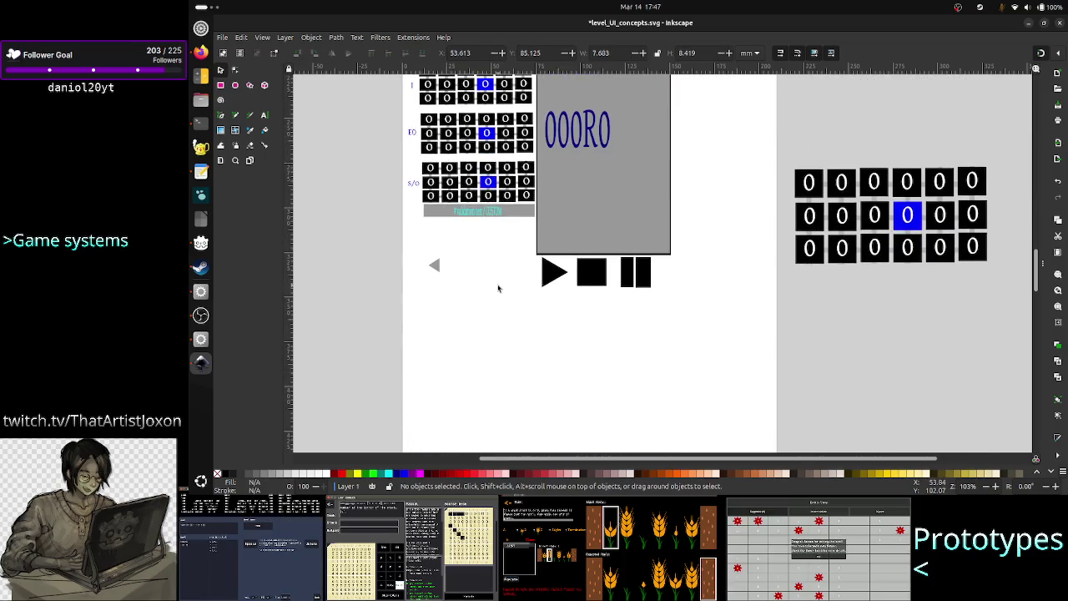
scroll(498, 288, up, 1)
scroll(496, 312, up, 8)
scroll(501, 242, up, 3)
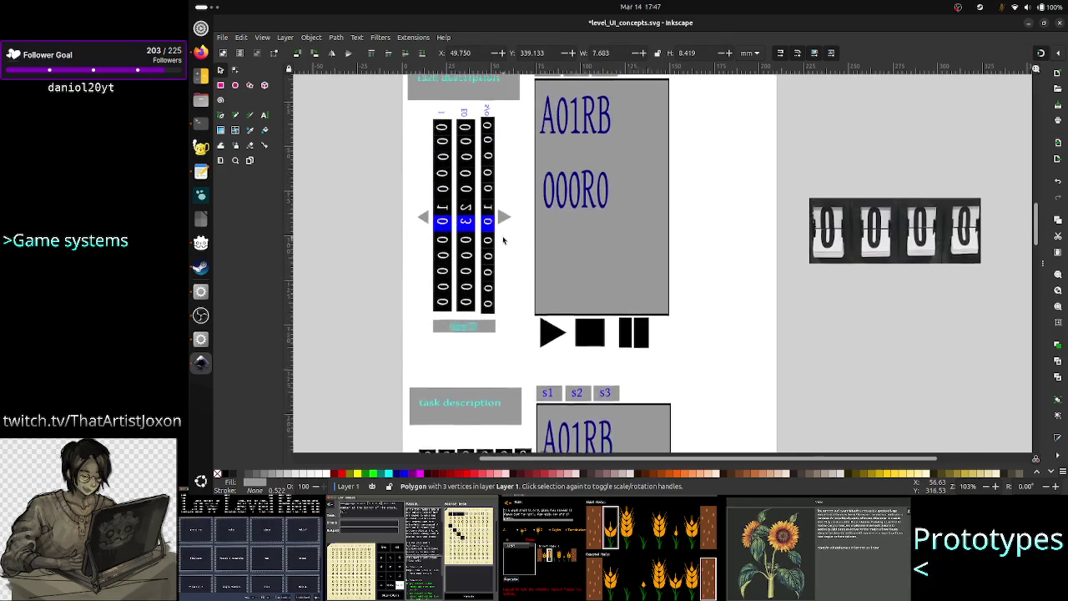
scroll(434, 192, up, 1)
mouse_move(392, 138)
mouse_down()
mouse_move(527, 222)
mouse_move(521, 382)
mouse_up()
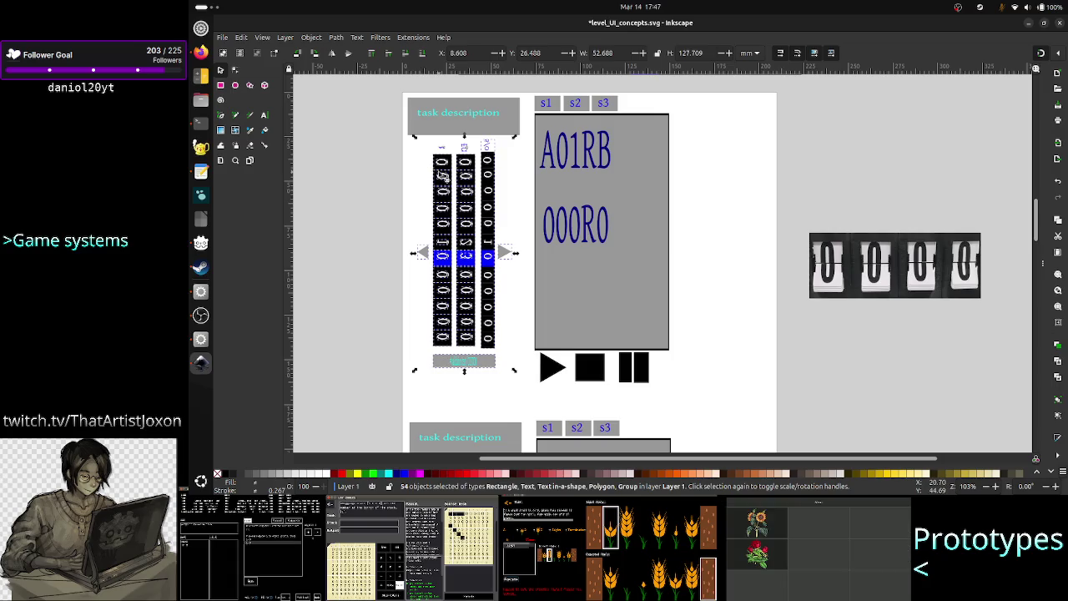
right_click(438, 173)
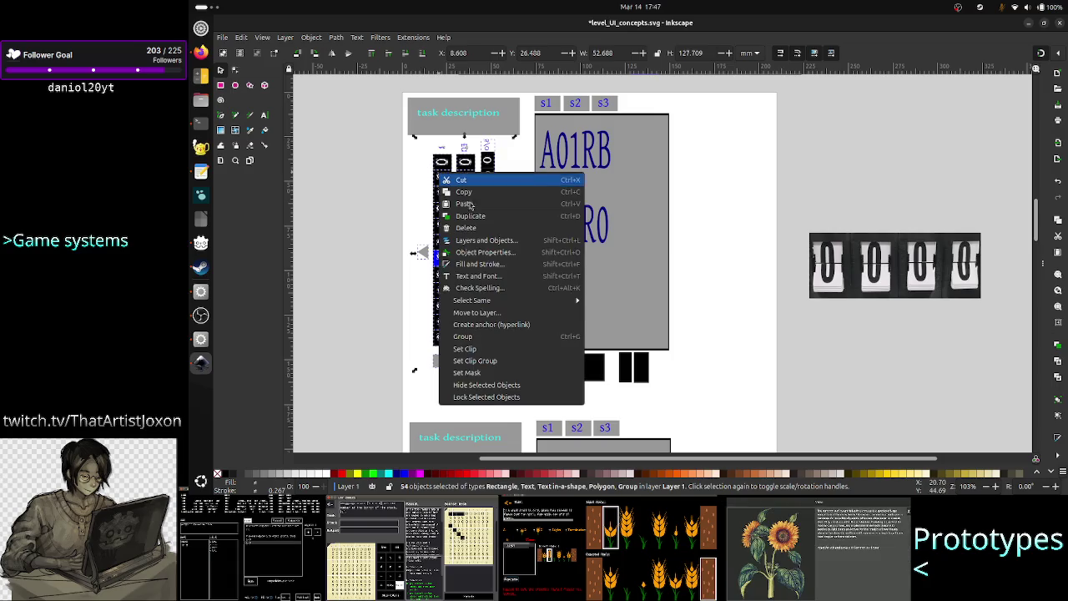
click(465, 337)
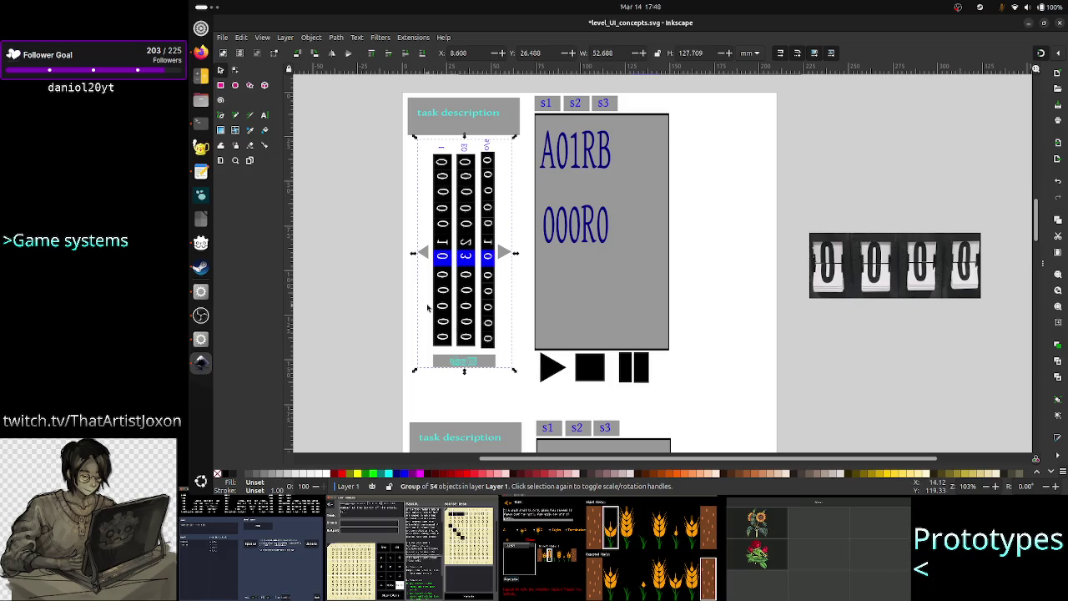
key(Down)
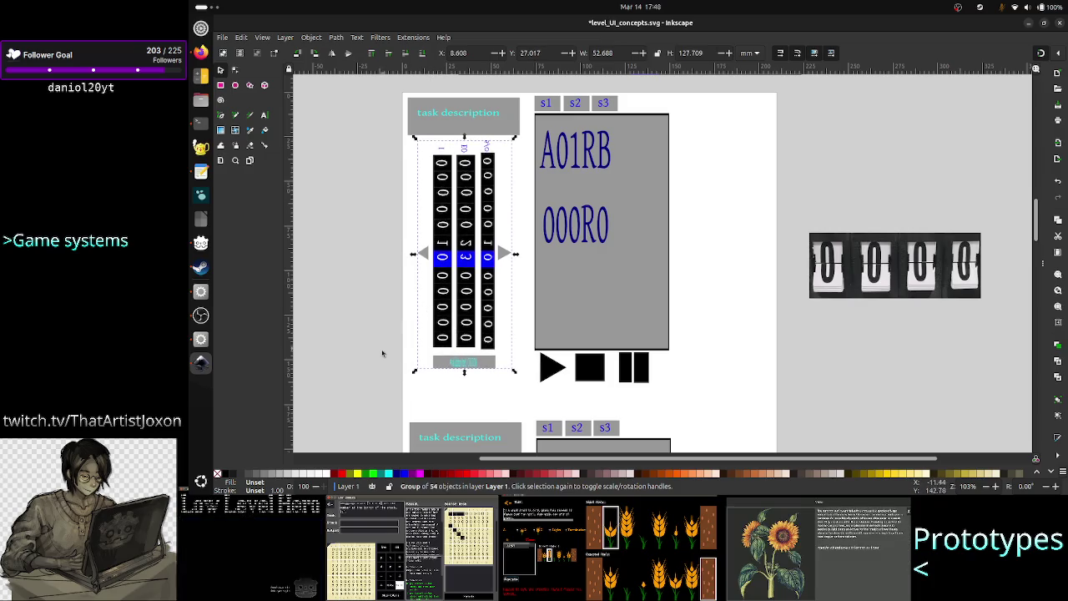
click(383, 353)
Rotate the grid mockup's left triangle 90° clockwise so it points up.
scroll(386, 362, down, 2)
scroll(418, 376, down, 5)
scroll(451, 391, down, 3)
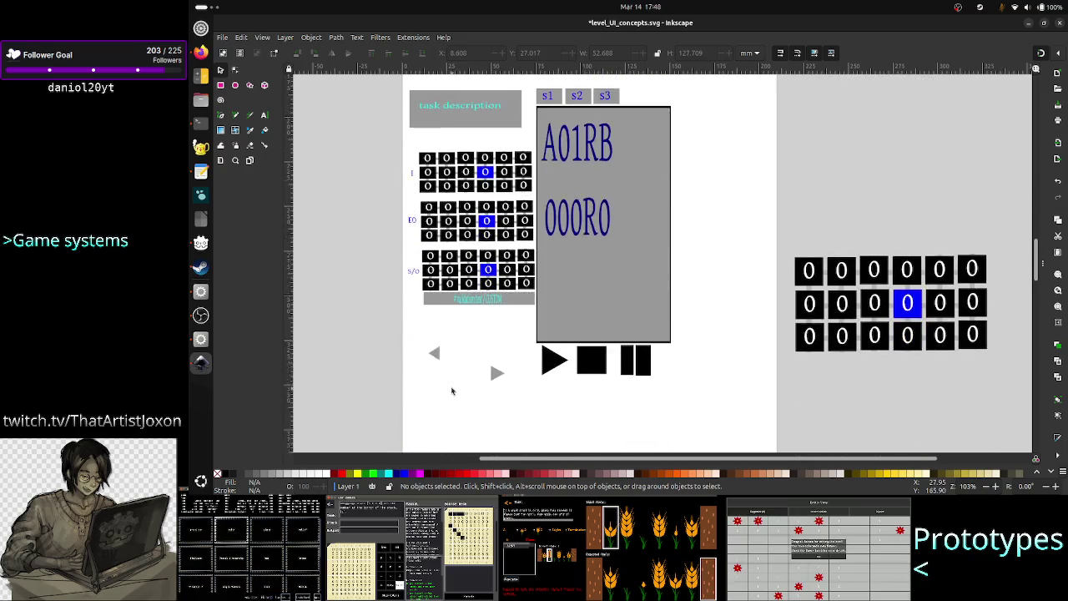
scroll(451, 391, down, 1)
click(435, 344)
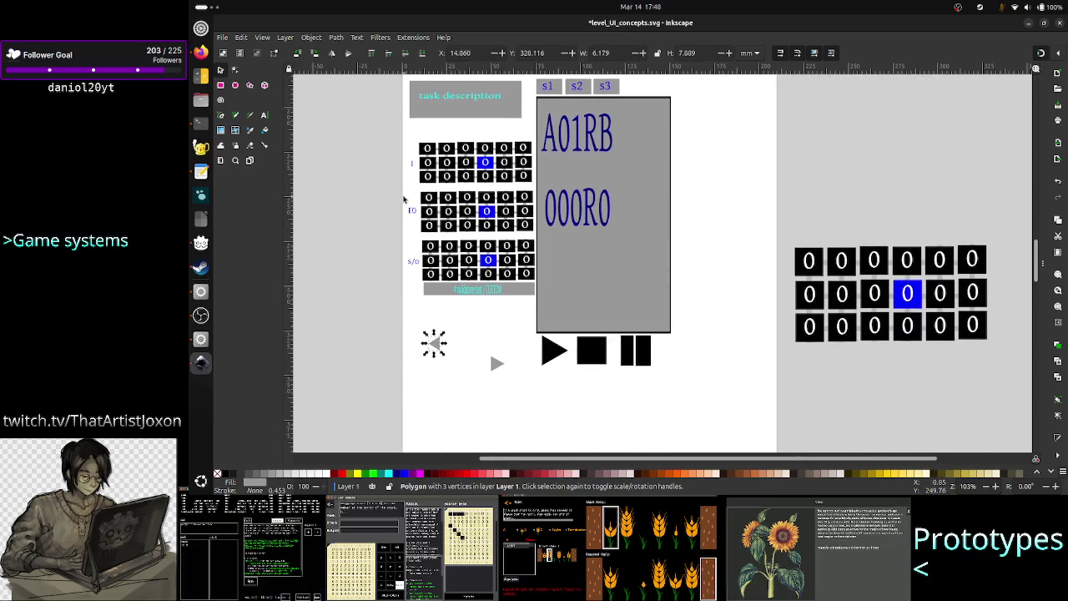
click(311, 37)
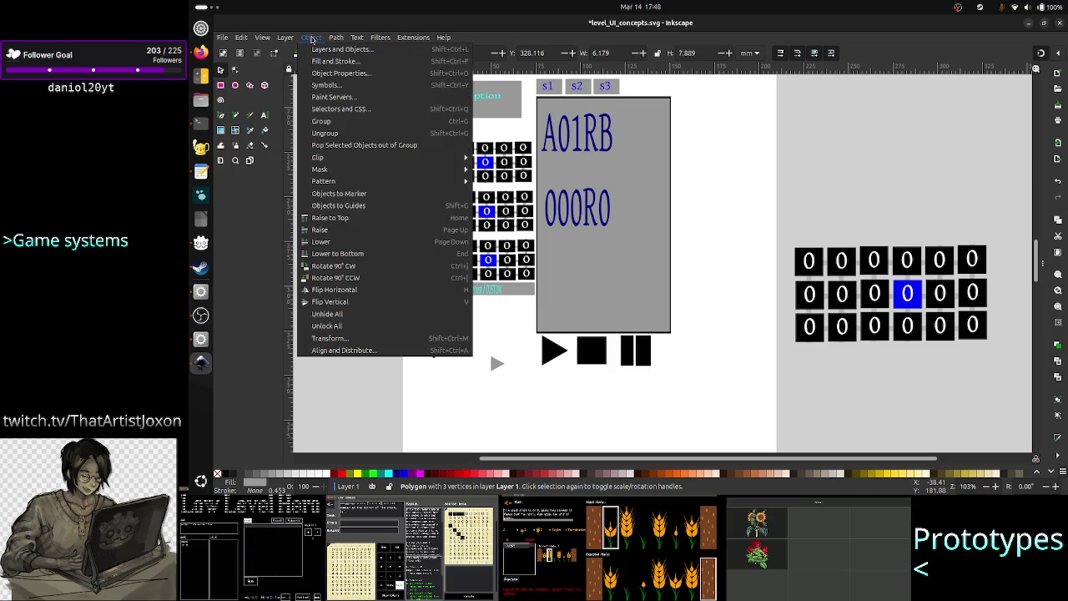
click(353, 265)
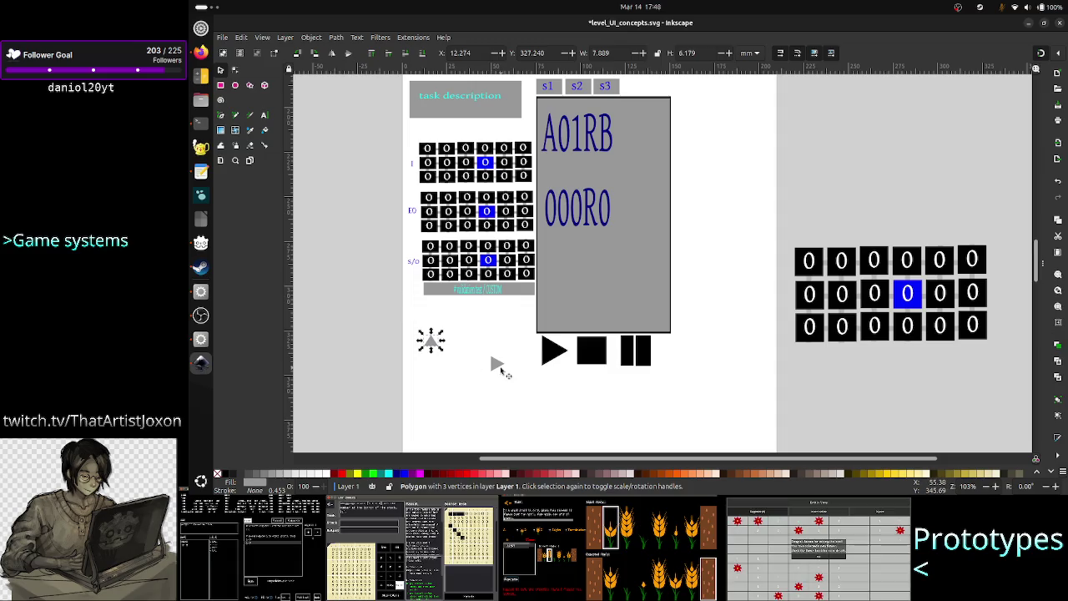
key(ctrl+v)
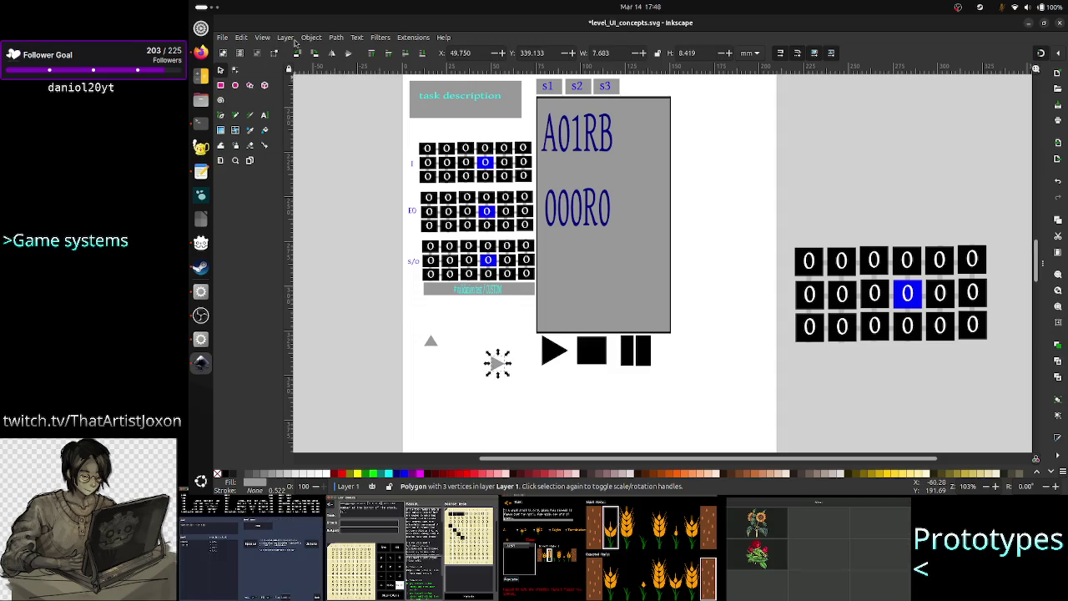
click(309, 40)
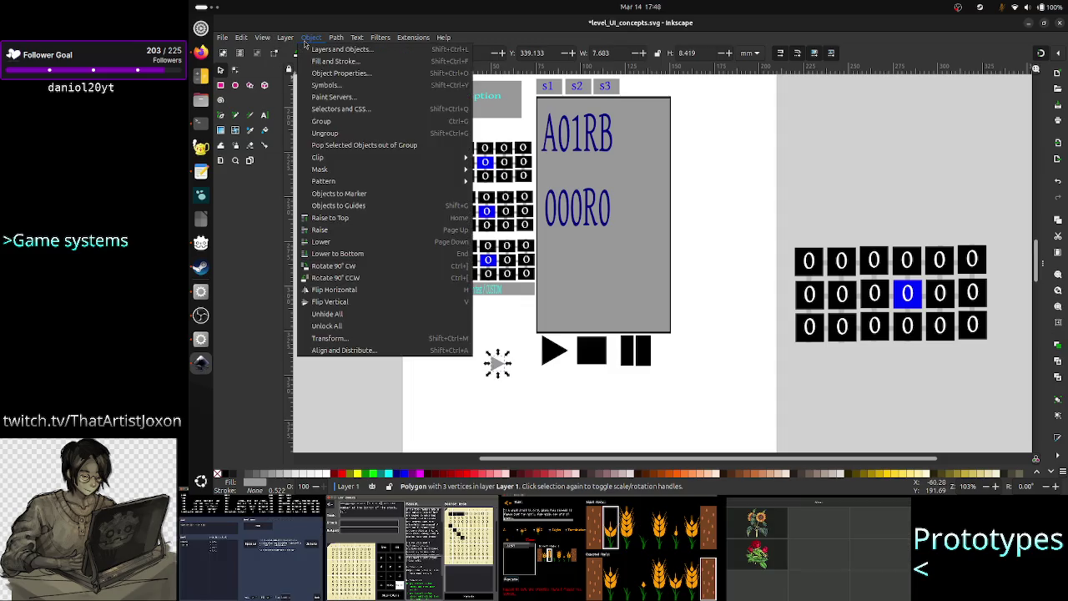
Turn the second triangle downward, placing it below the grids and the up arrow centred above.
click(347, 281)
click(467, 351)
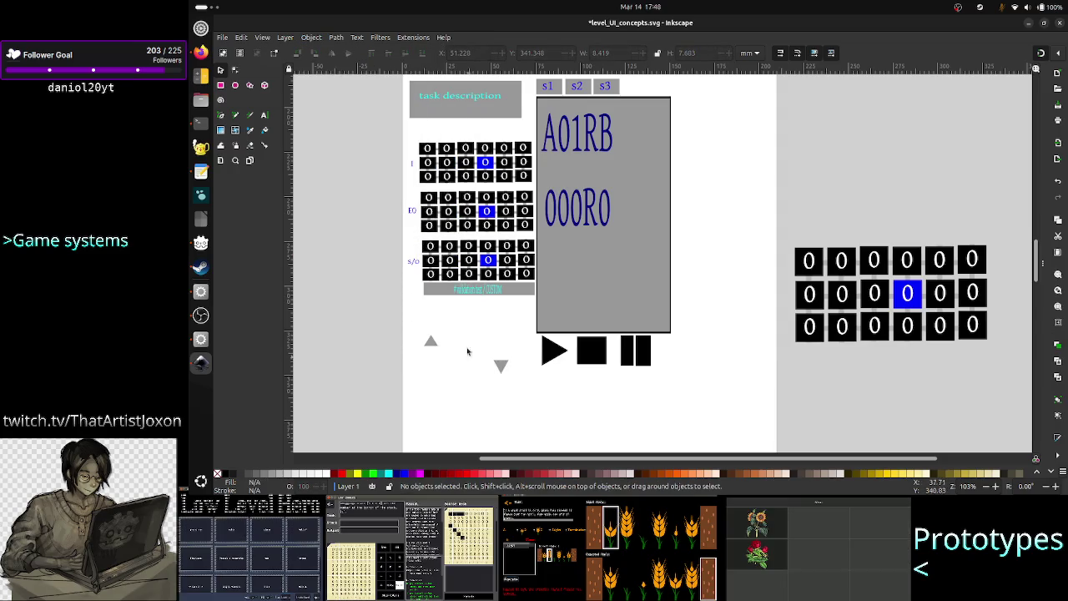
drag(501, 365, 478, 307)
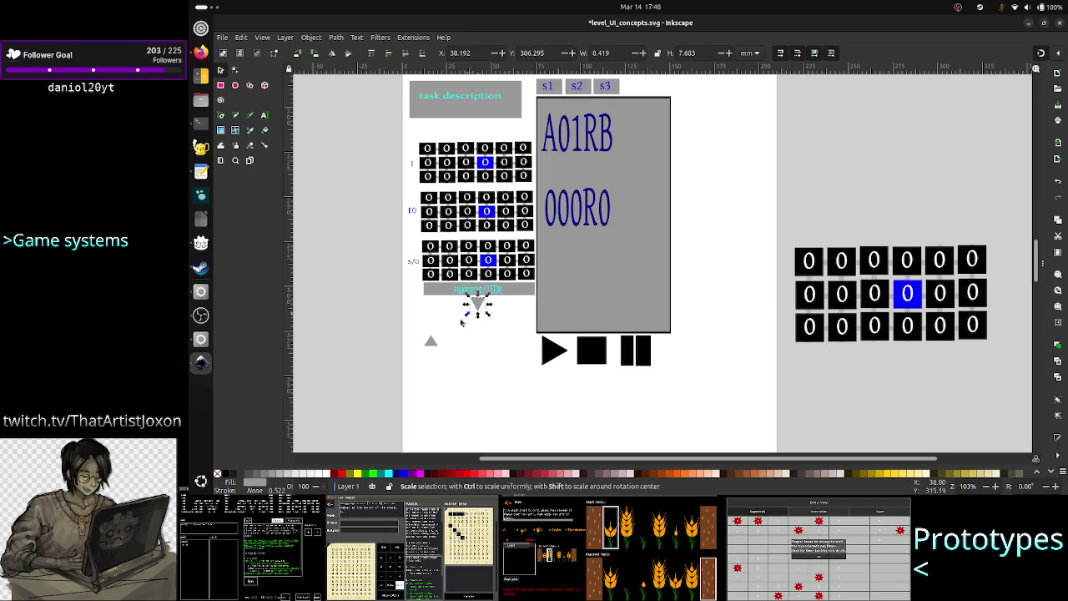
mouse_move(434, 342)
mouse_down()
mouse_move(473, 180)
mouse_move(470, 132)
mouse_up()
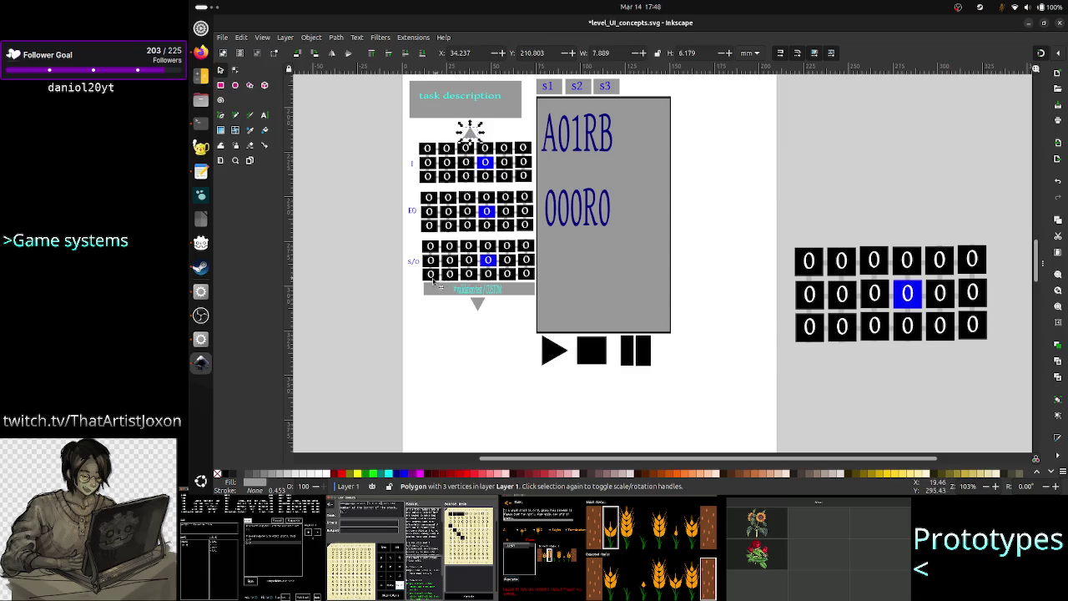
key(Right)
key(Right)
key(Right)
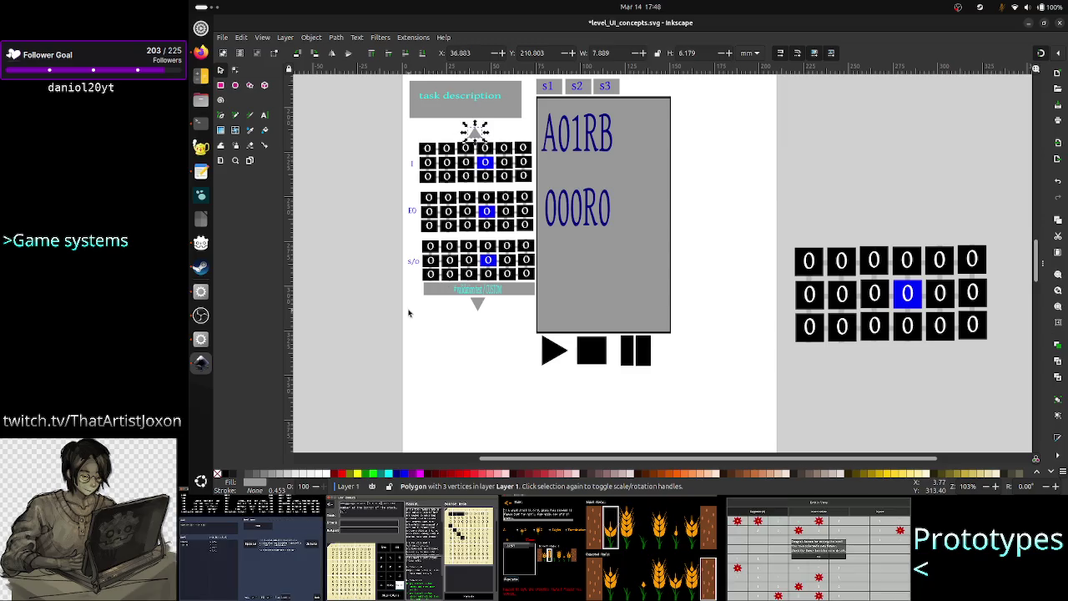
key(Right)
key(Right)
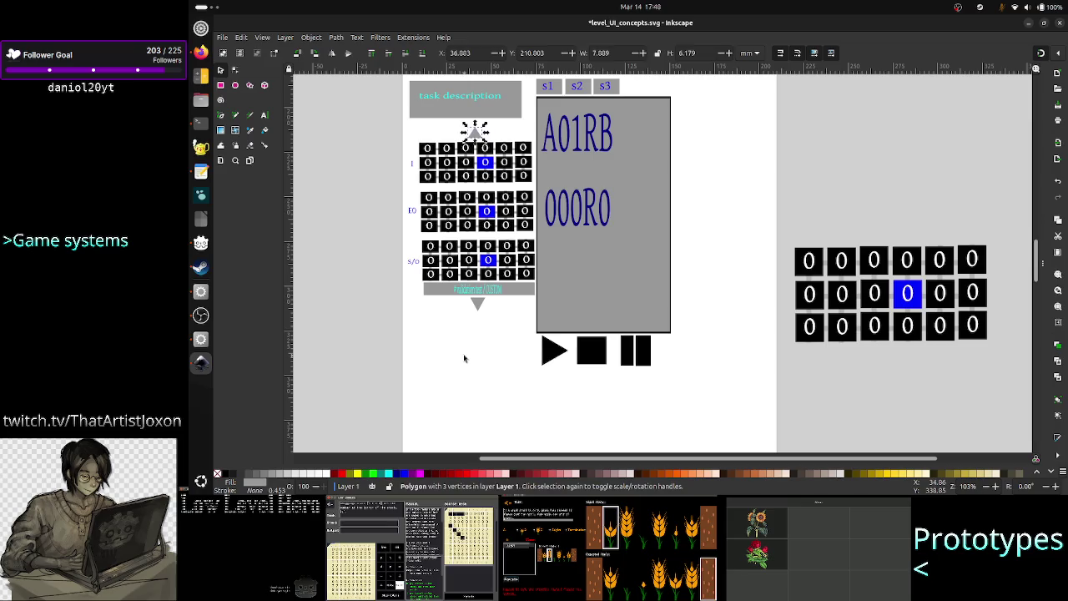
click(465, 359)
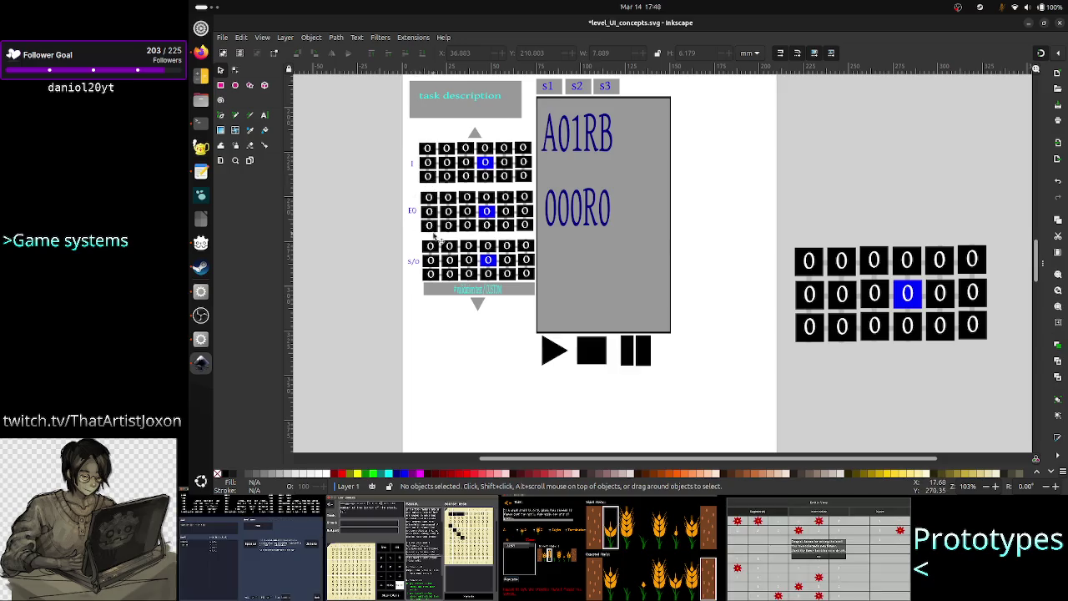
scroll(709, 267, up, 4)
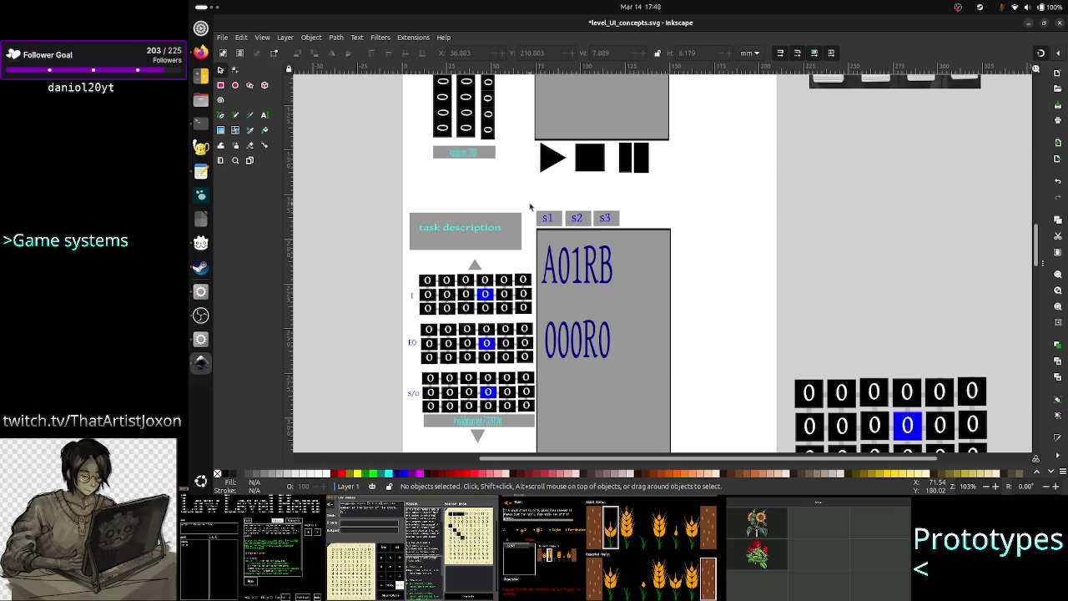
Nudge the s1/s2/s3 tabs and A01RB/000R0 code panel right to about X 88.4 mm.
drag(534, 205, 639, 274)
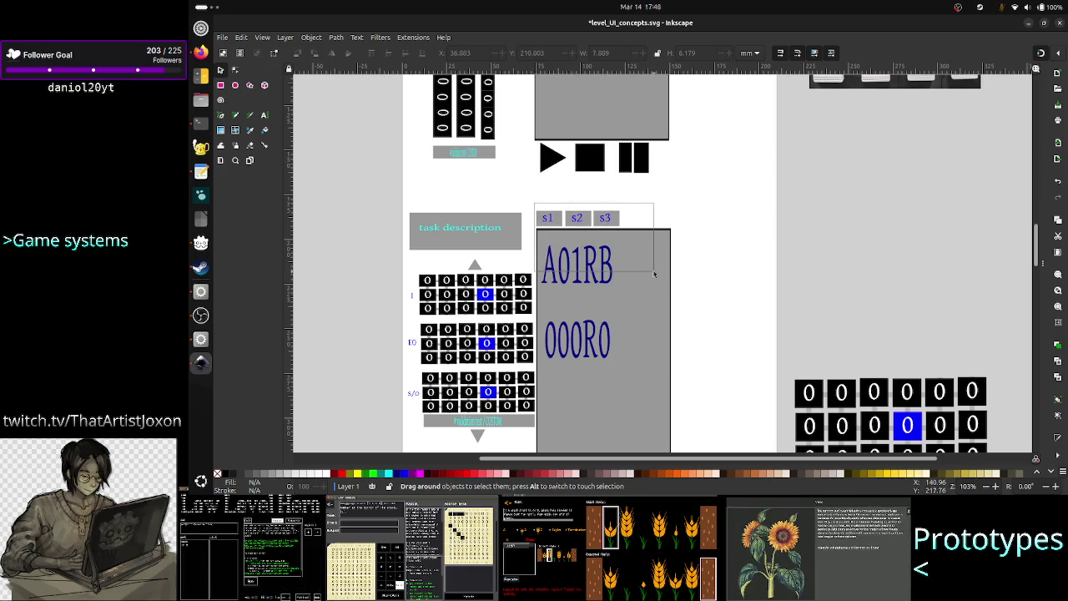
shift+click(631, 278)
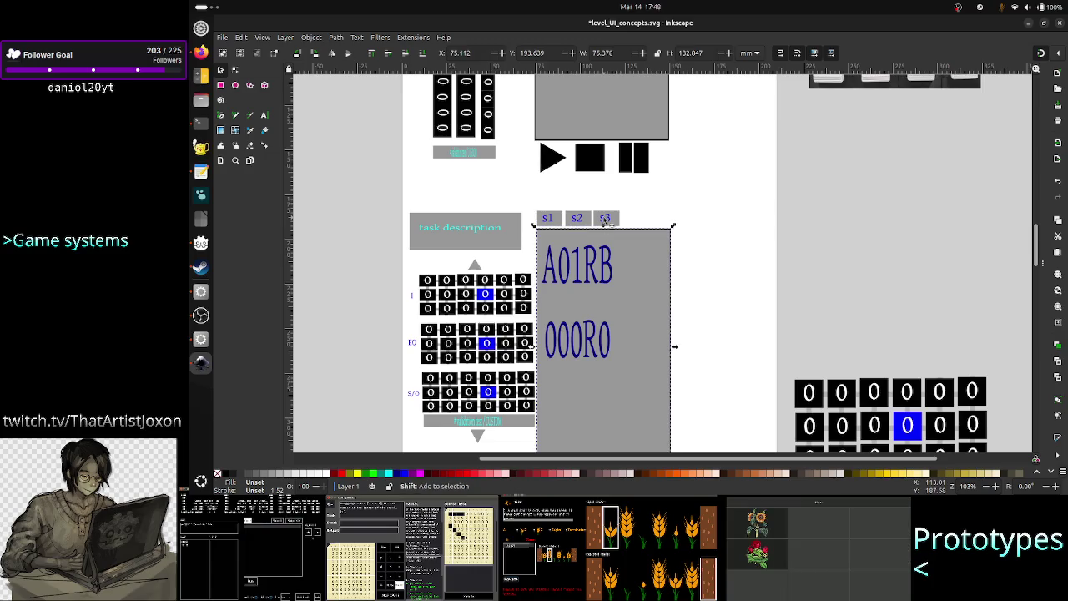
key(Right)
key(Right)
key(Right)
key(Right)
key(Right)
key(Right)
key(Right)
key(Right)
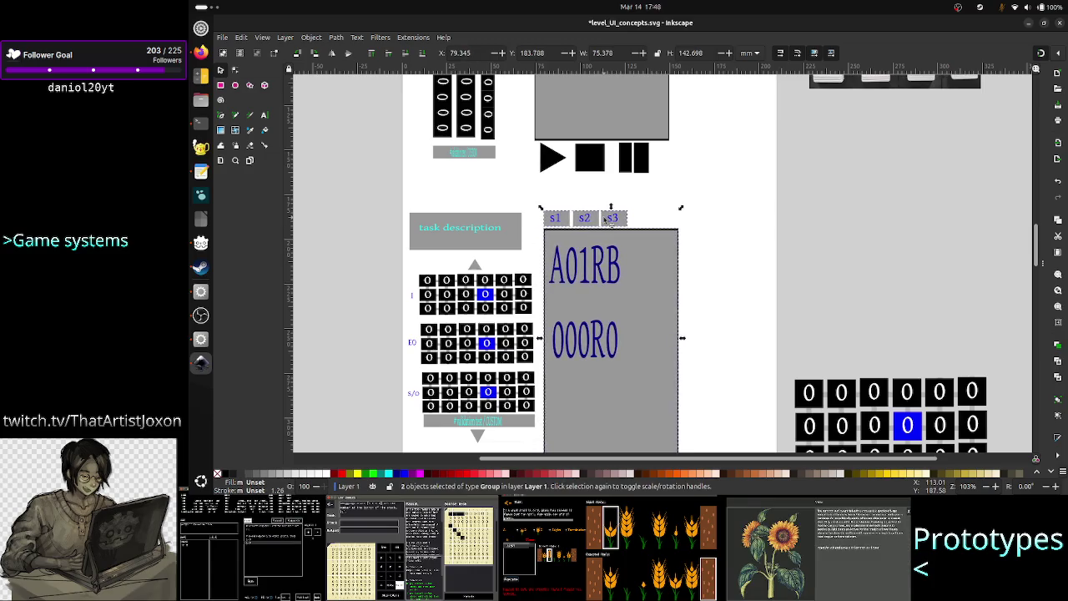
key(Right)
key(Right)
click(735, 266)
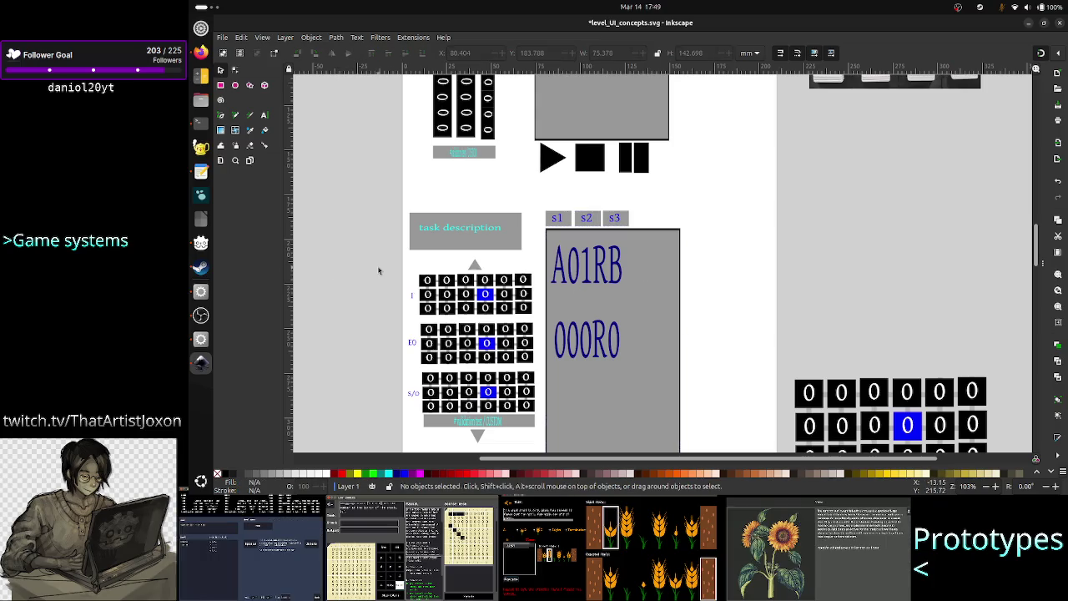
drag(377, 256, 537, 448)
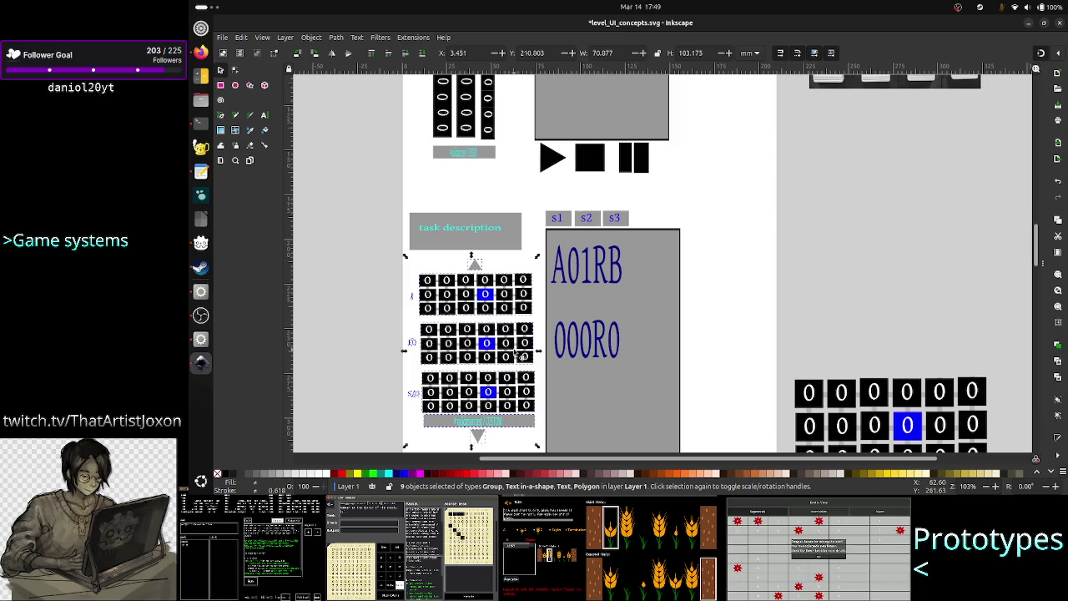
Ungroup the middle zero-grid group into its individual cells and digits.
right_click(518, 357)
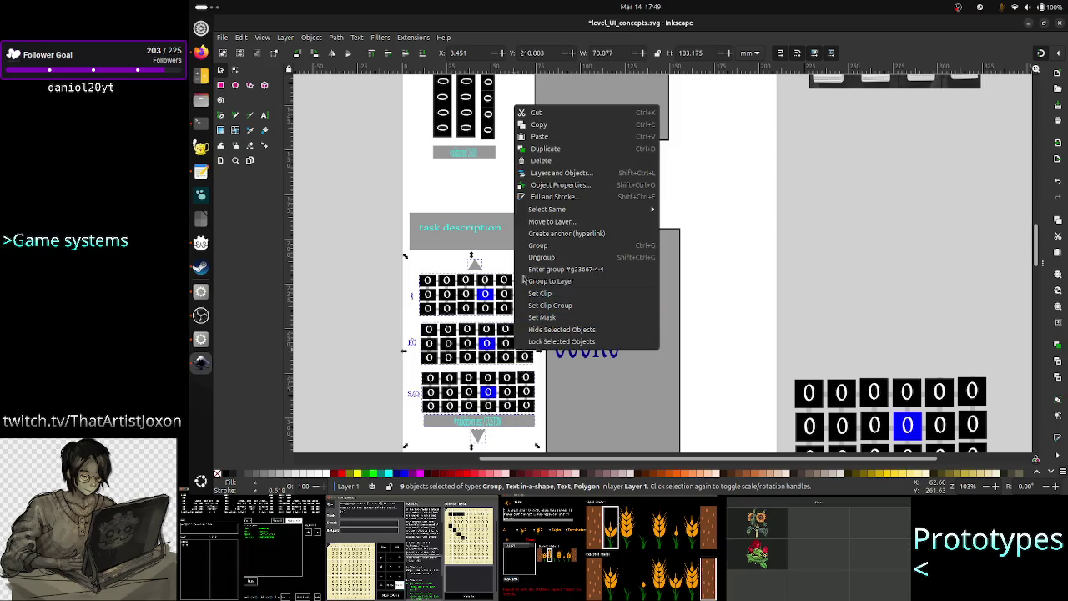
click(335, 319)
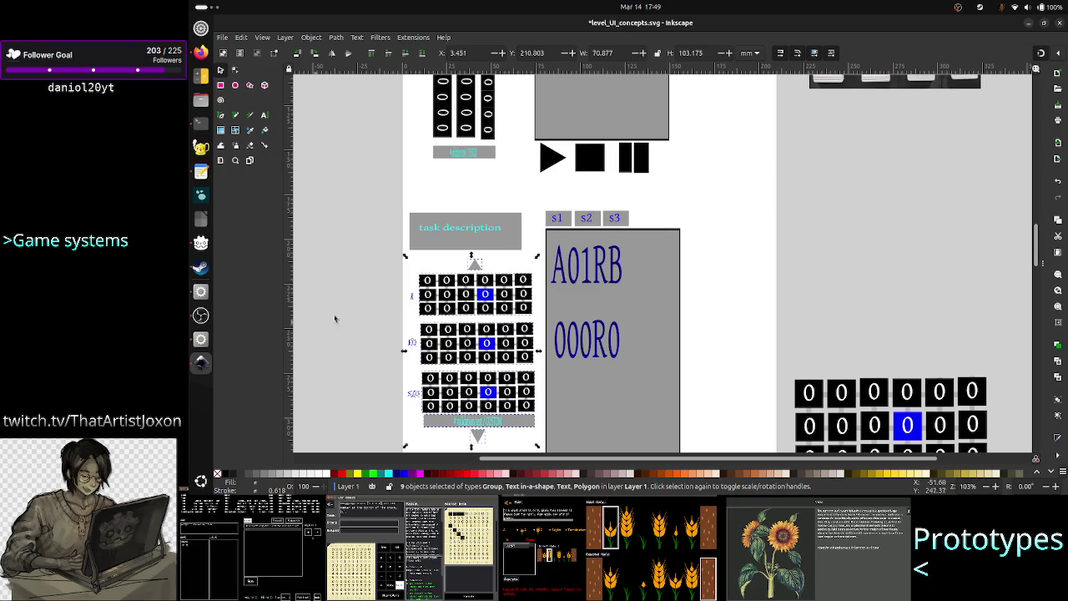
click(370, 306)
click(429, 299)
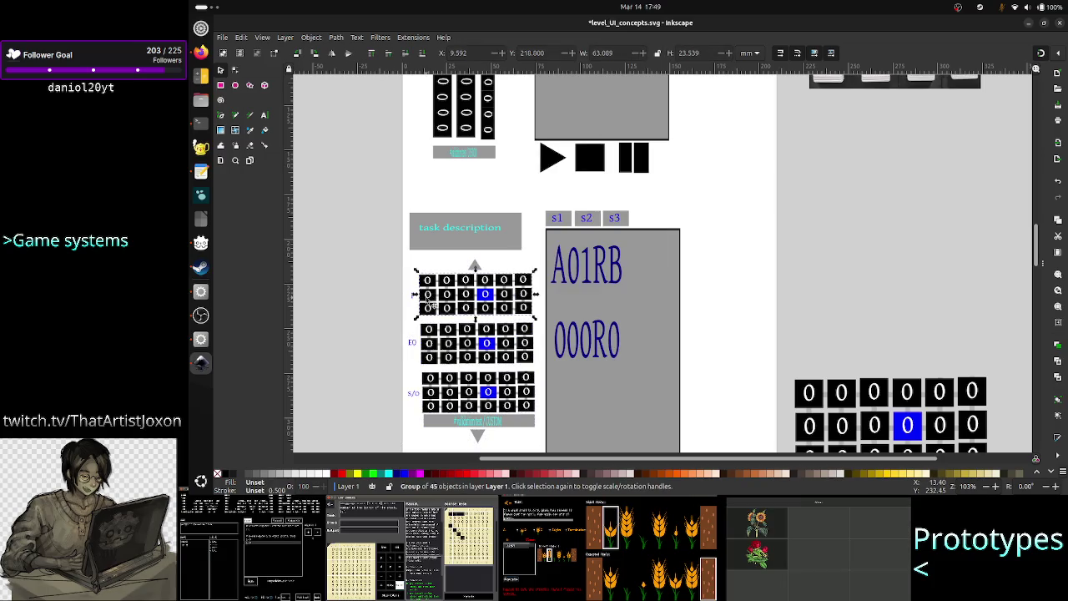
click(469, 344)
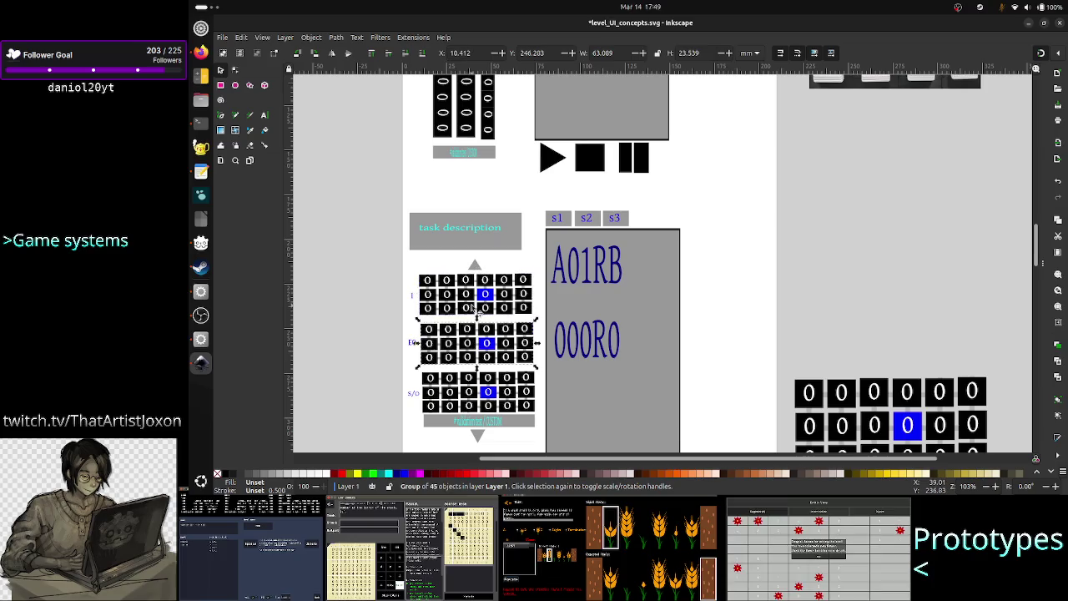
right_click(476, 313)
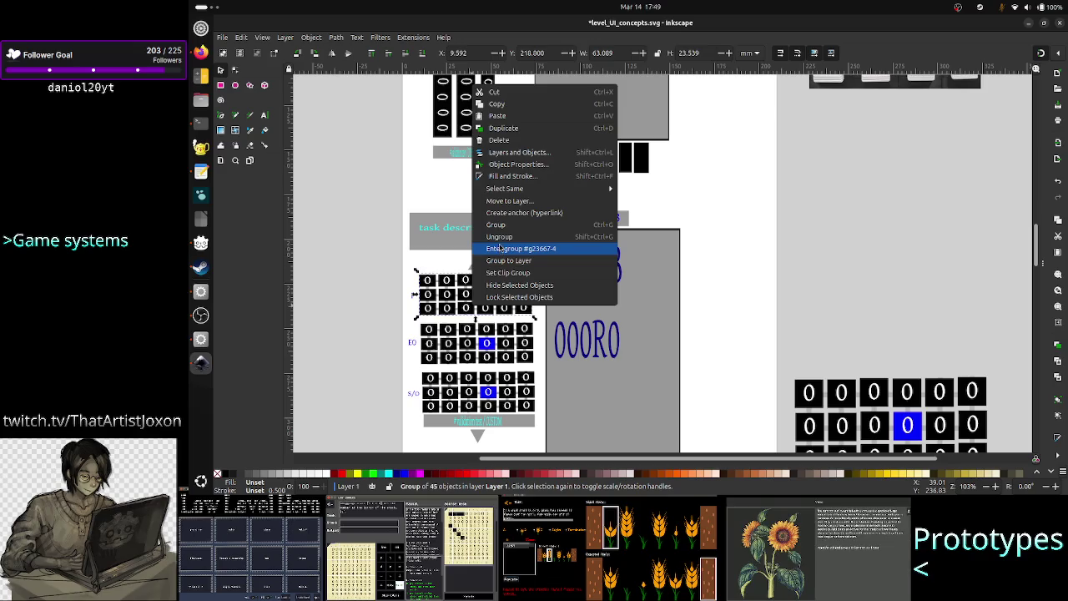
key(Escape)
click(401, 298)
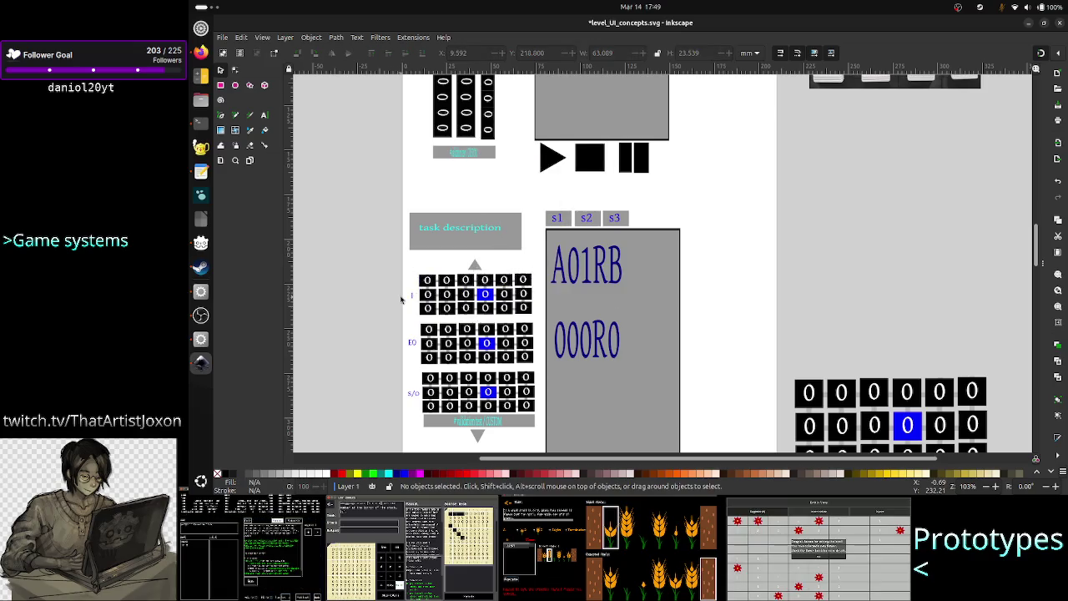
click(462, 349)
right_click(457, 345)
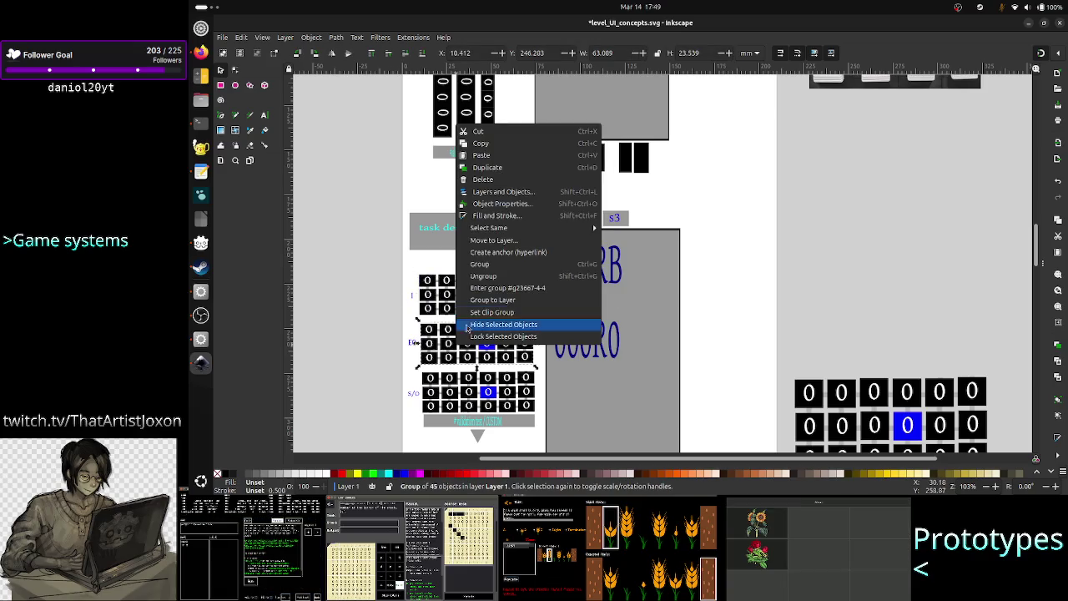
click(488, 277)
Ungroup the bottom zero grid, then rubber-band select every piece of the grid column.
click(450, 406)
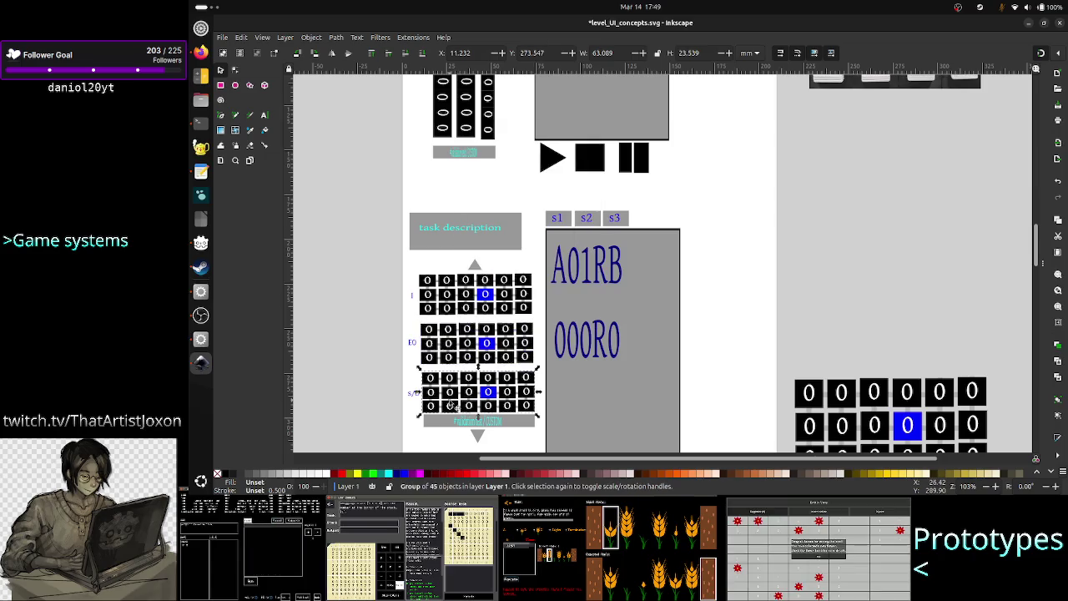
right_click(449, 406)
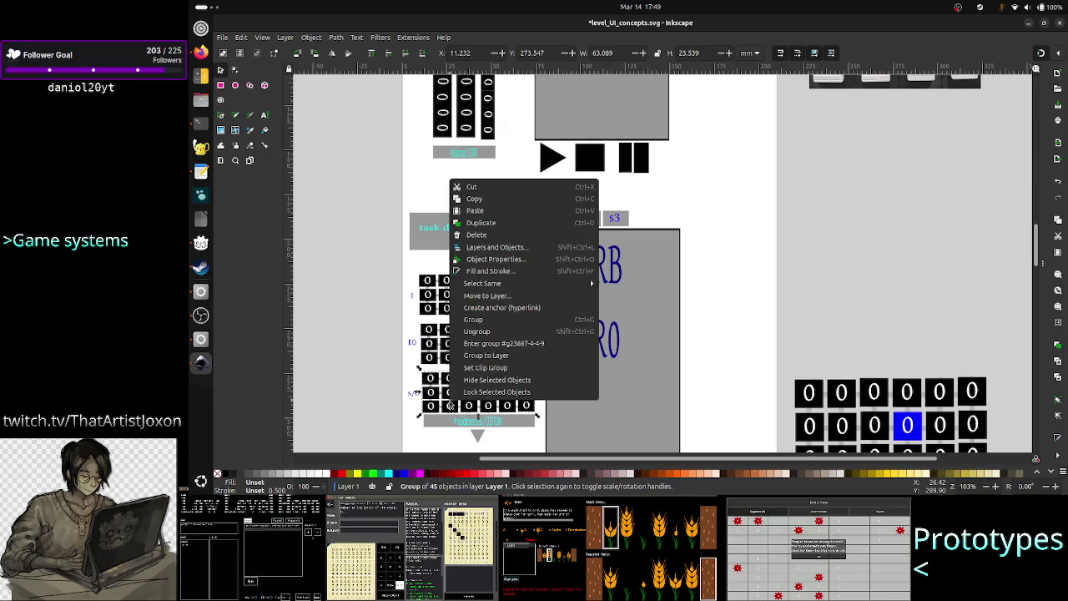
click(517, 332)
click(395, 261)
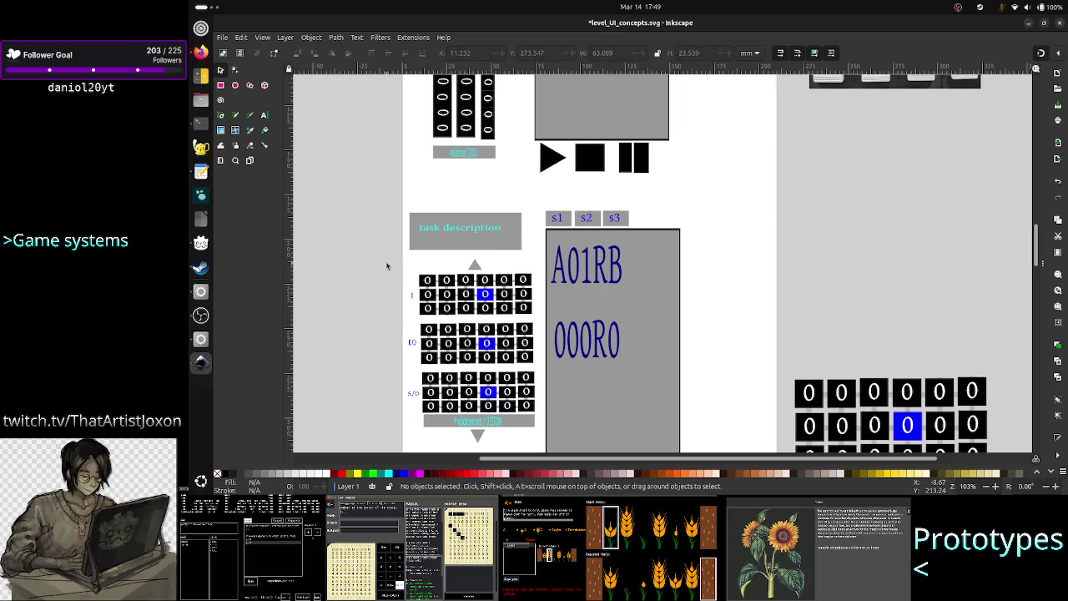
drag(386, 265, 539, 312)
click(387, 262)
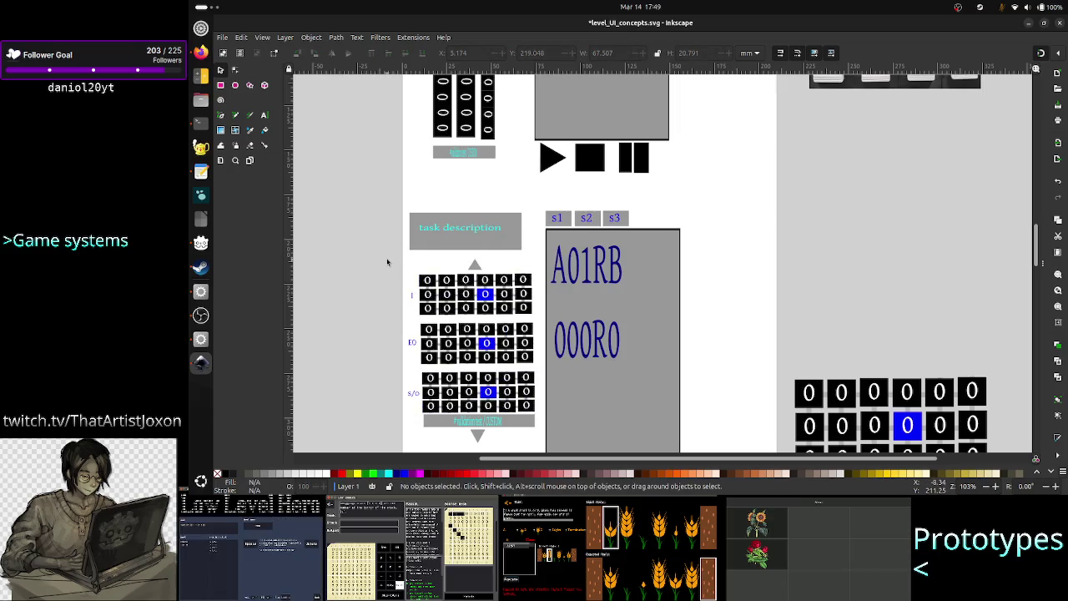
drag(392, 261, 550, 451)
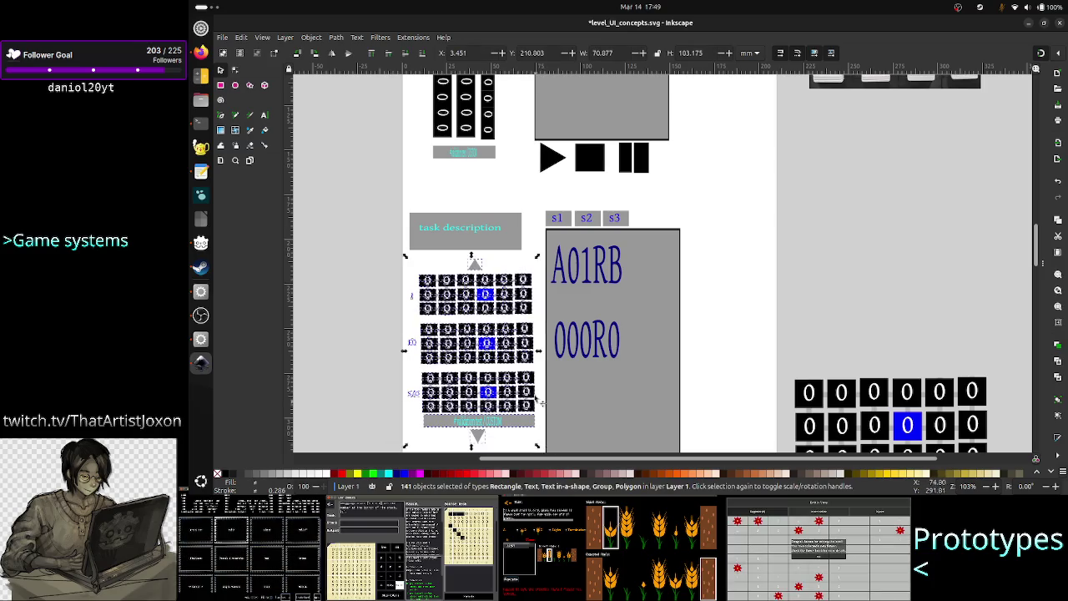
Group the 141 selected grid pieces and nudge the group into place.
right_click(504, 342)
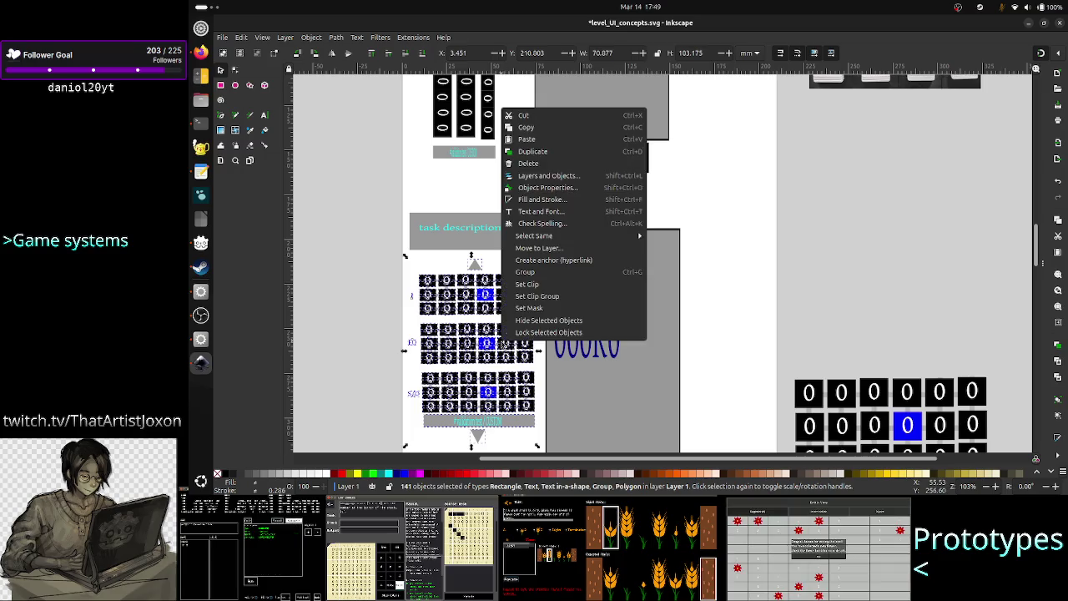
click(535, 271)
drag(483, 294, 470, 293)
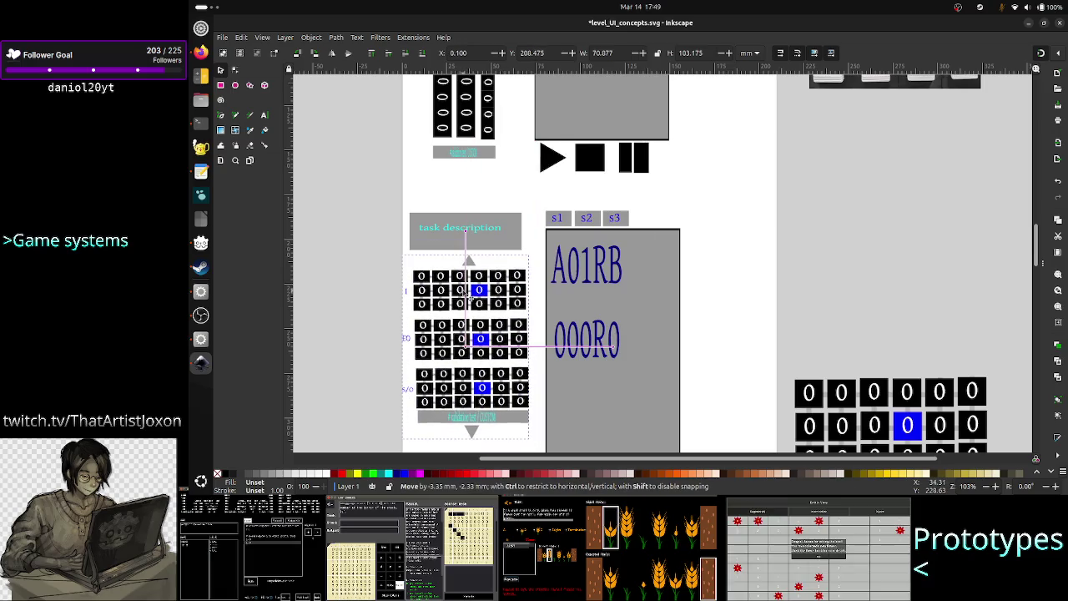
drag(467, 297, 469, 295)
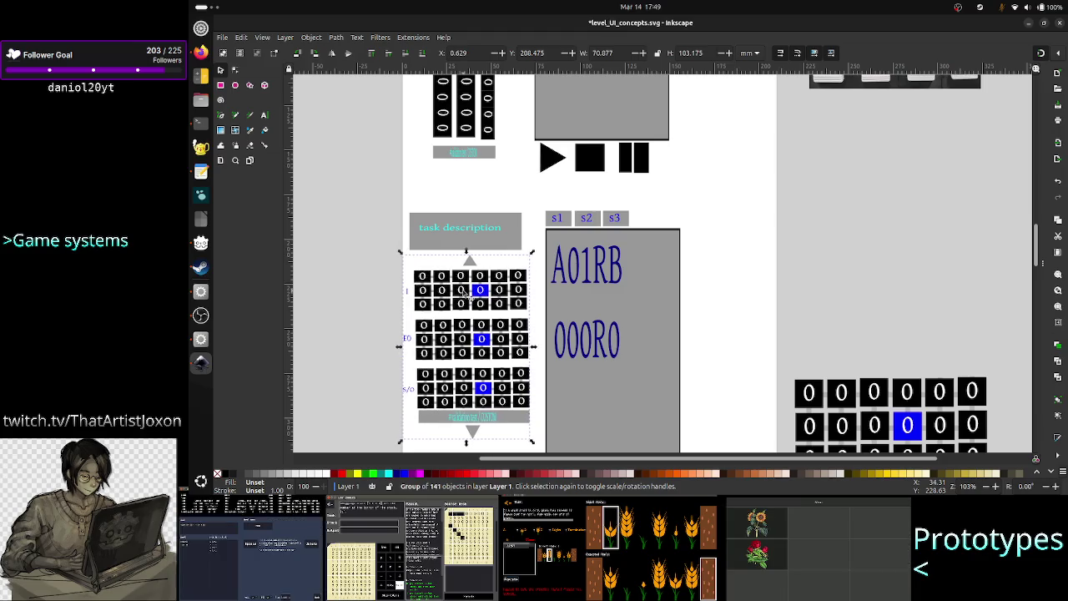
key(Up)
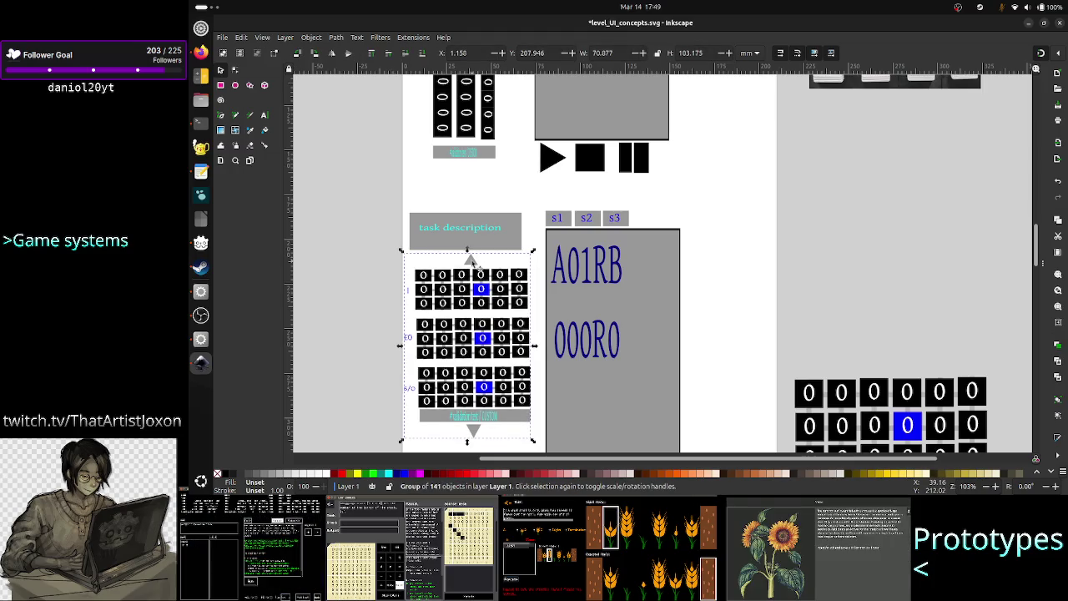
Widen the task description box to about 66 mm.
click(484, 218)
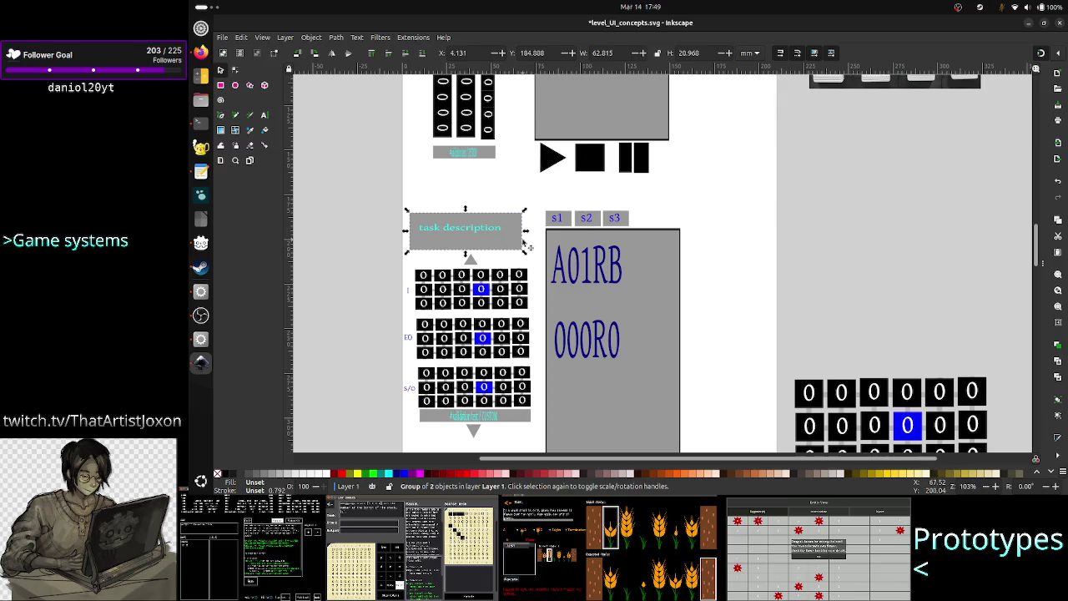
drag(527, 233, 534, 235)
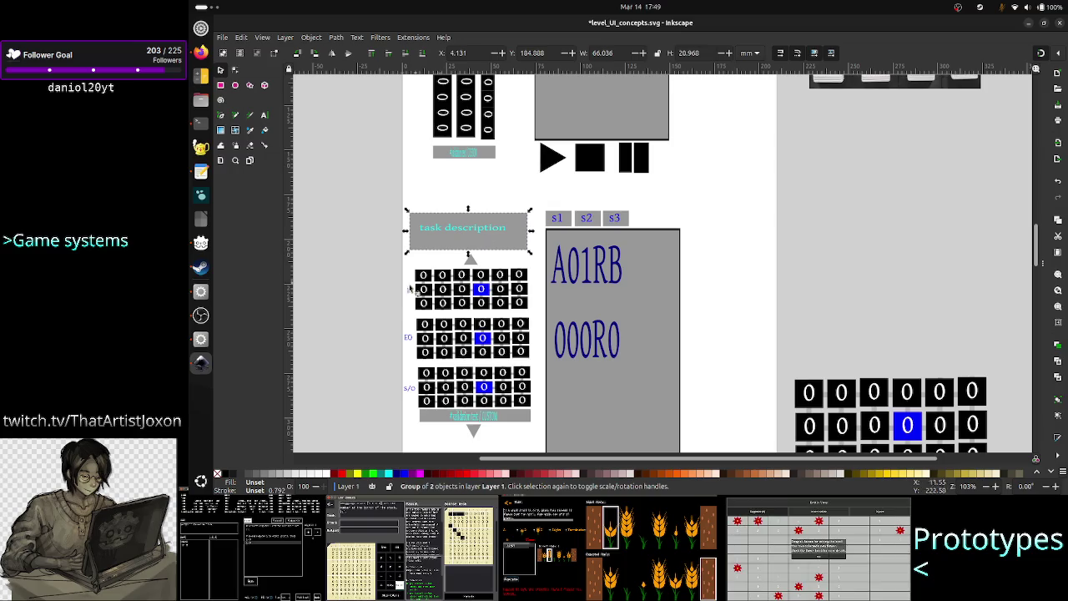
key(Escape)
scroll(659, 301, down, 3)
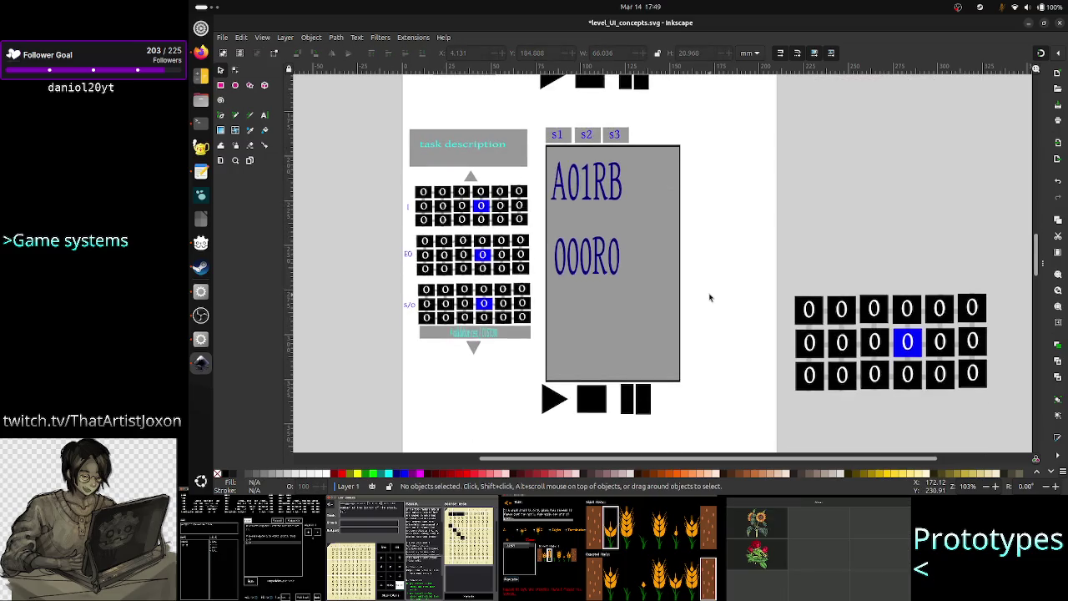
scroll(685, 299, up, 10)
scroll(710, 297, down, 3)
scroll(709, 297, down, 1)
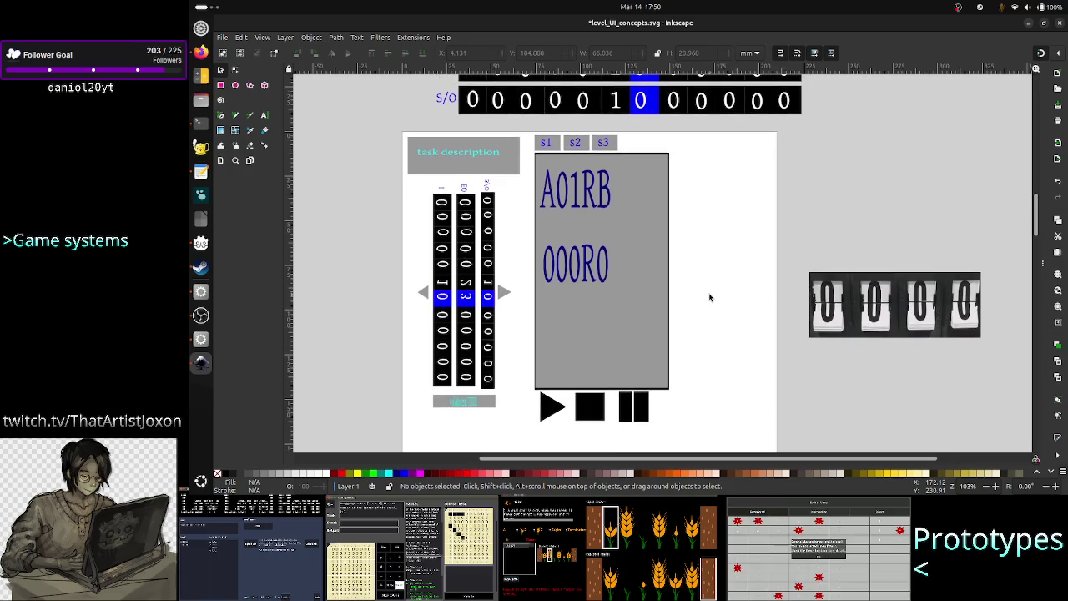
scroll(709, 297, down, 2)
scroll(708, 296, up, 2)
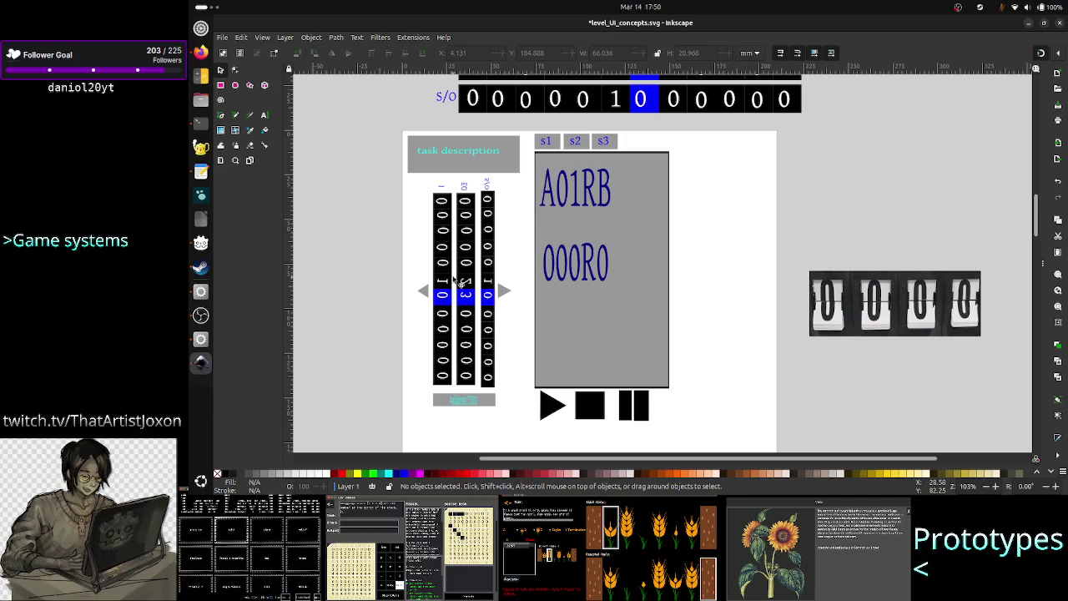
scroll(418, 306, down, 2)
scroll(408, 310, down, 5)
scroll(408, 310, right, 2)
scroll(408, 313, left, 4)
scroll(409, 312, up, 1)
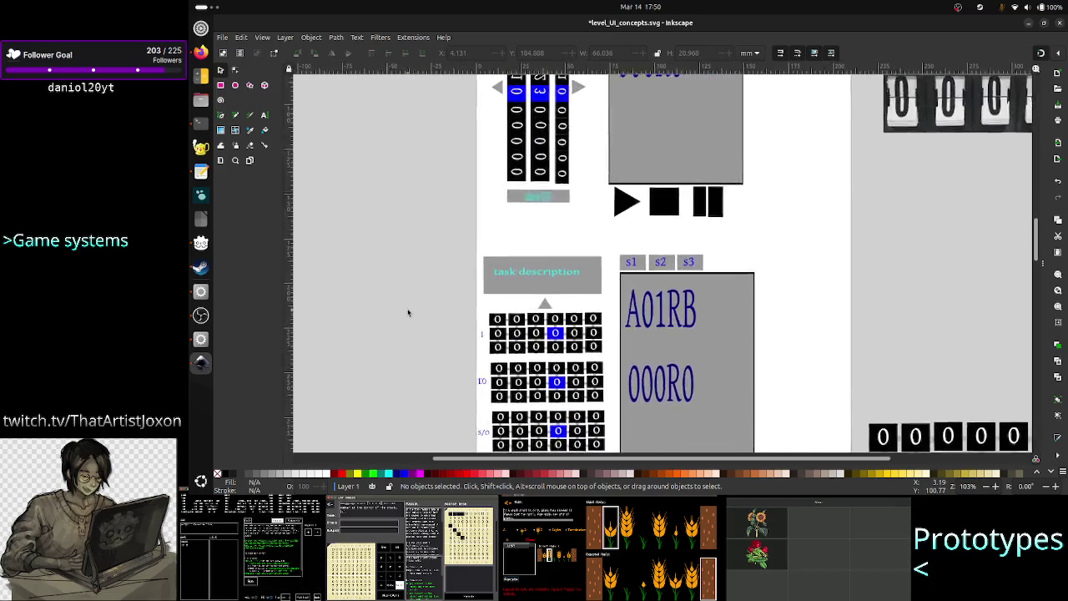
scroll(408, 312, down, 3)
scroll(408, 312, right, 2)
scroll(408, 312, down, 1)
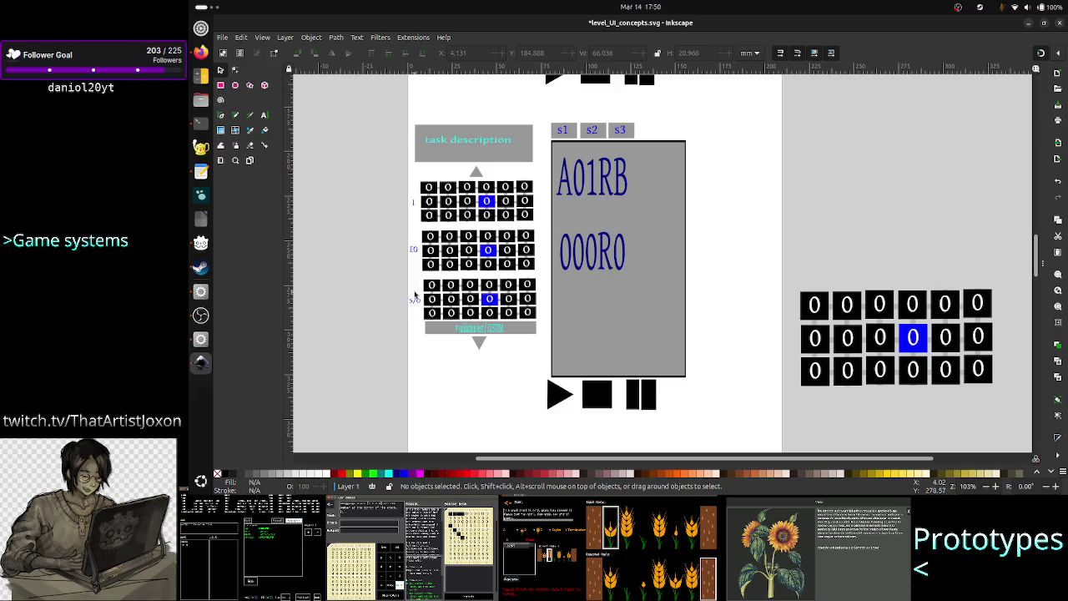
scroll(415, 296, up, 1)
scroll(415, 293, up, 6)
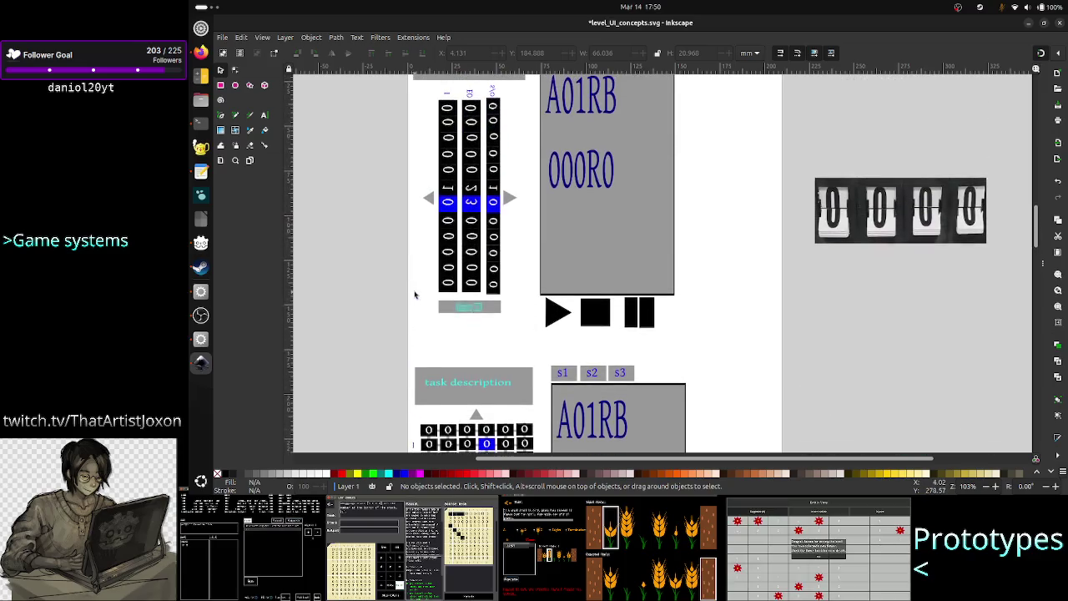
scroll(415, 294, down, 1)
scroll(415, 294, down, 3)
scroll(415, 294, down, 1)
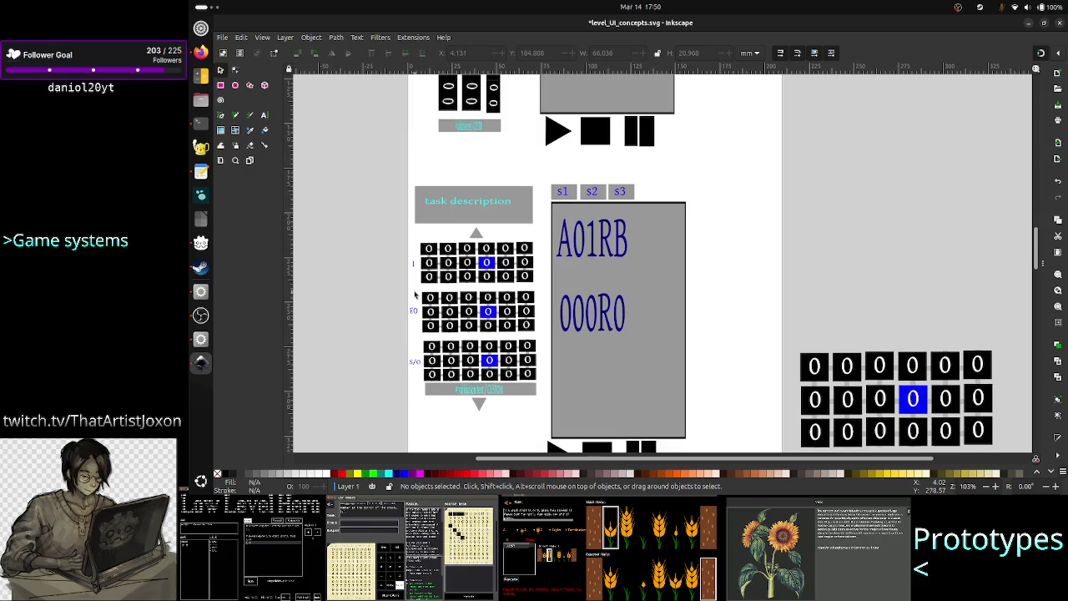
scroll(415, 295, down, 1)
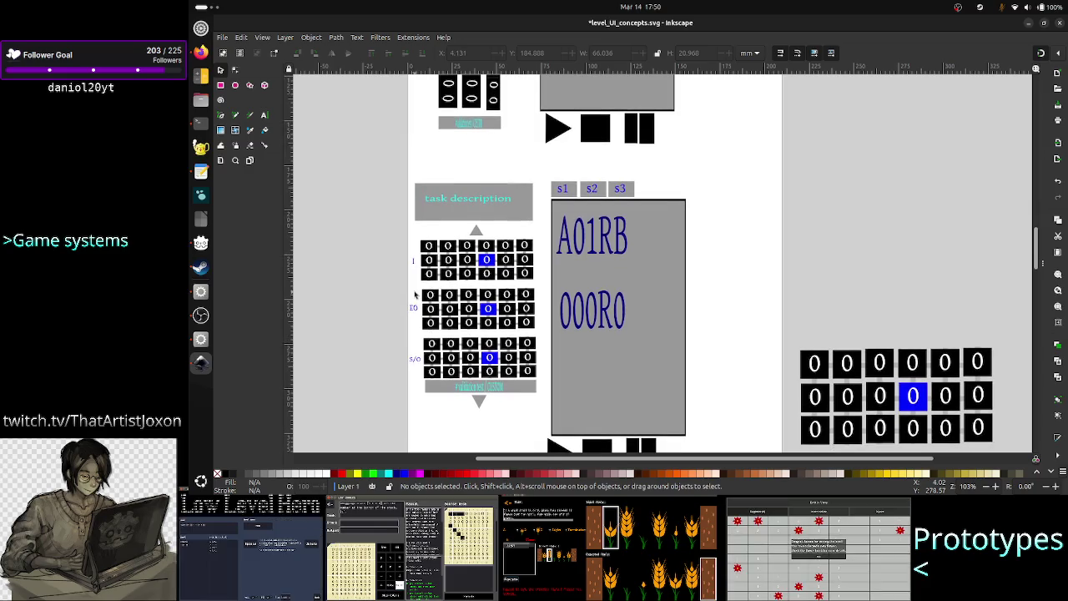
scroll(414, 295, up, 4)
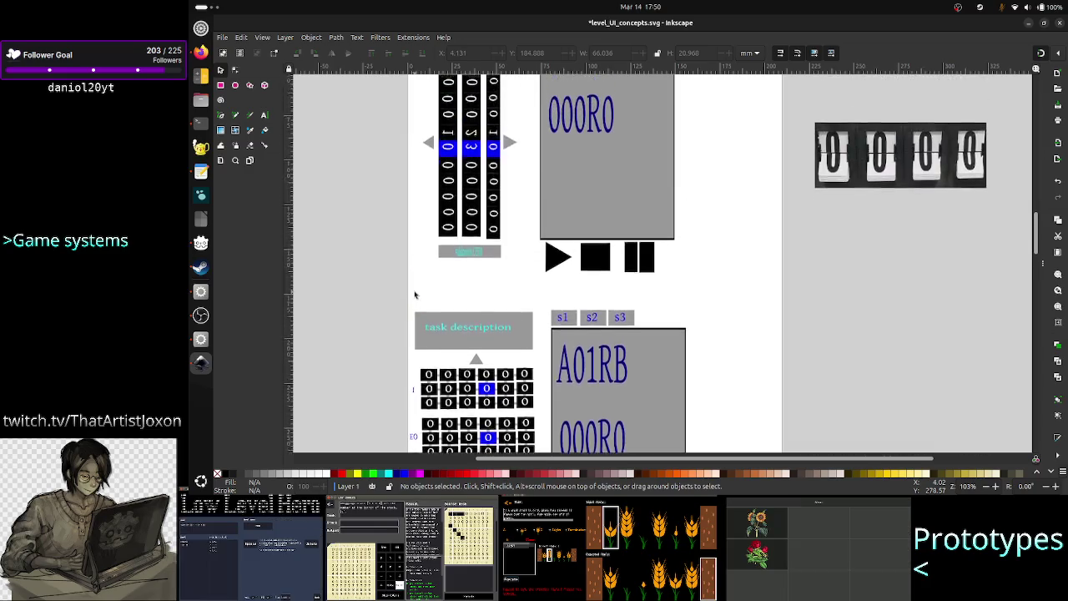
scroll(414, 295, up, 2)
scroll(414, 294, down, 4)
scroll(415, 293, down, 2)
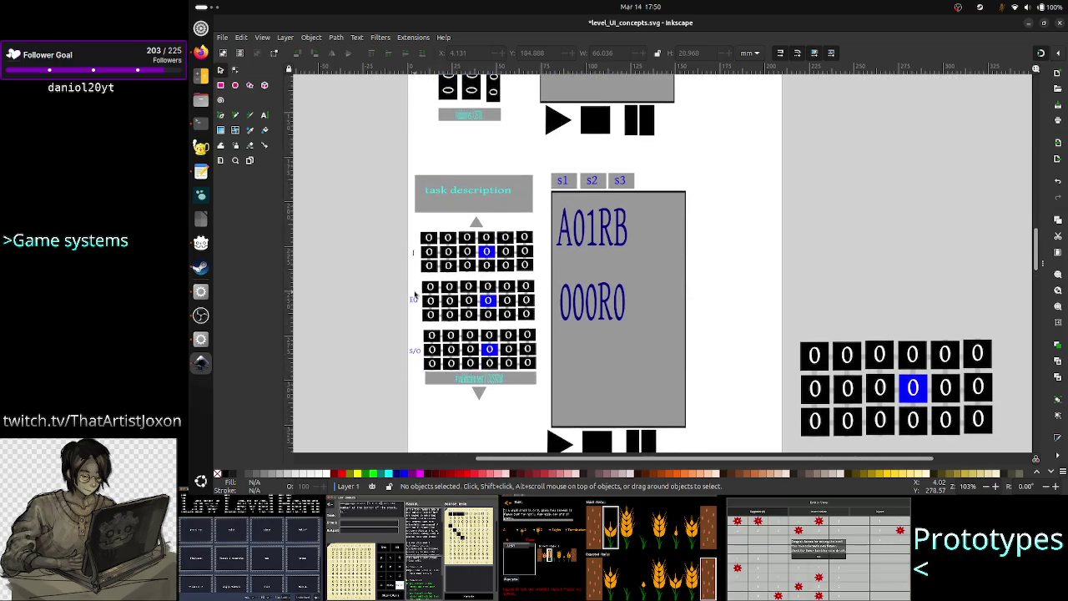
scroll(415, 295, down, 1)
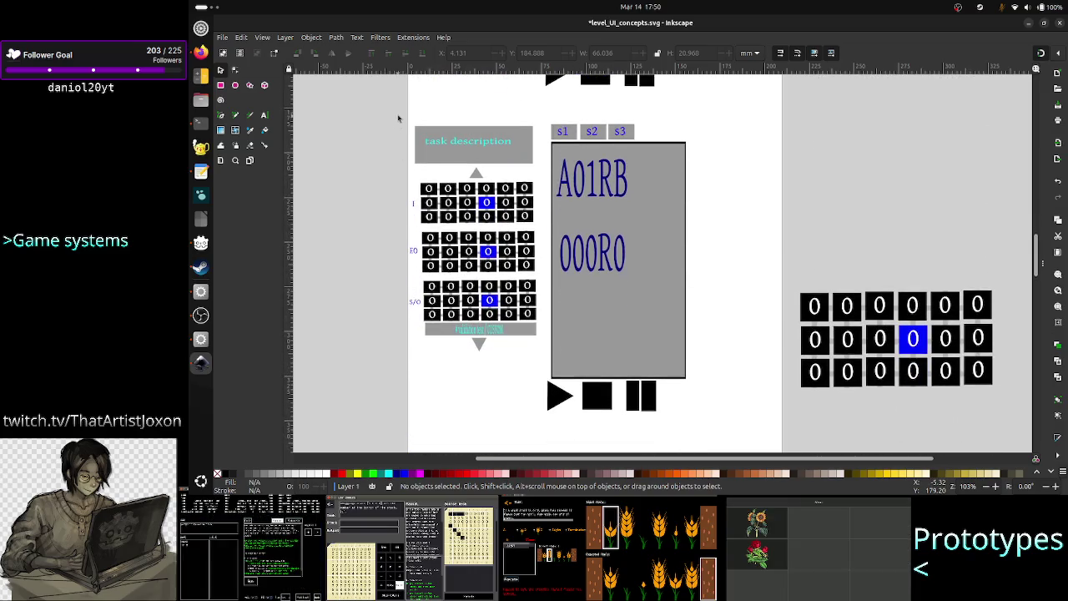
mouse_move(398, 118)
mouse_down()
mouse_move(676, 316)
mouse_move(720, 420)
mouse_up()
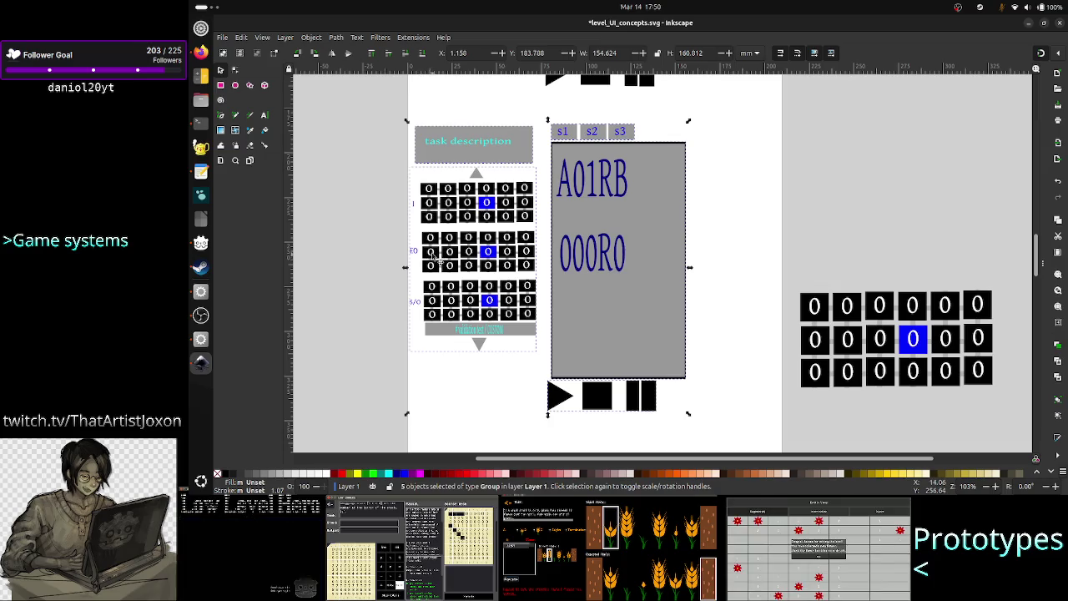
Shift the selected lower mockup down and to the right with arrow-key nudges.
scroll(434, 256, up, 3)
scroll(442, 225, up, 2)
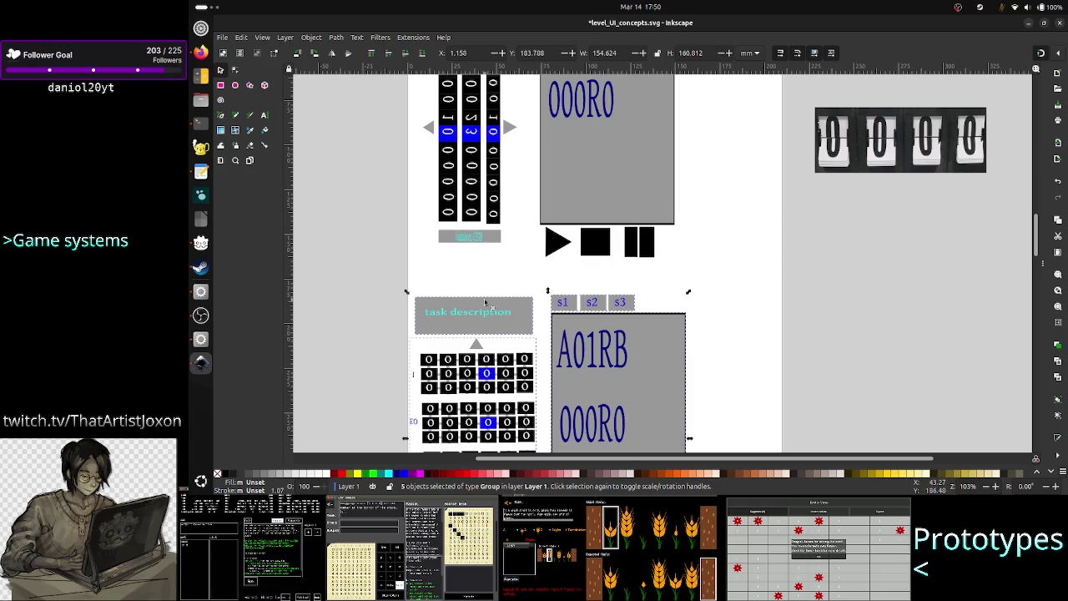
scroll(501, 318, down, 3)
scroll(518, 334, down, 1)
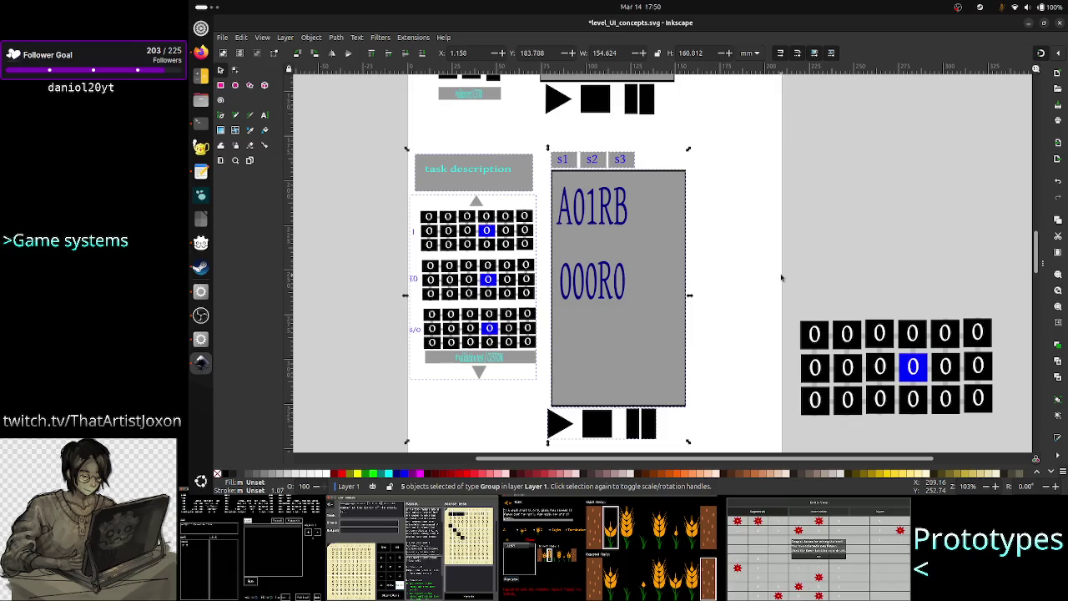
key(Down)
key(Down)
key(Down)
key(Down)
key(Down)
key(Down)
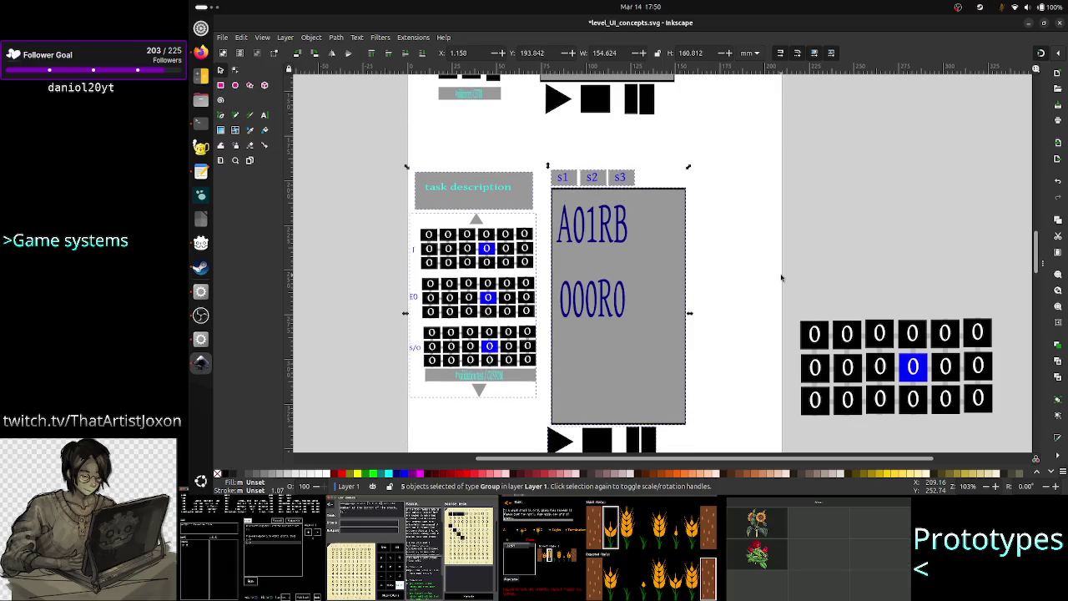
key(shift+Right)
key(shift+Right)
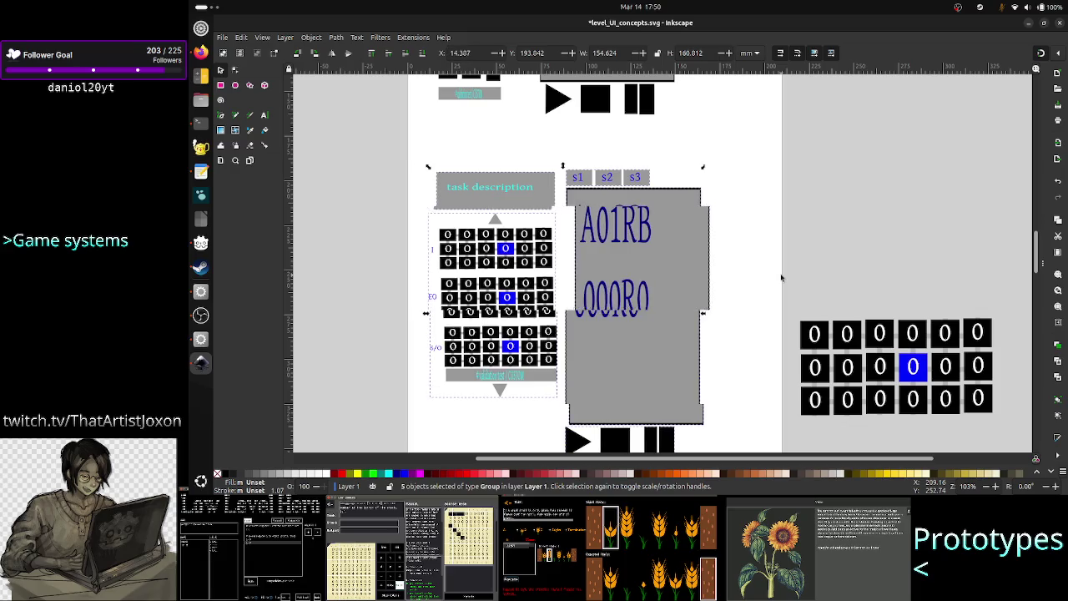
key(shift+Right)
key(shift+Right)
key(Down)
key(Down)
key(Down)
key(Down)
key(Down)
key(Down)
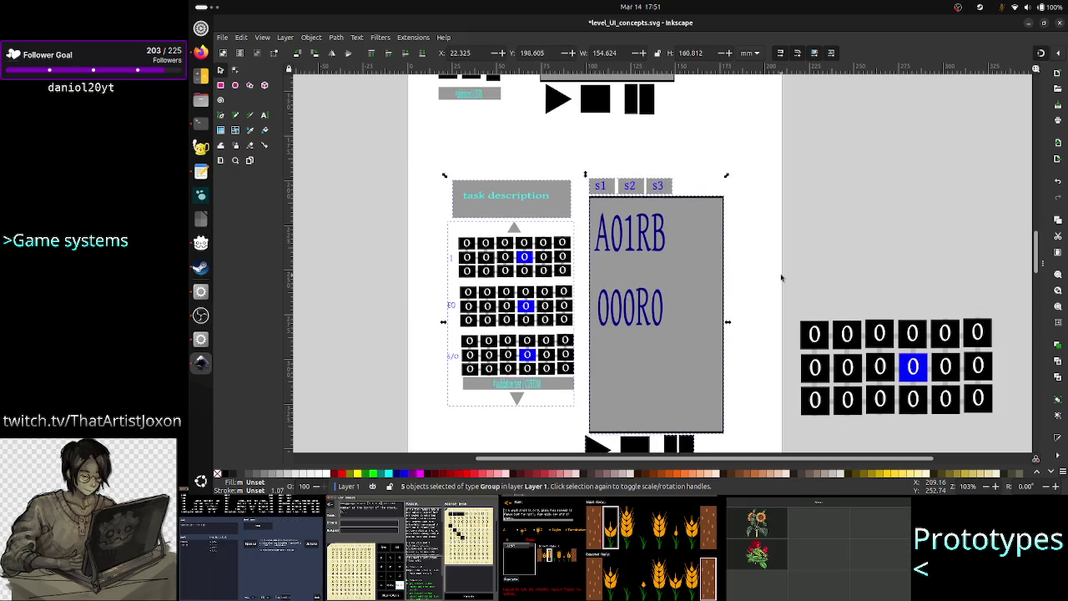
key(Down)
key(Down)
key(Down)
key(Down)
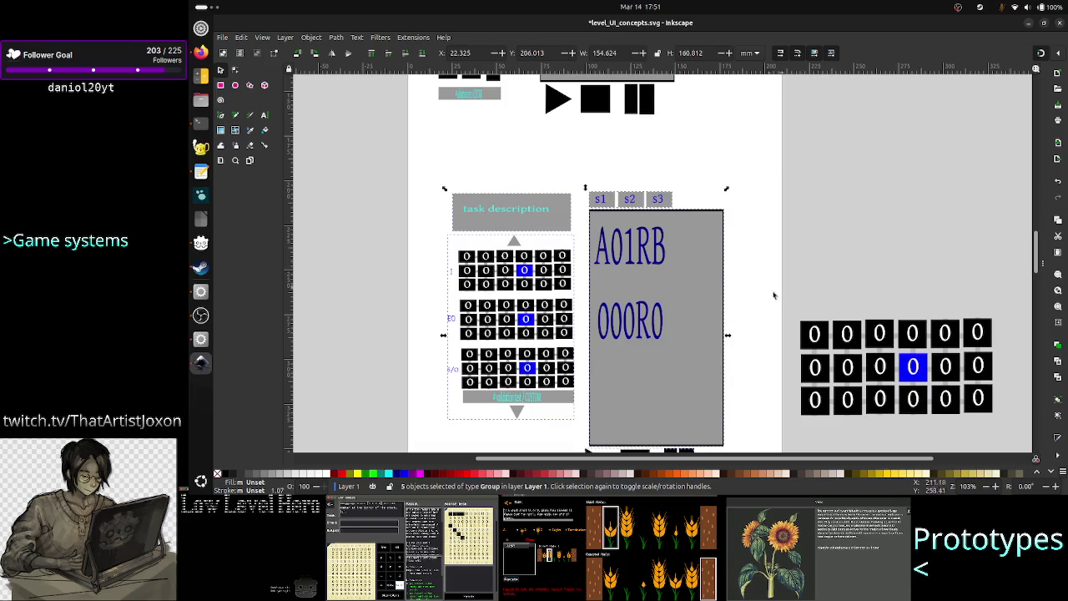
Lower the mockup further to about Y 239 mm, then select the zero-grid block beside the page.
scroll(769, 299, down, 3)
scroll(766, 301, down, 3)
scroll(765, 300, up, 3)
scroll(766, 302, up, 2)
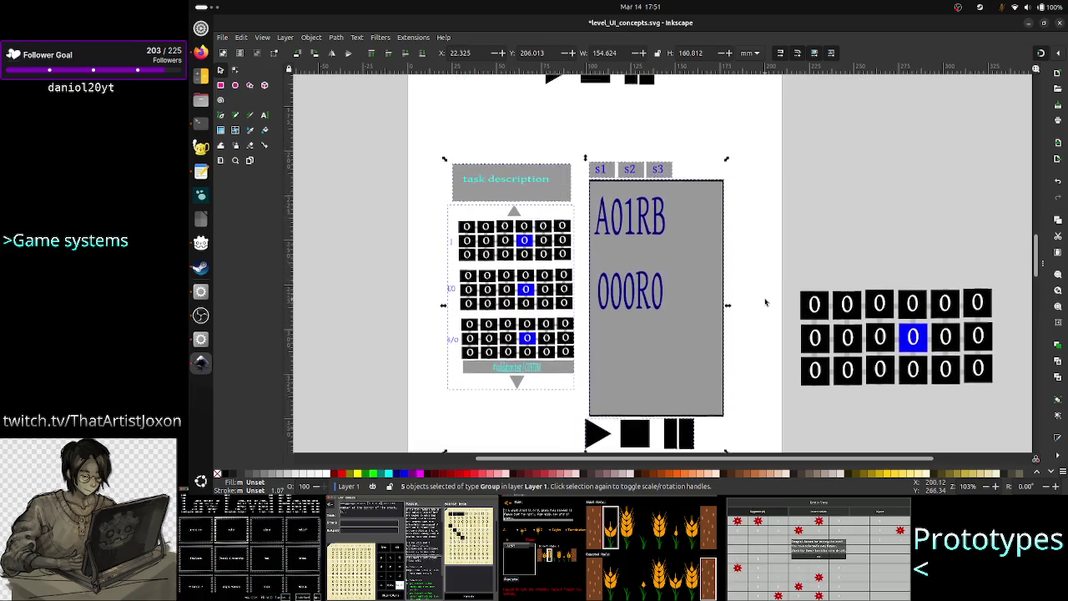
scroll(766, 302, up, 1)
key(Down)
key(Down)
key(Down)
key(Down)
key(Down)
key(Down)
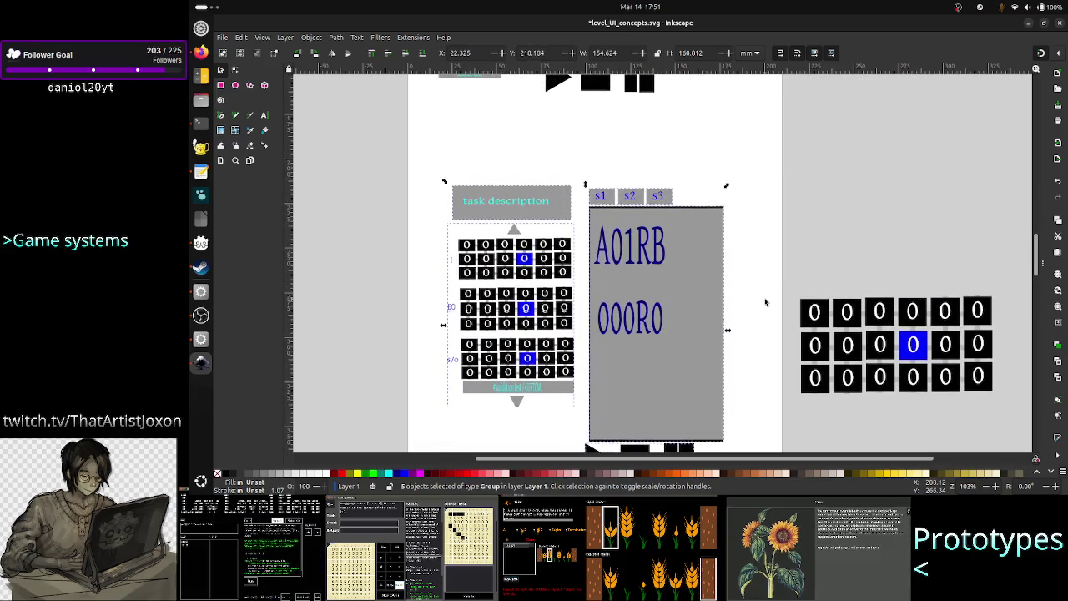
key(Down)
key(Down)
key(Down)
key(Down)
key(Down)
key(Down)
key(Down)
key(Down)
key(Down)
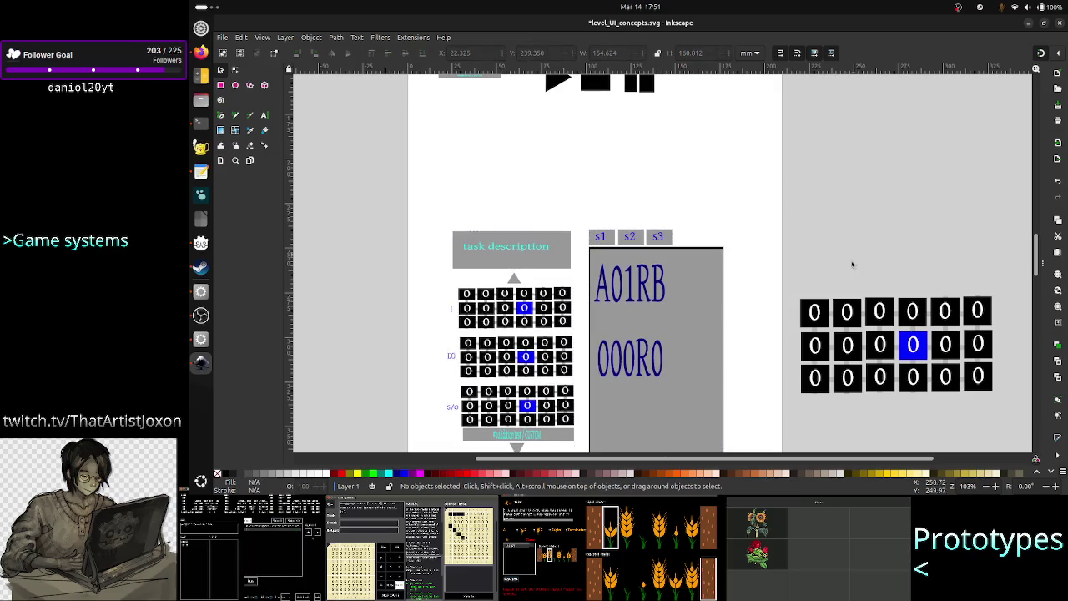
click(864, 334)
scroll(860, 328, down, 2)
scroll(860, 328, down, 2)
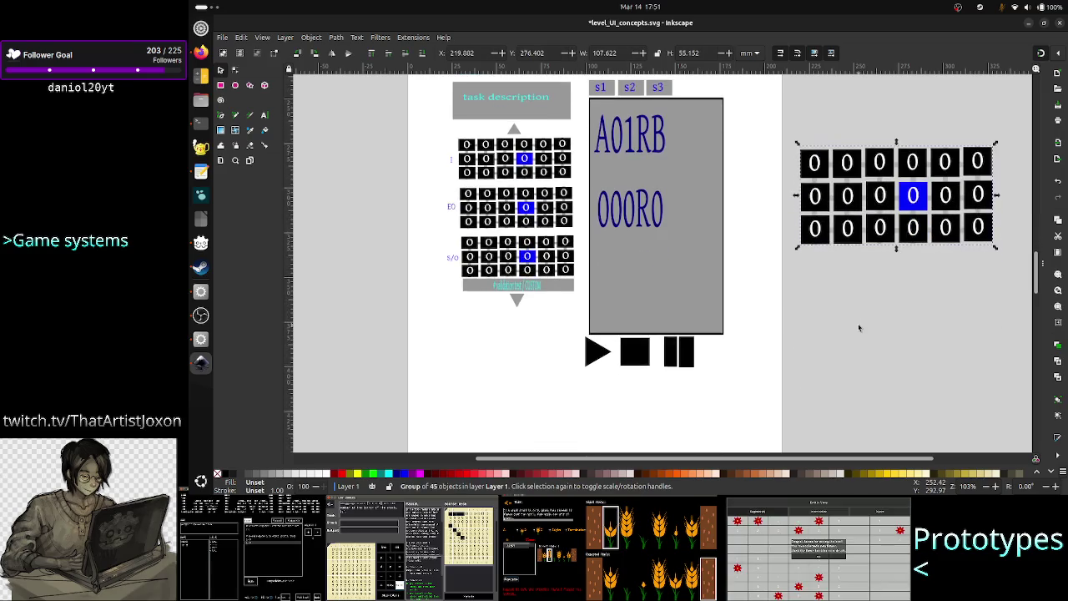
Move the zero-grid block further down the page.
scroll(861, 329, up, 2)
drag(868, 284, 868, 350)
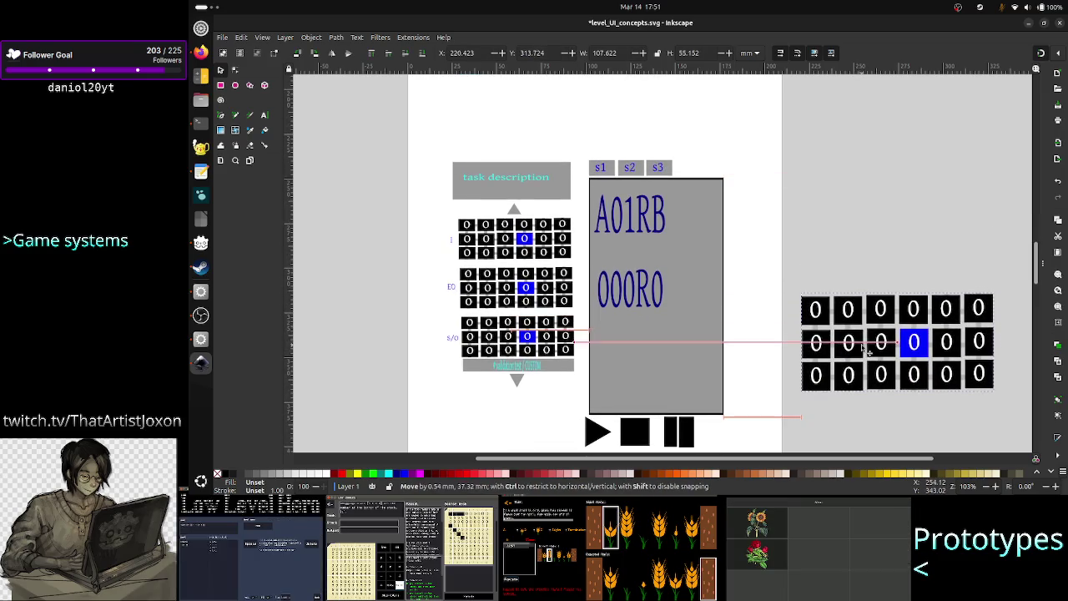
click(866, 248)
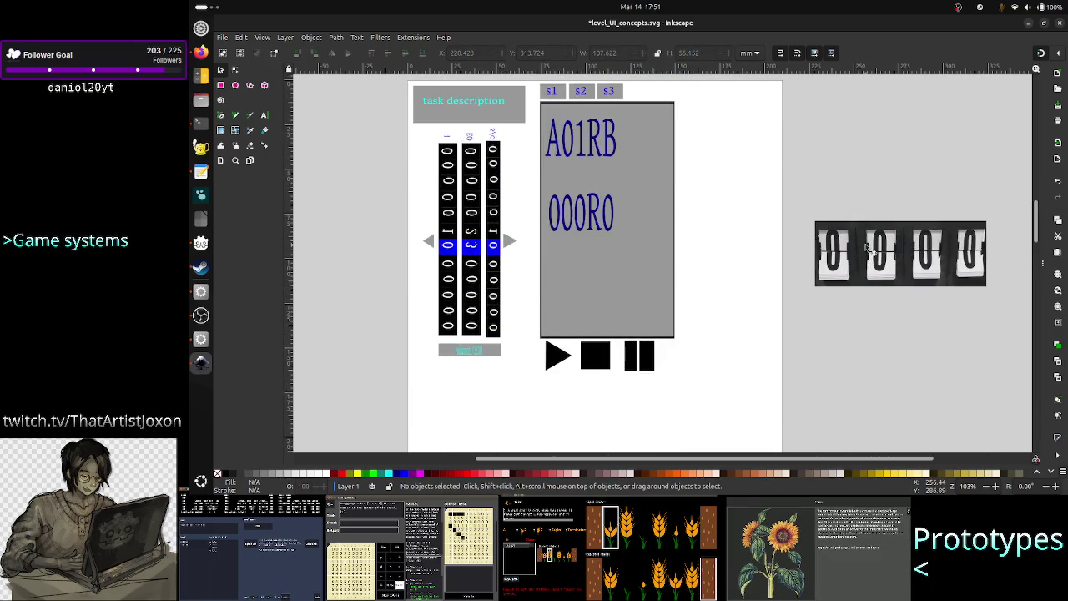
Paste a copy of the flip-clock image and place it beside the reel layout.
key(ctrl+v)
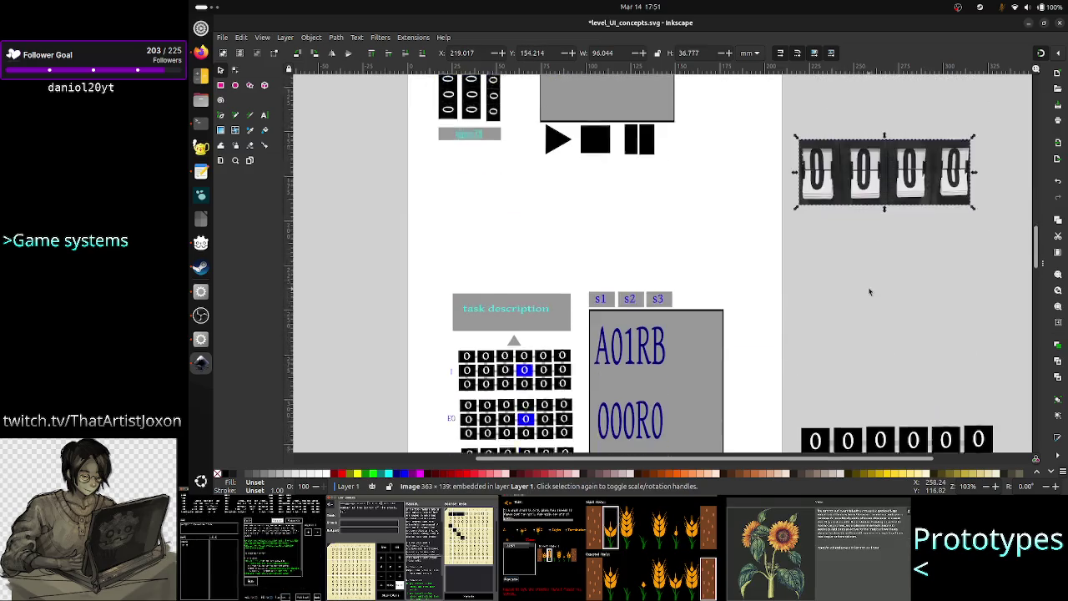
drag(883, 169, 892, 374)
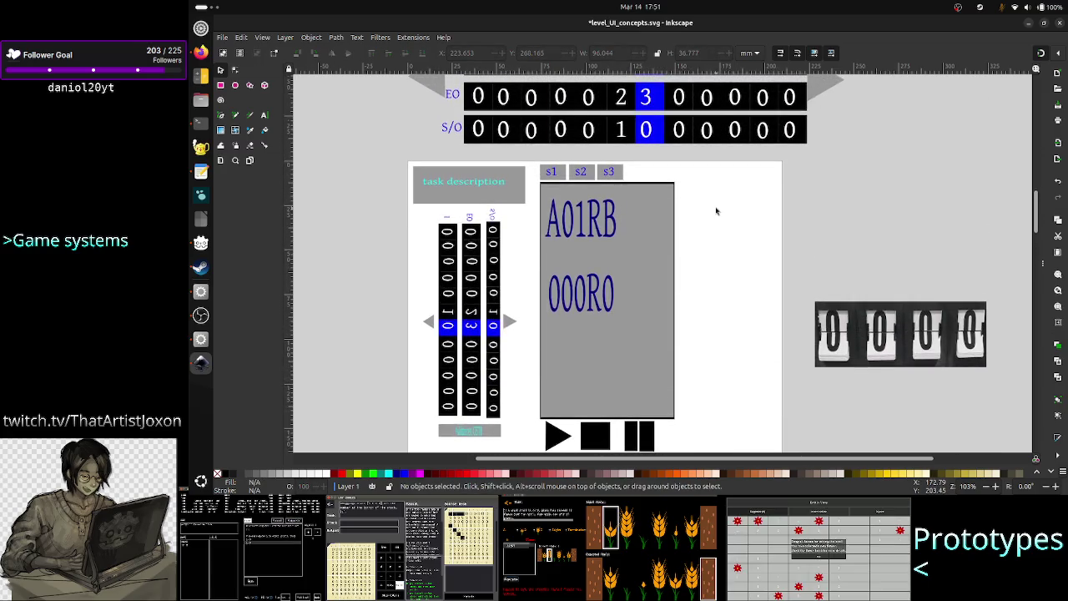
scroll(716, 211, up, 2)
scroll(716, 211, up, 2)
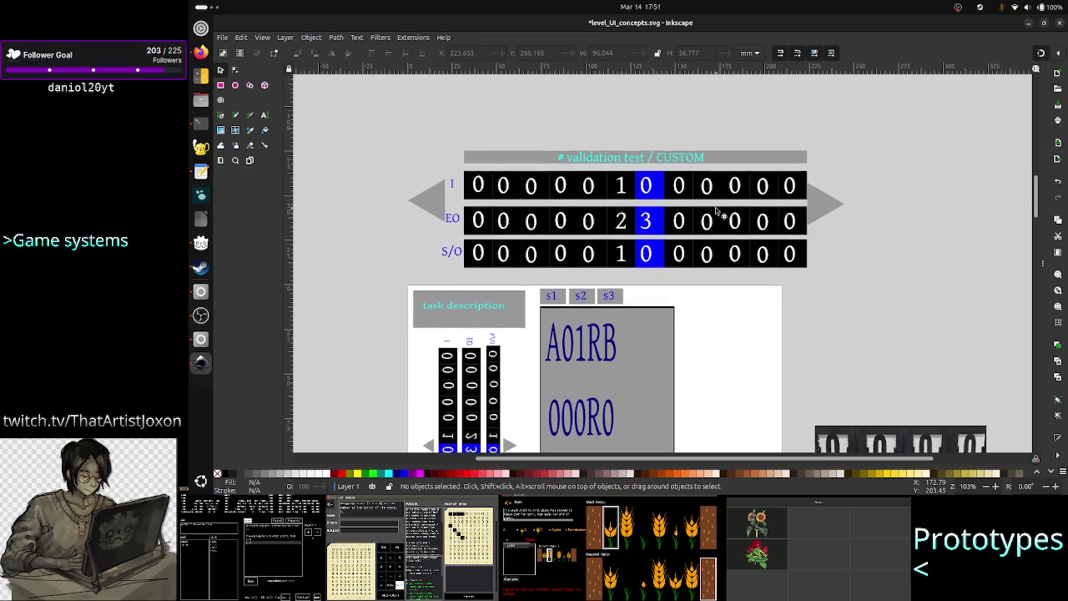
scroll(716, 211, down, 1)
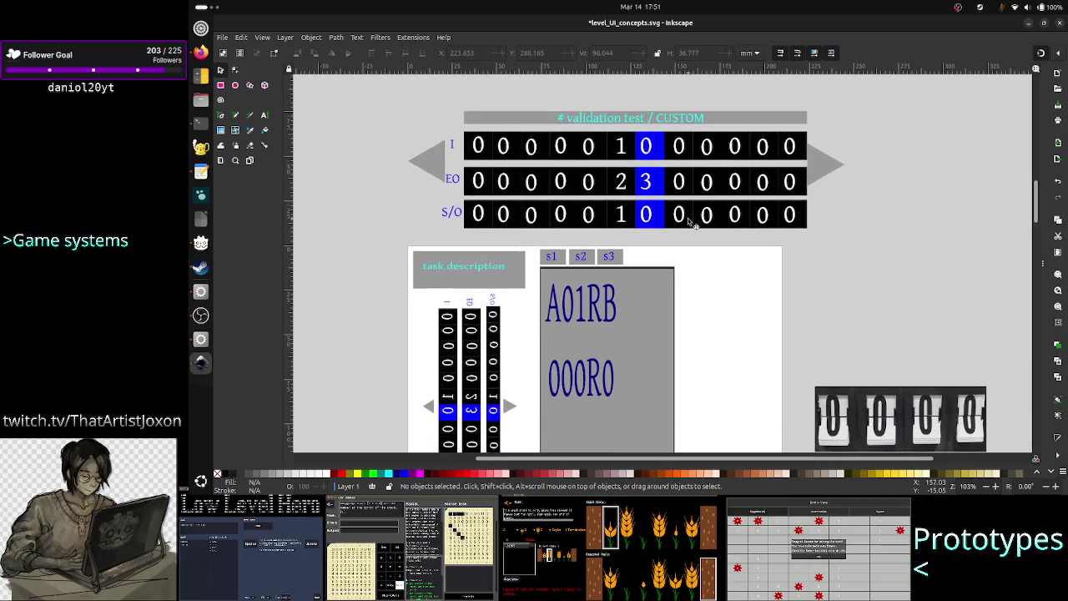
Rubber-band select the reel layout's panels.
drag(395, 248, 686, 410)
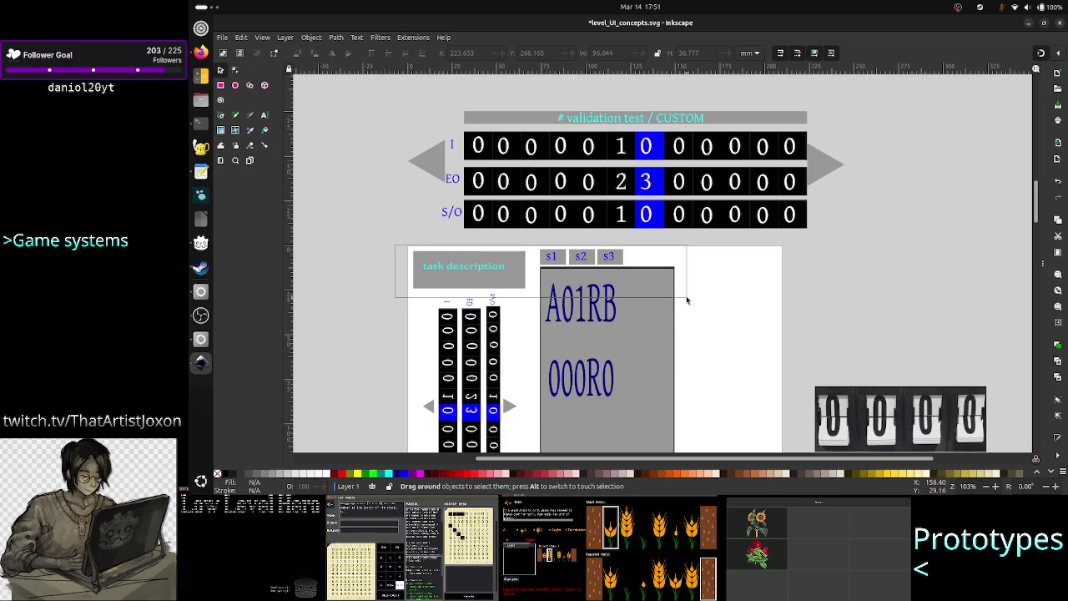
scroll(686, 410, down, 5)
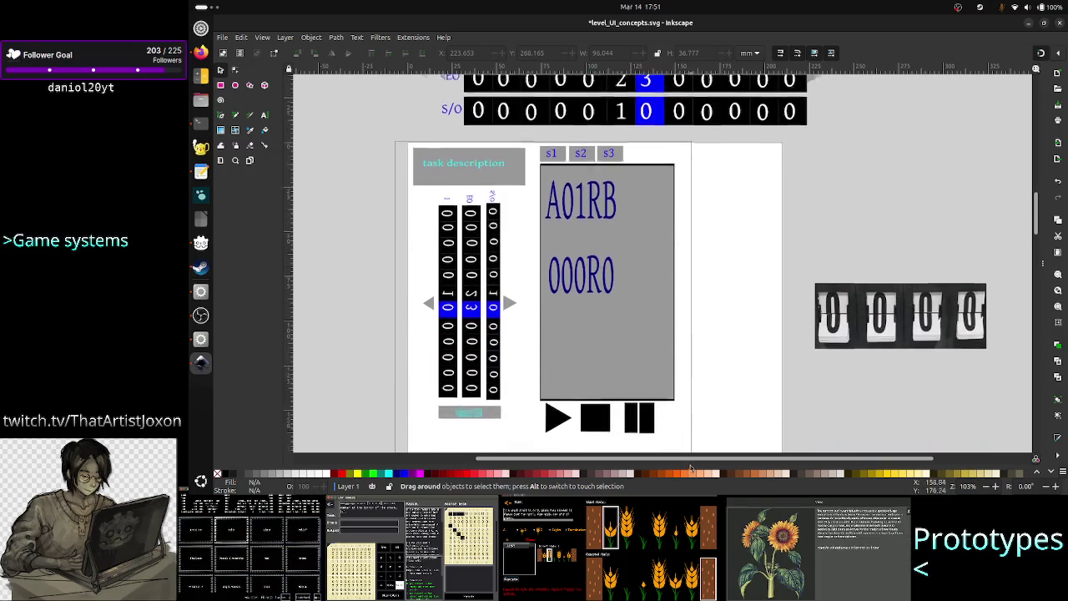
drag(686, 410, 696, 413)
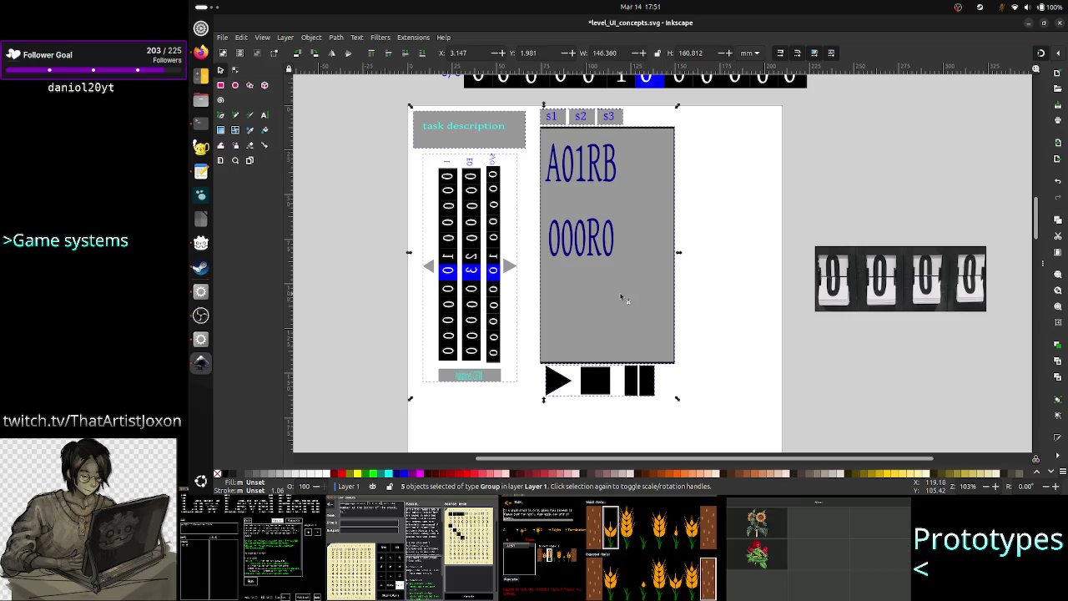
Drag the reel layout's description, counters, code panel and buttons right and down to centre them.
drag(623, 282, 666, 309)
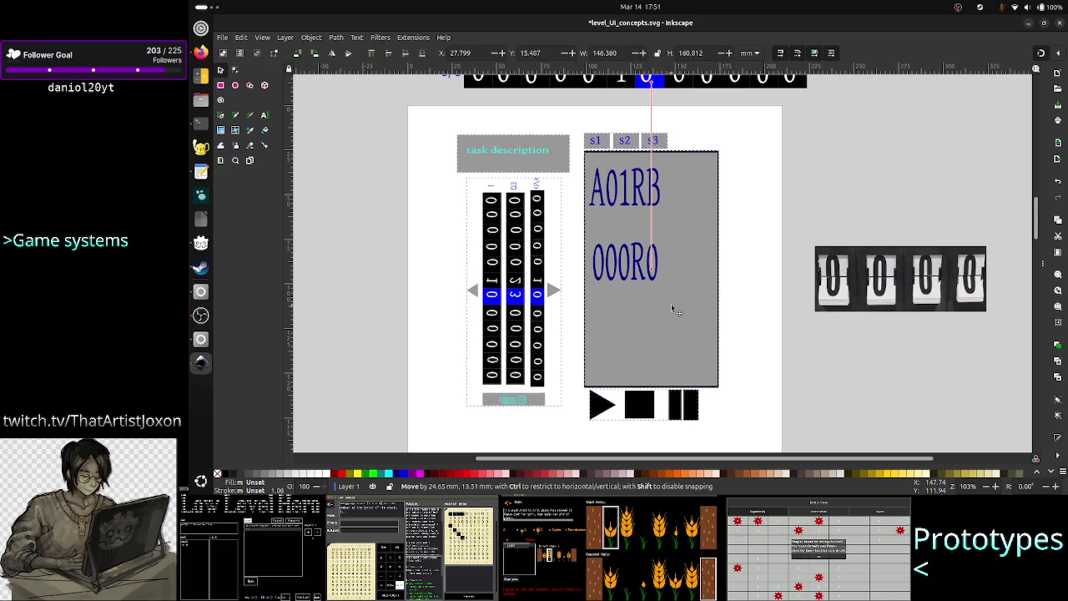
drag(667, 310, 678, 311)
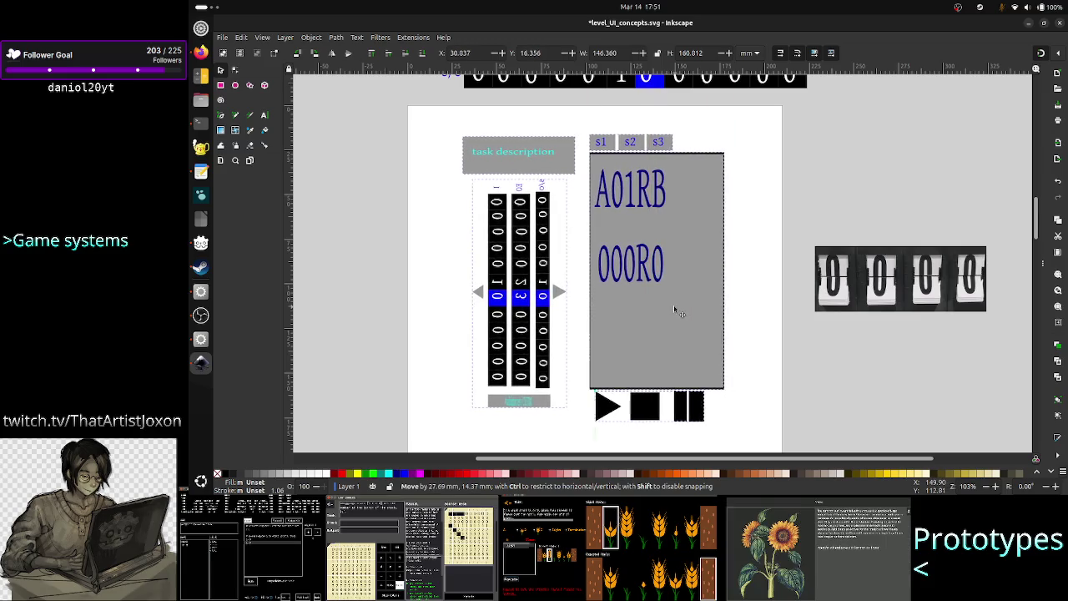
click(881, 375)
scroll(862, 350, down, 5)
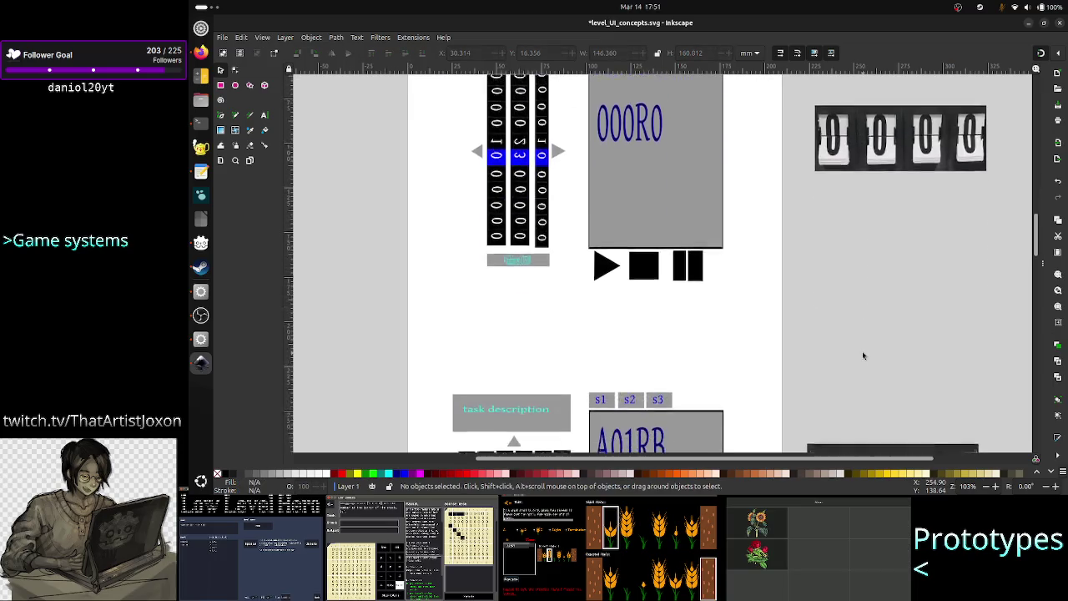
scroll(863, 355, up, 8)
scroll(863, 356, down, 4)
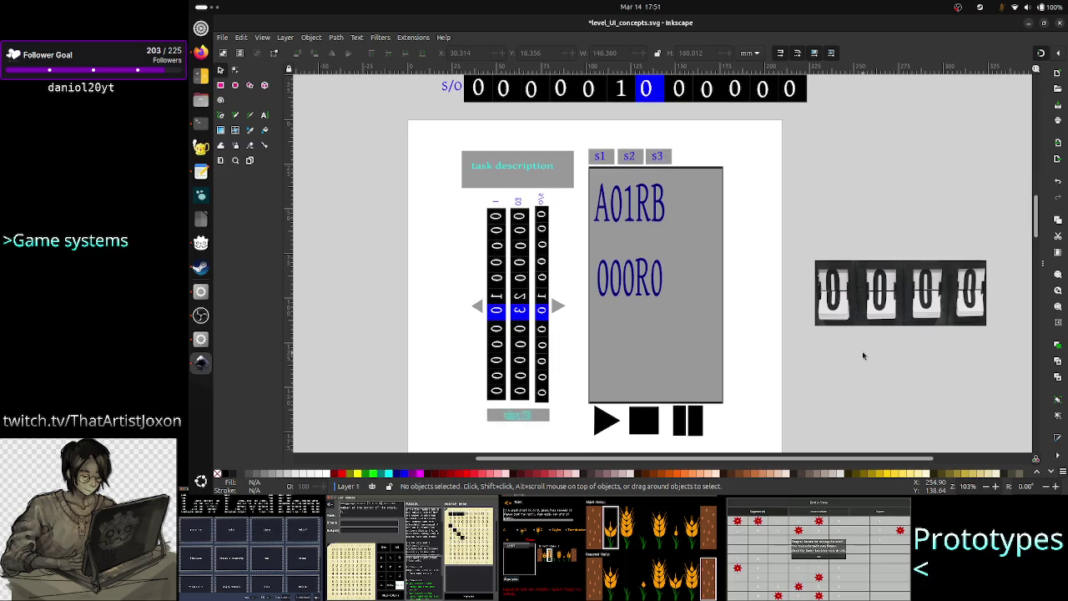
scroll(864, 356, up, 1)
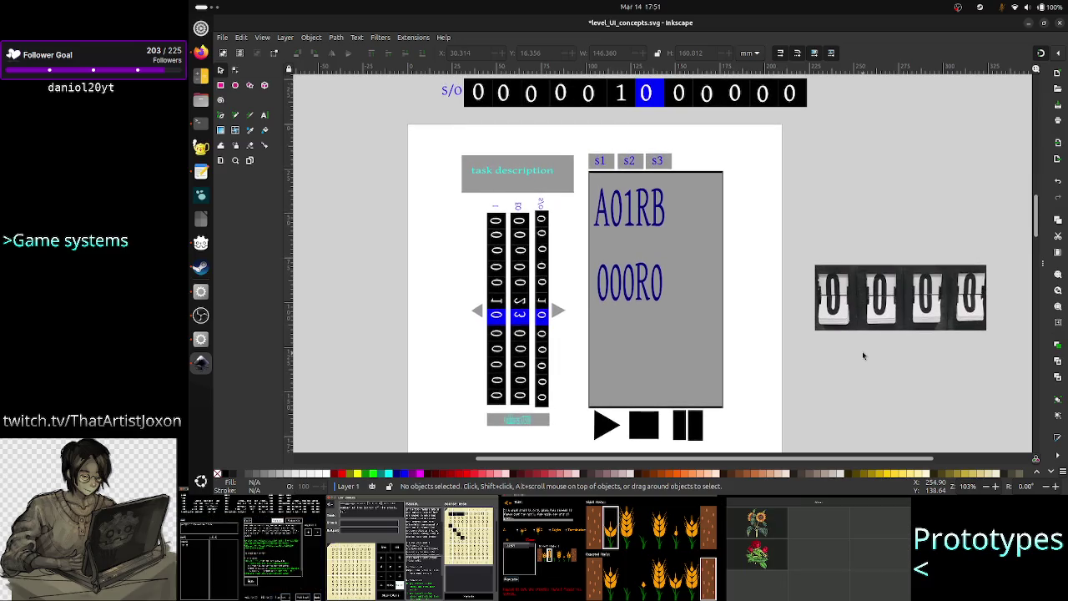
scroll(864, 355, up, 1)
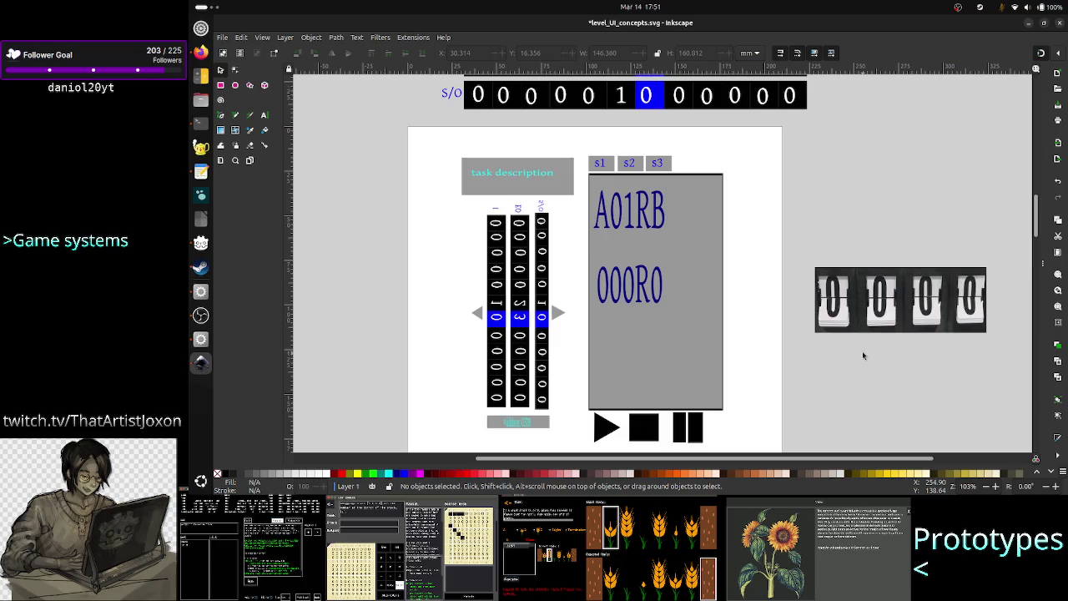
scroll(864, 356, down, 3)
scroll(864, 356, down, 7)
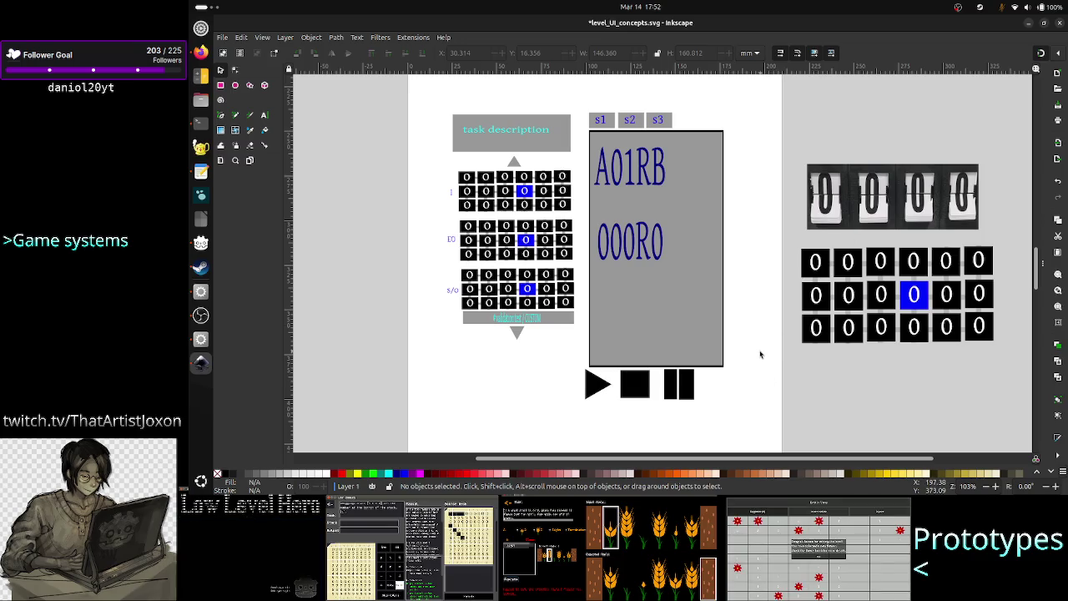
Nudge the play/stop/pause buttons two steps right under the code panel.
scroll(760, 355, down, 1)
click(670, 373)
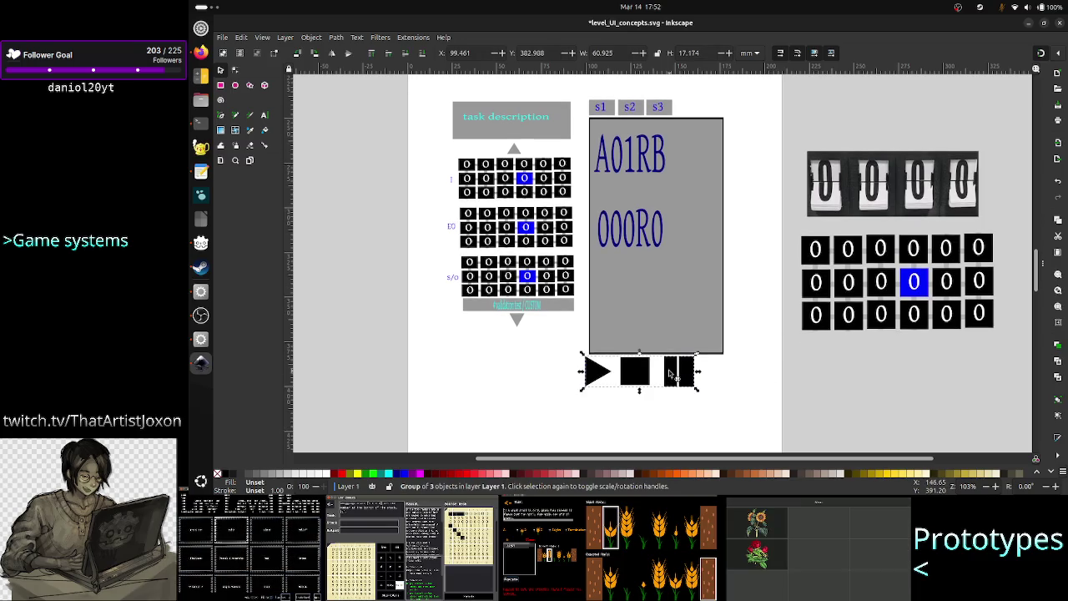
key(Right)
key(Right)
key(Right)
key(Right)
key(Right)
key(Right)
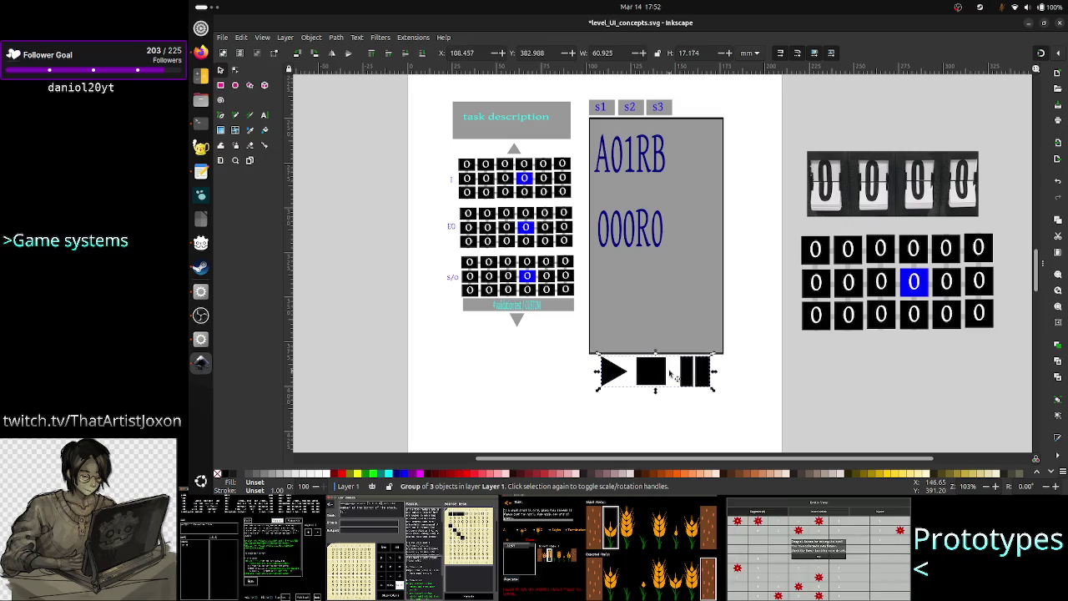
key(Right)
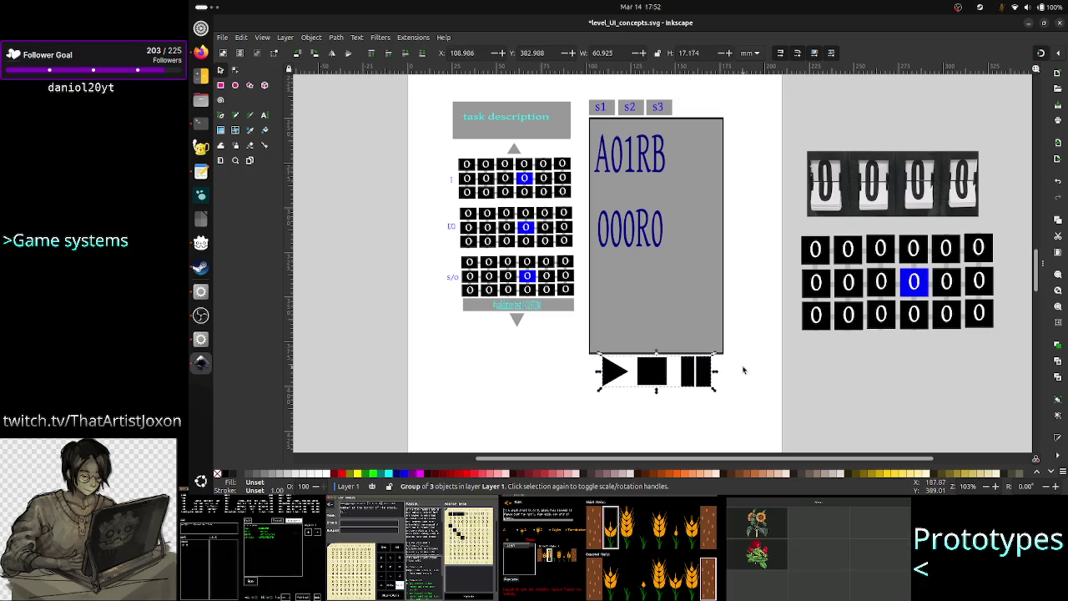
click(776, 325)
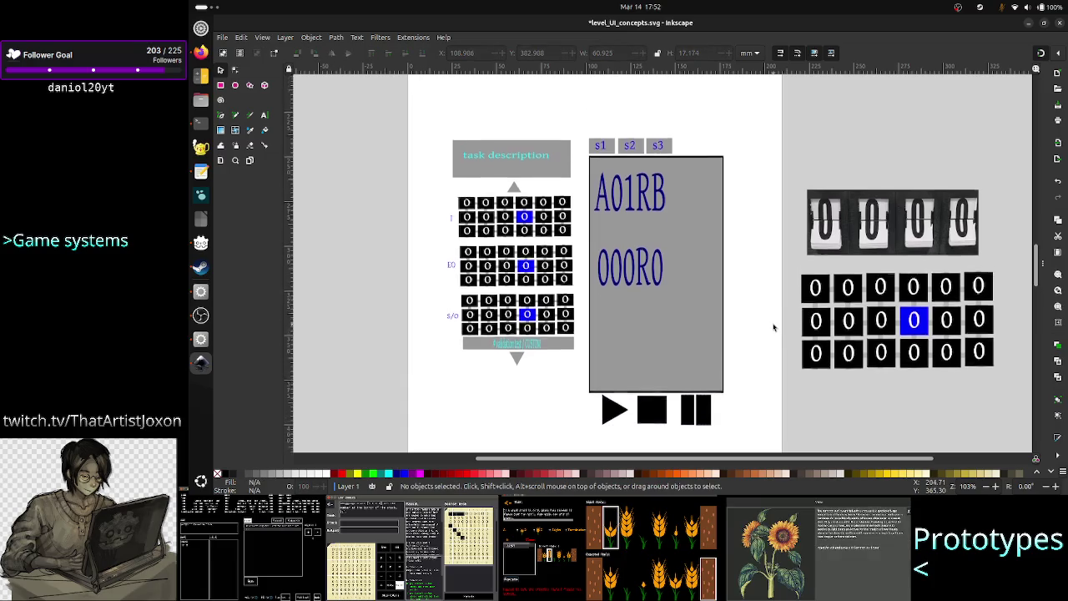
Nudge the reel layout's play/stop/pause buttons one step right.
scroll(773, 325, up, 5)
click(687, 271)
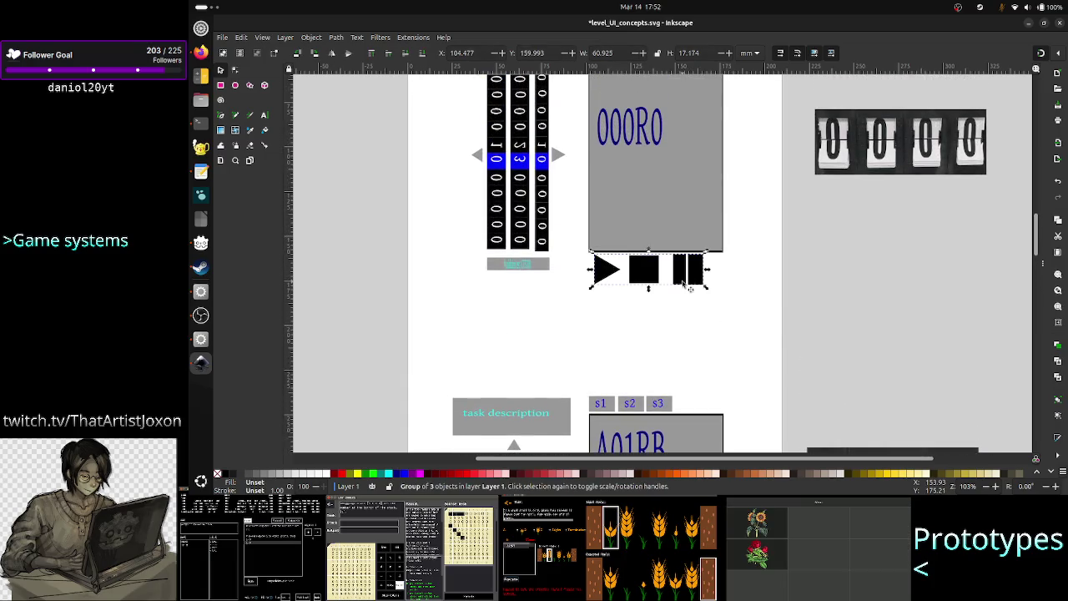
key(Right)
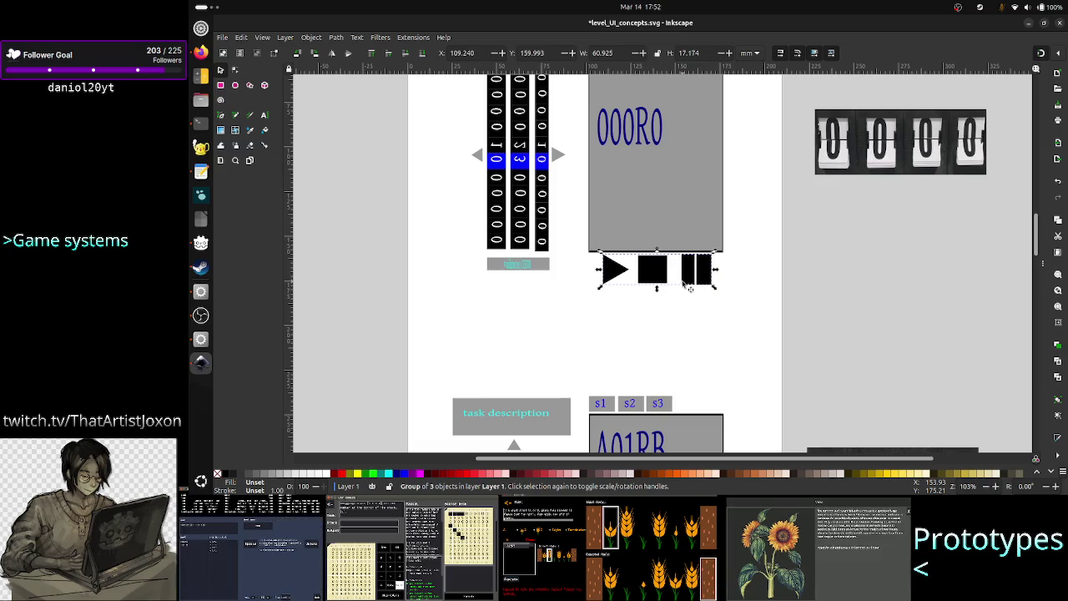
Save level_UI_concepts.svg.
key(ctrl+s)
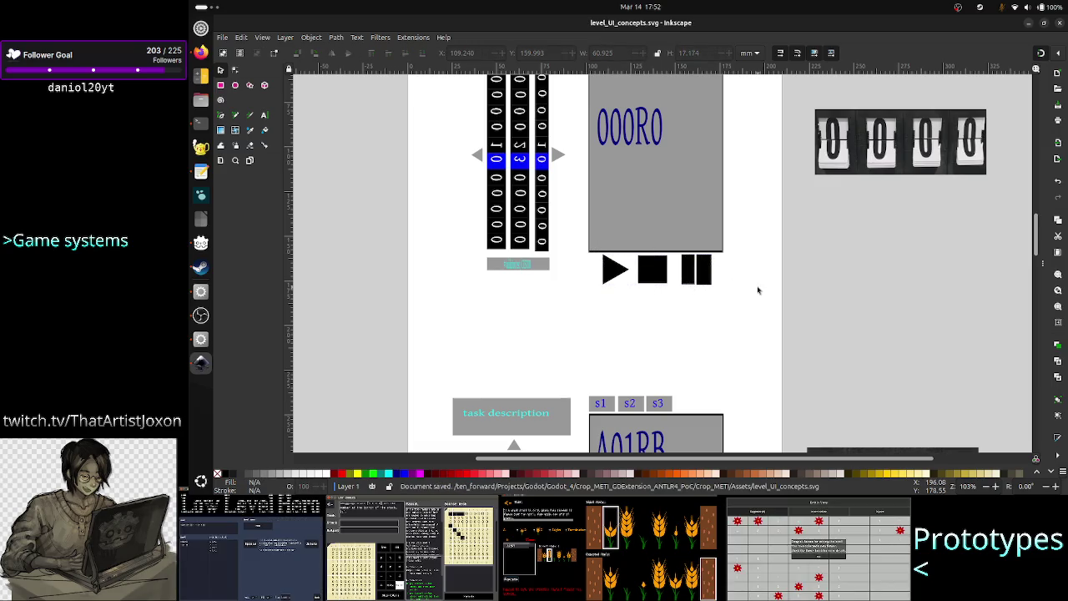
scroll(758, 289, up, 1)
scroll(758, 290, down, 3)
scroll(758, 290, down, 3)
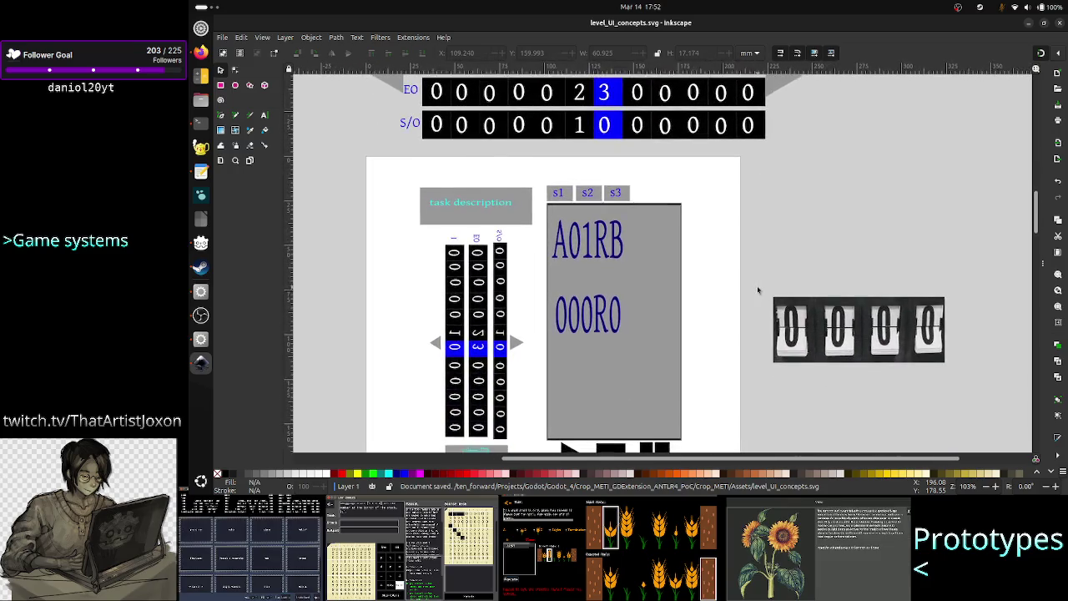
Select the validation-test counter rows and move them right and down.
scroll(758, 289, up, 5)
scroll(758, 290, right, 1)
scroll(758, 290, down, 3)
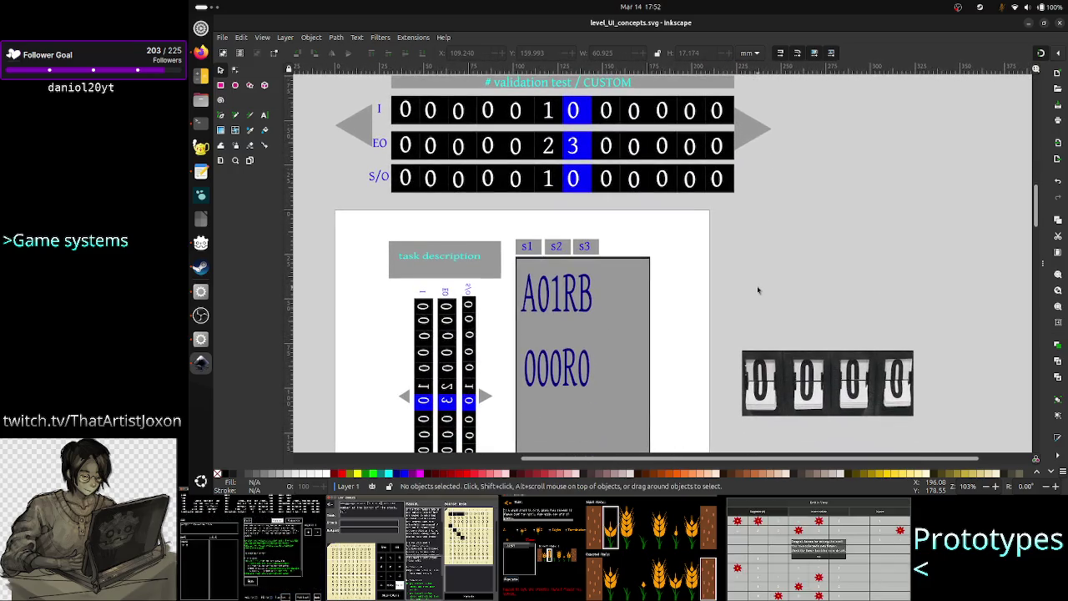
scroll(691, 208, up, 2)
scroll(691, 208, up, 1)
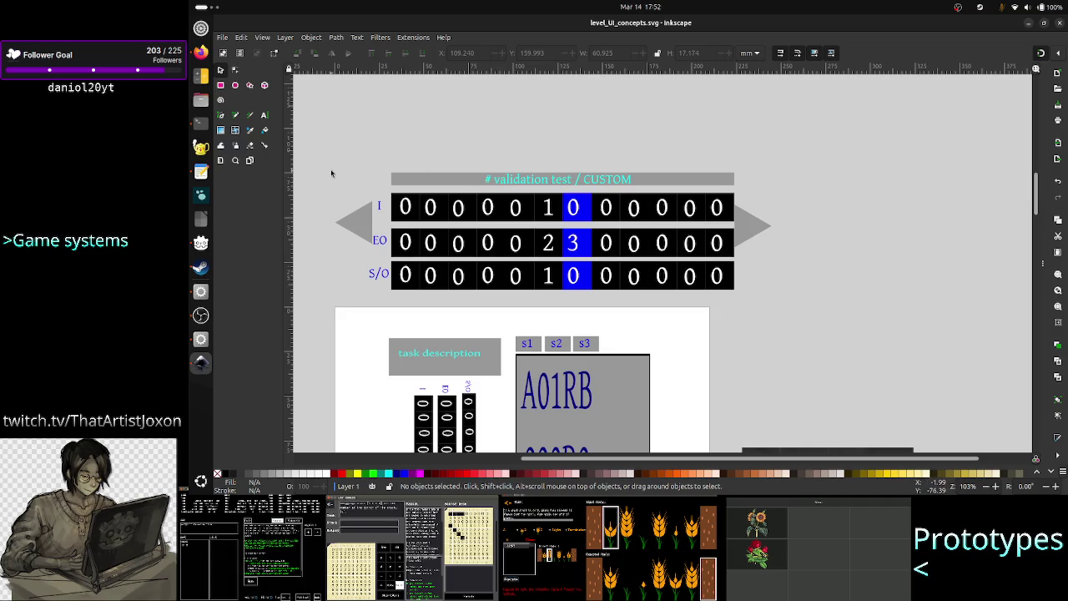
drag(331, 173, 645, 290)
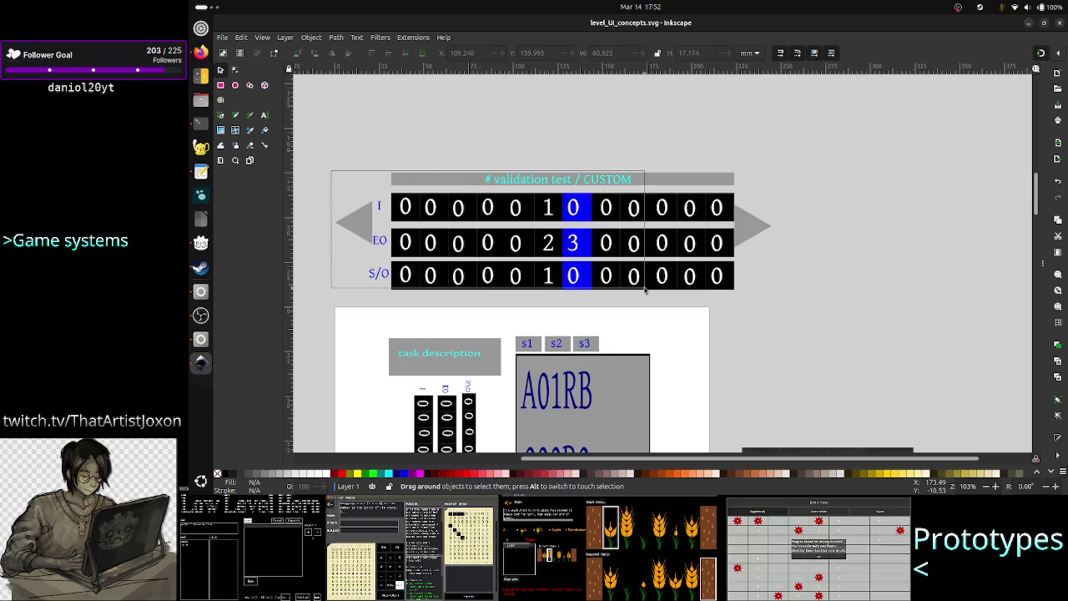
drag(646, 289, 799, 305)
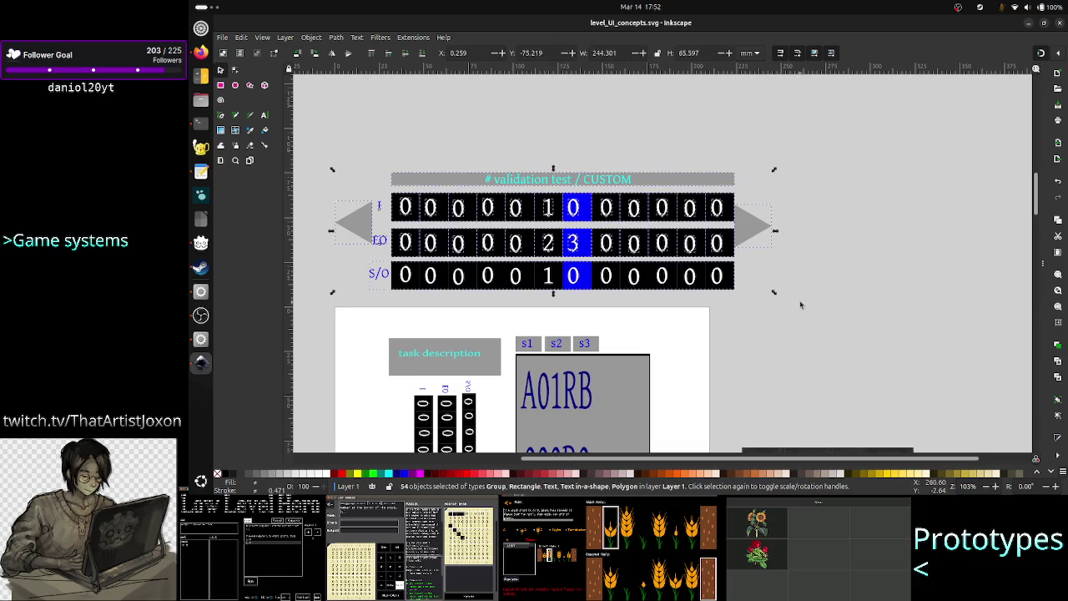
mouse_move(635, 257)
mouse_down()
mouse_move(875, 316)
mouse_move(1026, 417)
mouse_up()
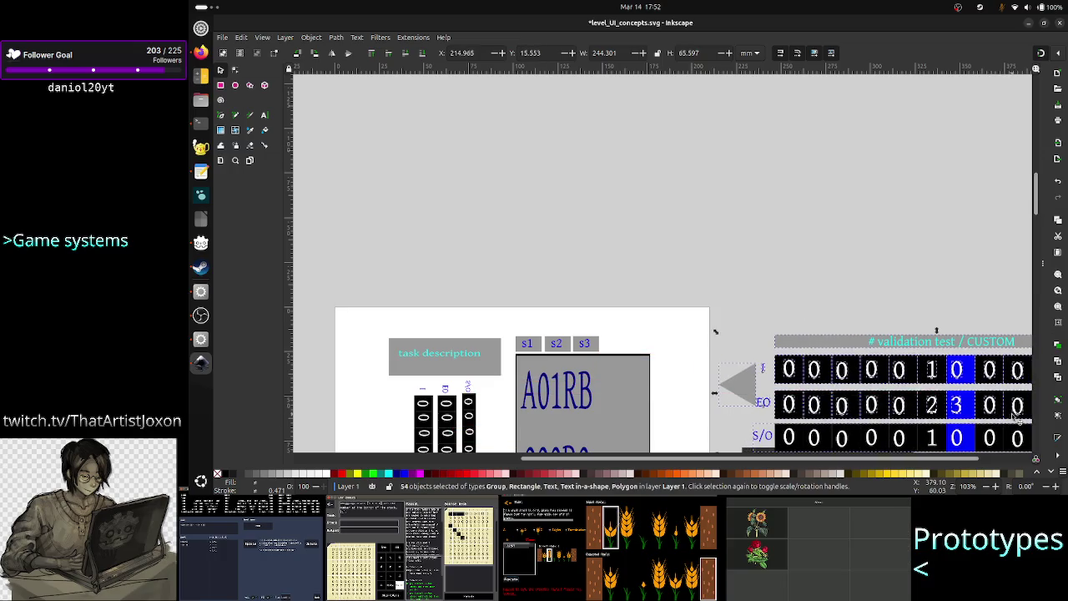
click(847, 282)
Place the flip-clock counter below the I/EO/S/O rows, undoing a stray digit-cell move.
scroll(771, 293, down, 3)
scroll(764, 317, down, 3)
scroll(760, 331, up, 2)
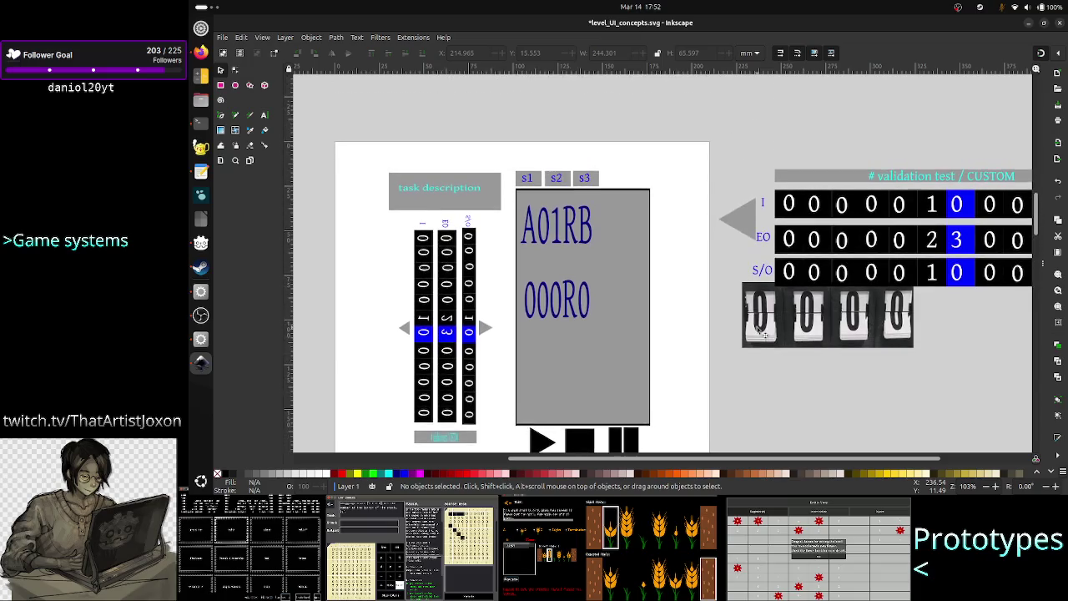
scroll(758, 331, down, 1)
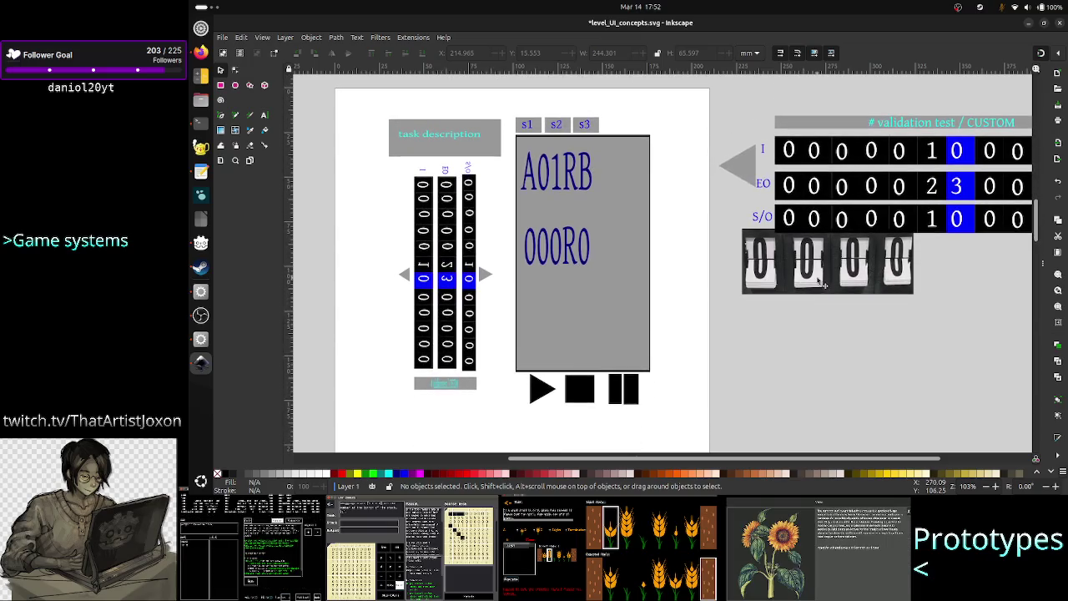
mouse_move(824, 264)
mouse_down()
mouse_move(837, 341)
mouse_move(876, 339)
mouse_up()
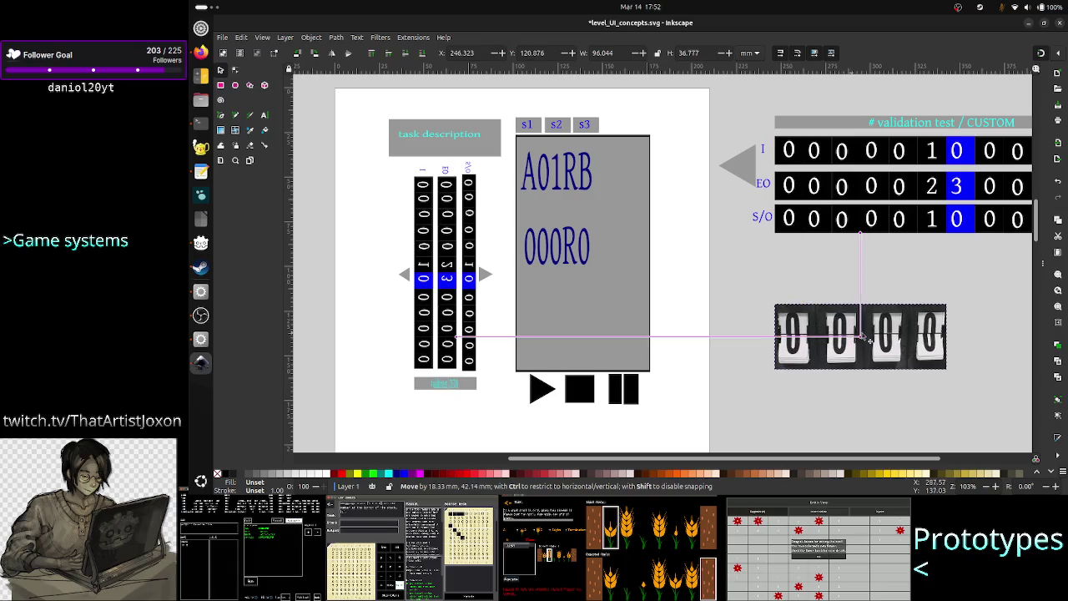
drag(882, 218, 856, 280)
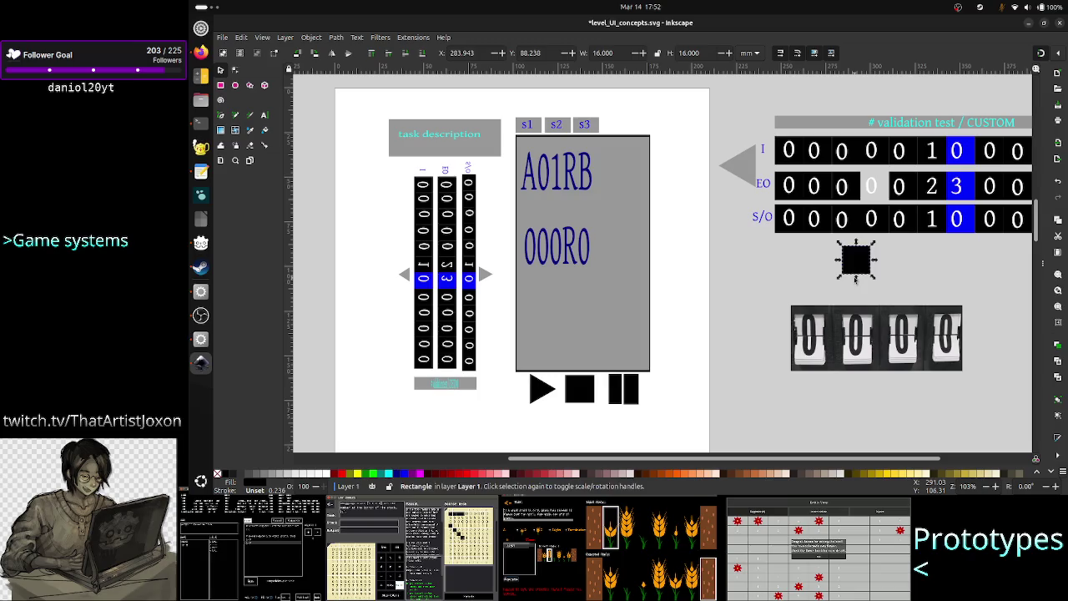
key(ctrl+z)
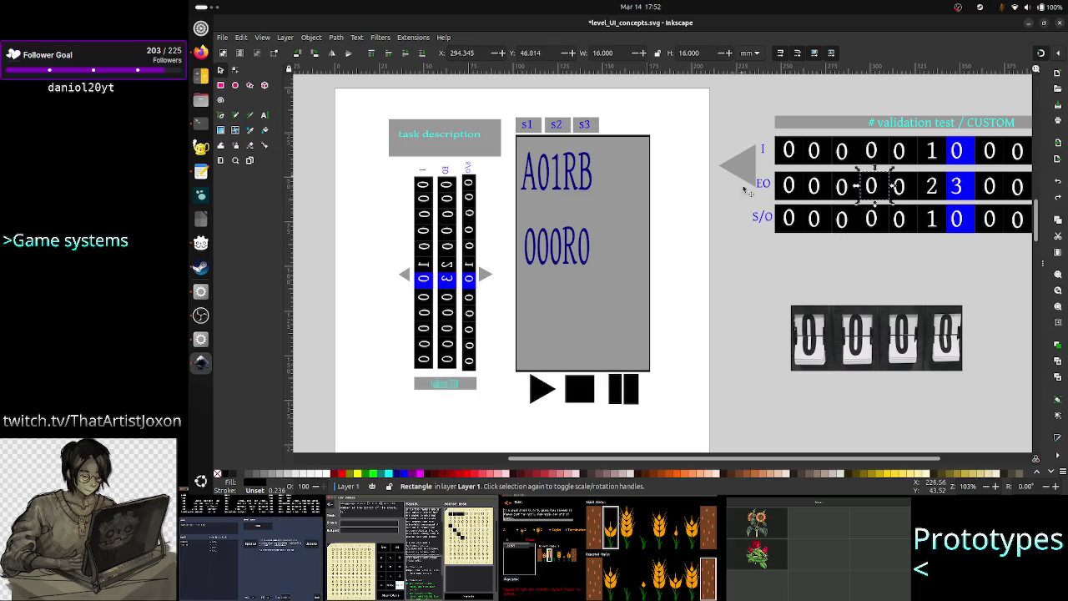
key(Escape)
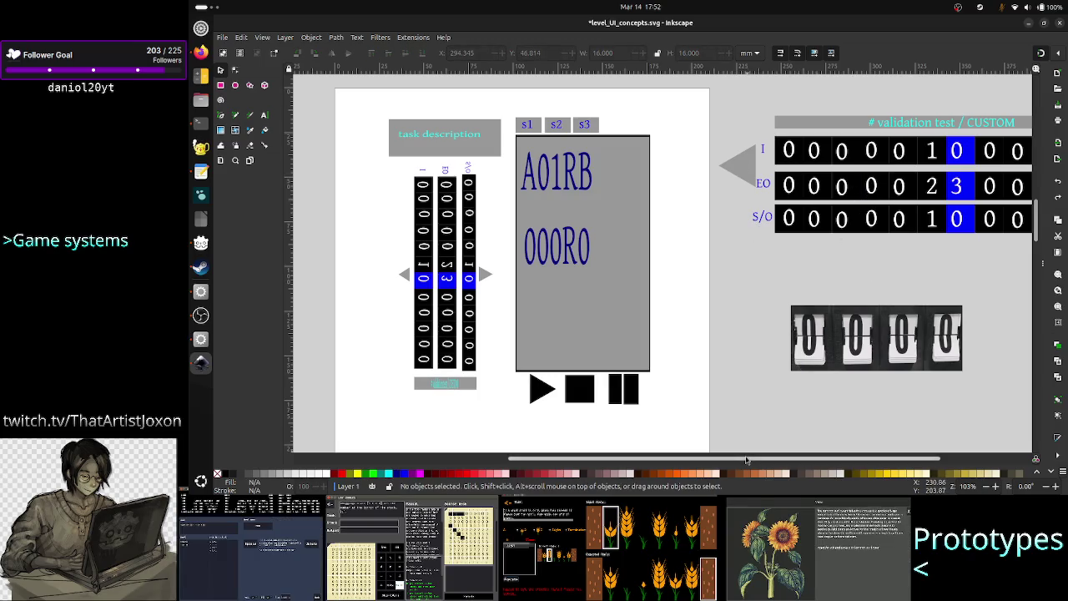
Select the whole validation-test digit block and shift it slightly down and right.
drag(755, 458, 845, 450)
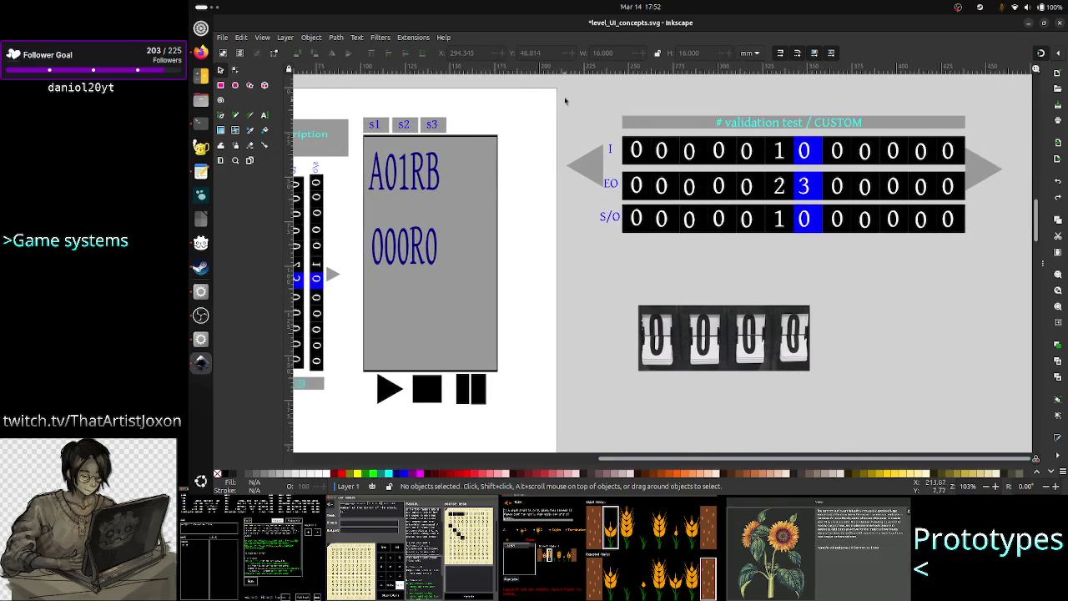
drag(566, 92, 774, 247)
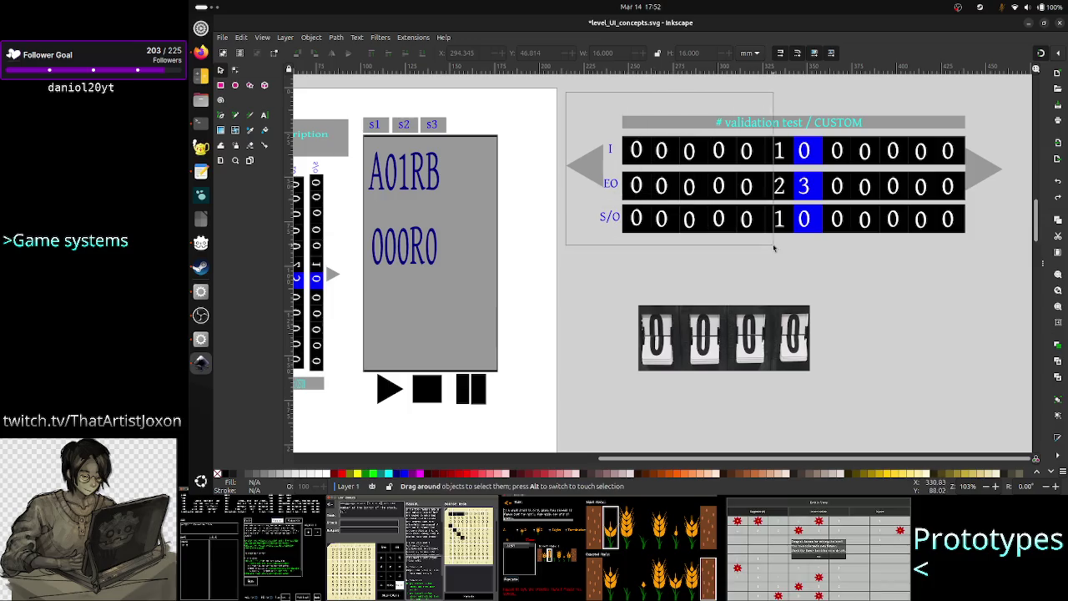
drag(774, 248, 1019, 253)
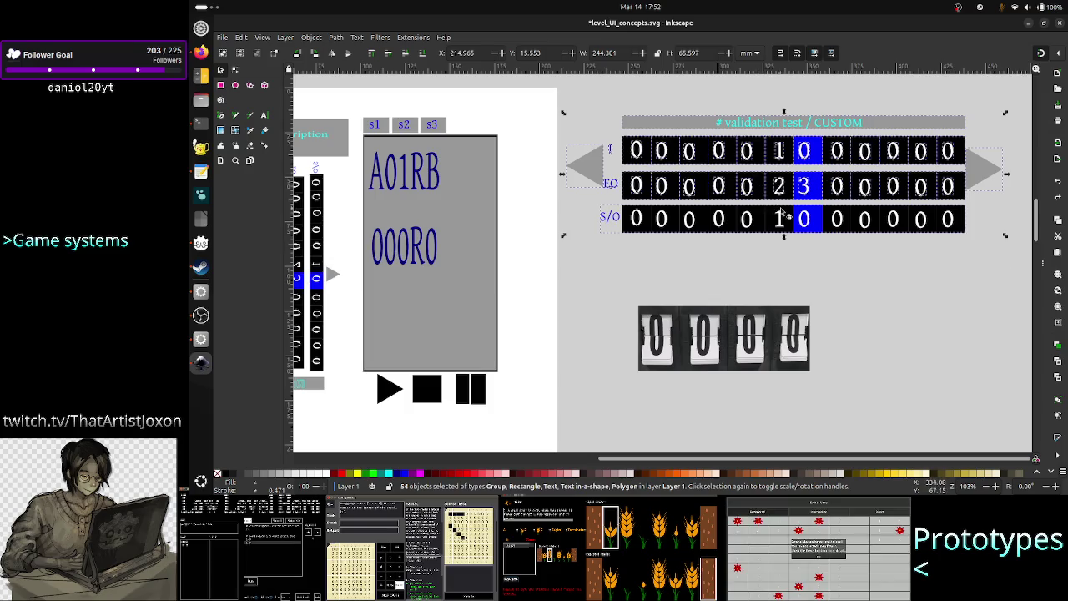
drag(808, 232, 828, 255)
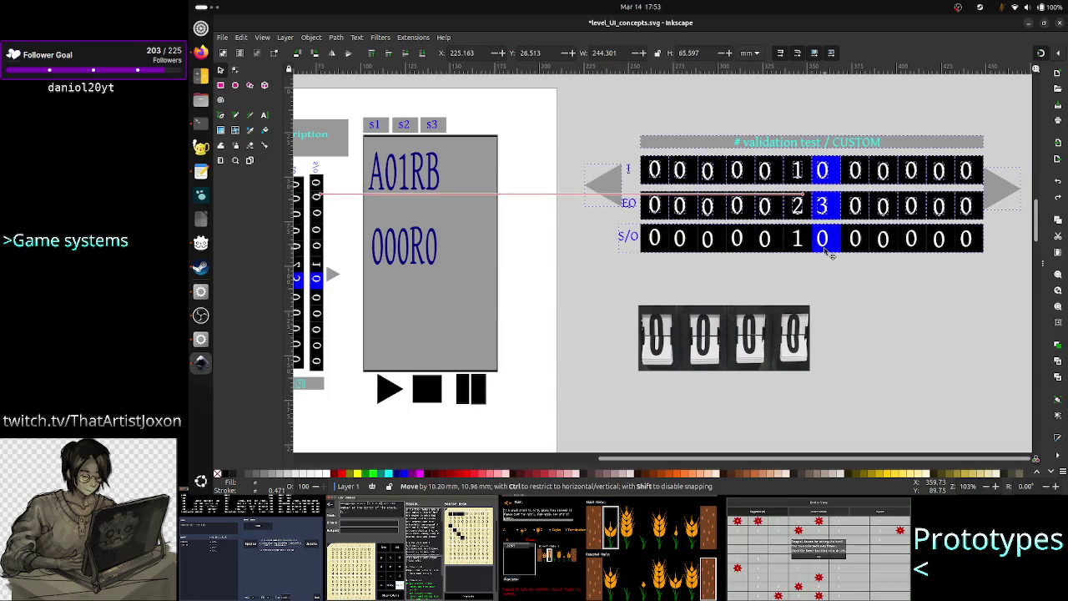
drag(829, 255, 825, 259)
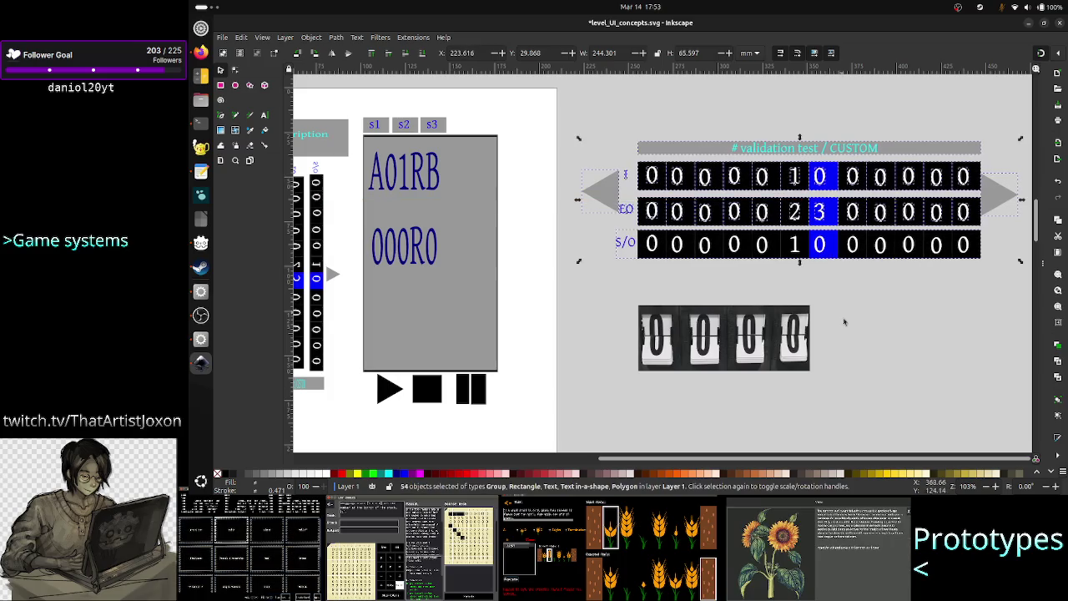
click(847, 327)
Nudge the flip-counter image right so it's centred beneath the rows.
drag(765, 330, 855, 330)
click(665, 341)
scroll(604, 334, left, 5)
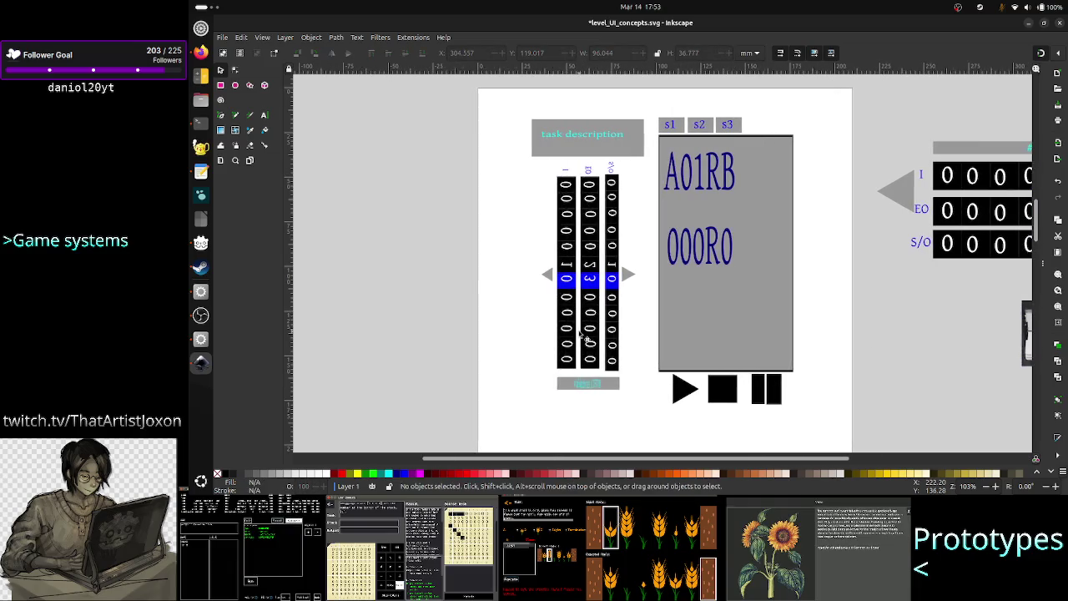
scroll(582, 332, up, 3)
scroll(582, 332, down, 2)
scroll(582, 333, down, 5)
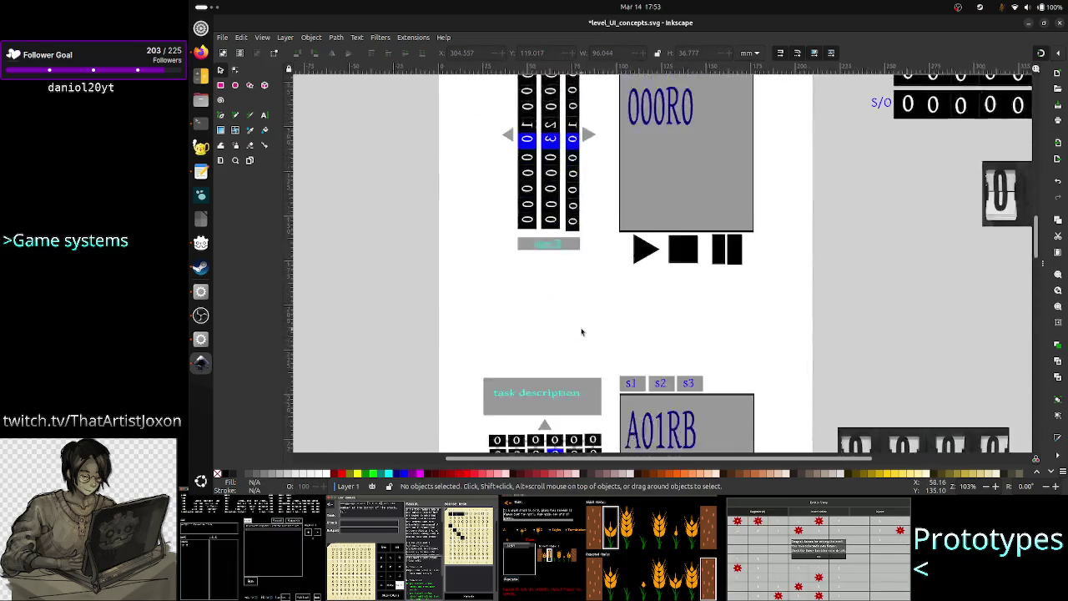
Move the grid layout's flip counter and small digit grid right together.
scroll(585, 334, down, 5)
scroll(586, 336, down, 2)
scroll(583, 334, right, 1)
scroll(584, 333, right, 4)
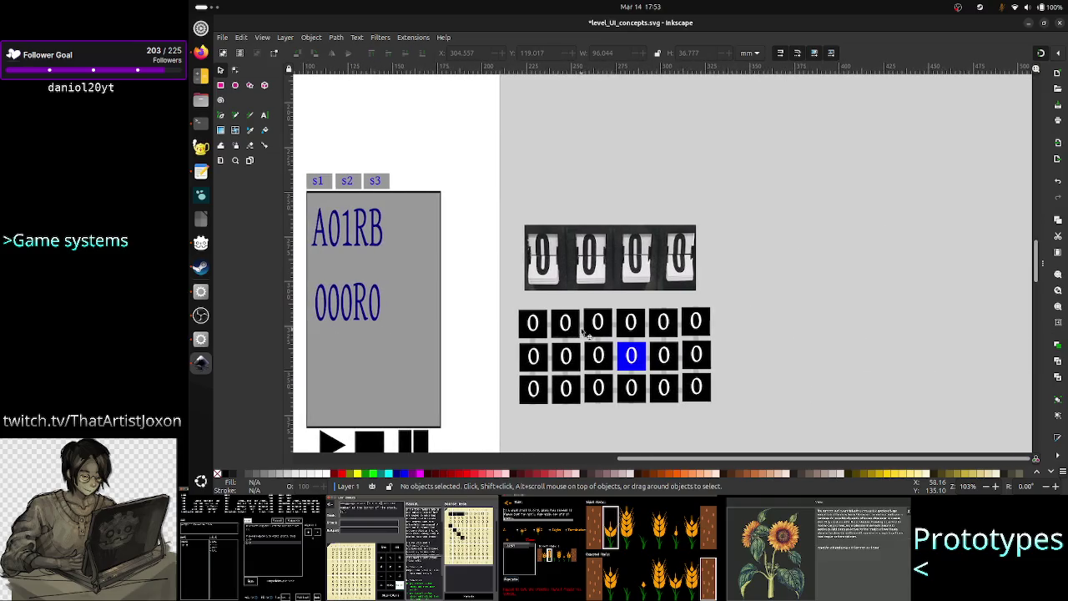
drag(725, 420, 516, 202)
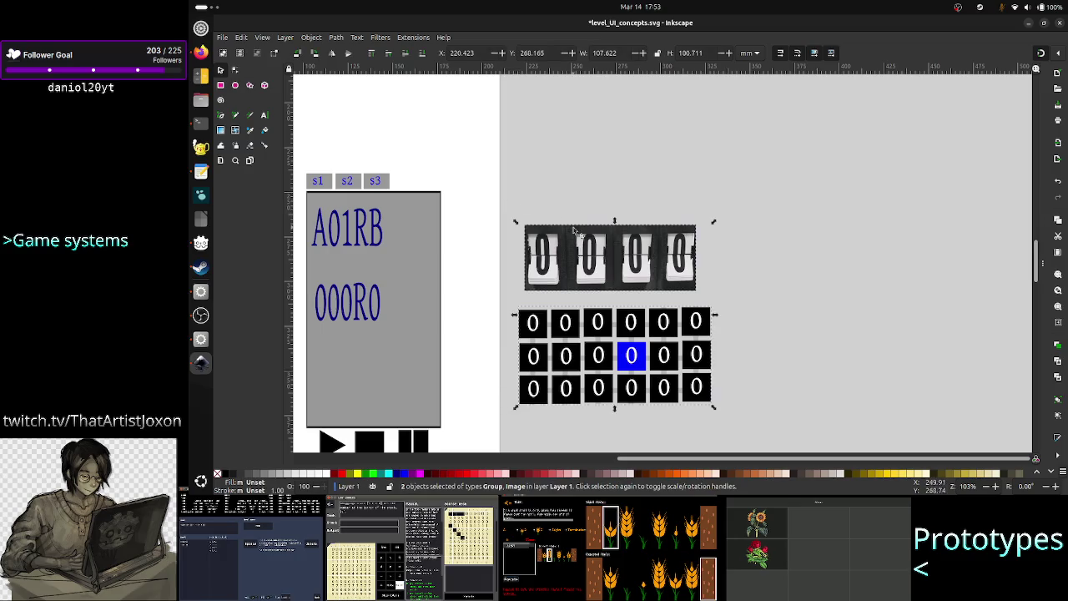
drag(609, 257, 752, 265)
click(544, 276)
Save level_UI_concepts.svg, then switch over to Firefox.
scroll(475, 291, left, 8)
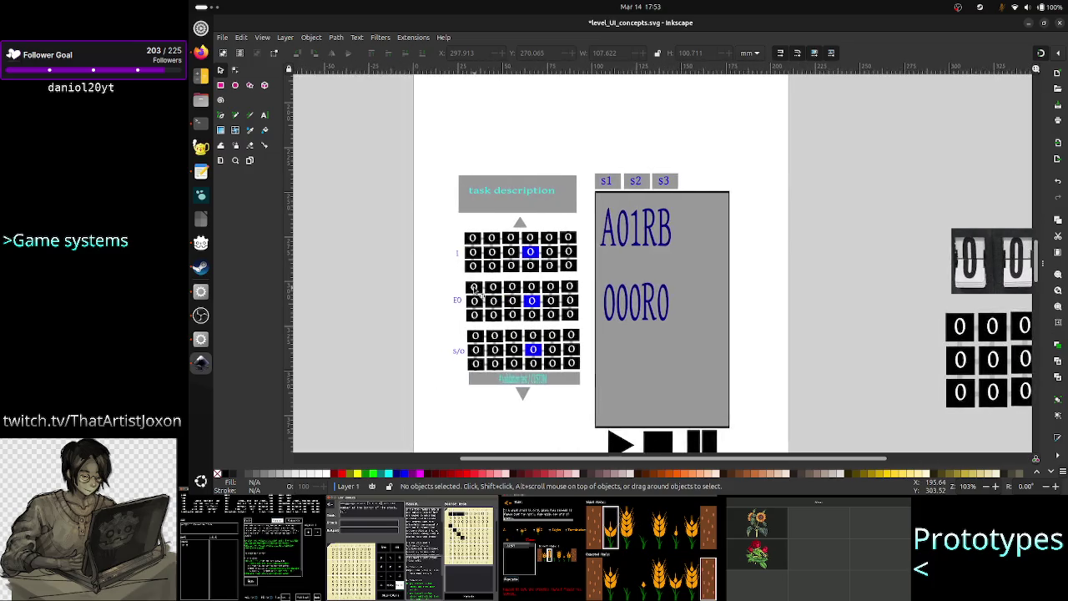
scroll(451, 282, down, 5)
scroll(449, 282, up, 2)
scroll(449, 282, up, 7)
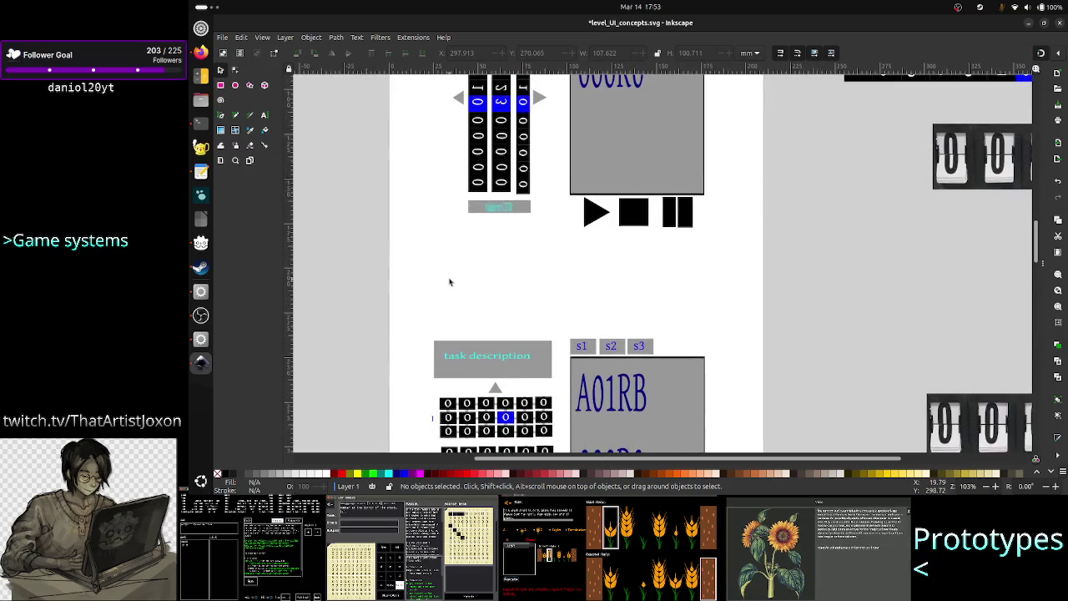
scroll(449, 282, up, 3)
scroll(449, 282, up, 3)
scroll(449, 282, up, 2)
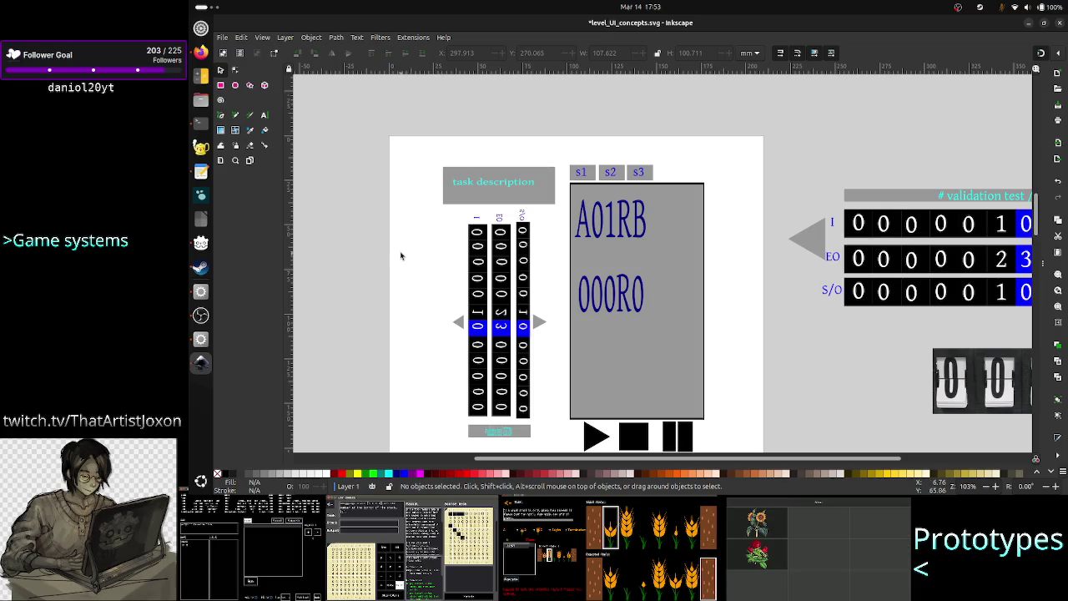
key(ctrl+s)
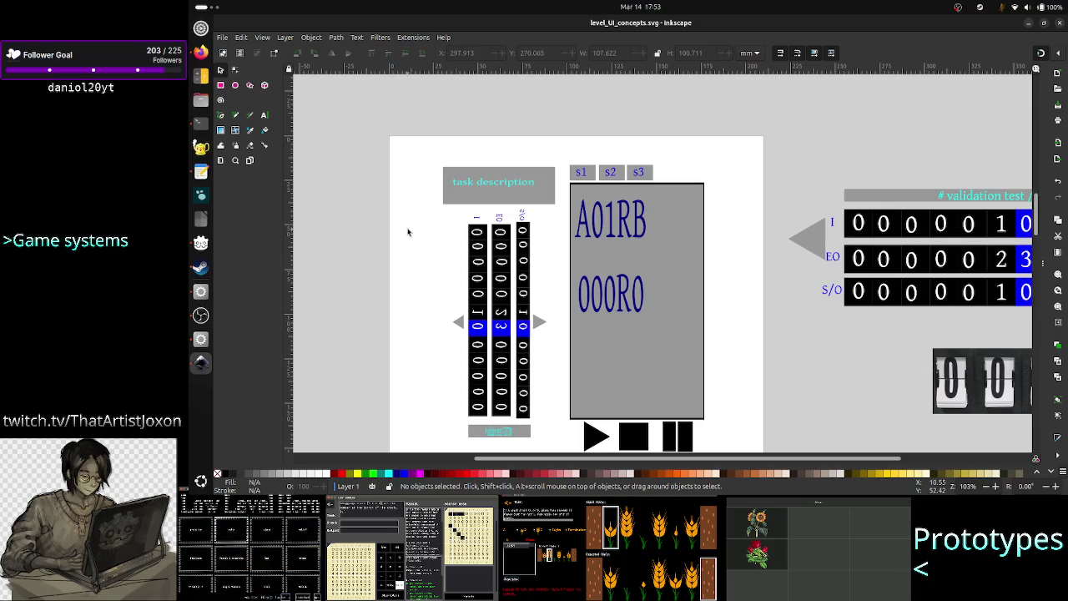
click(200, 51)
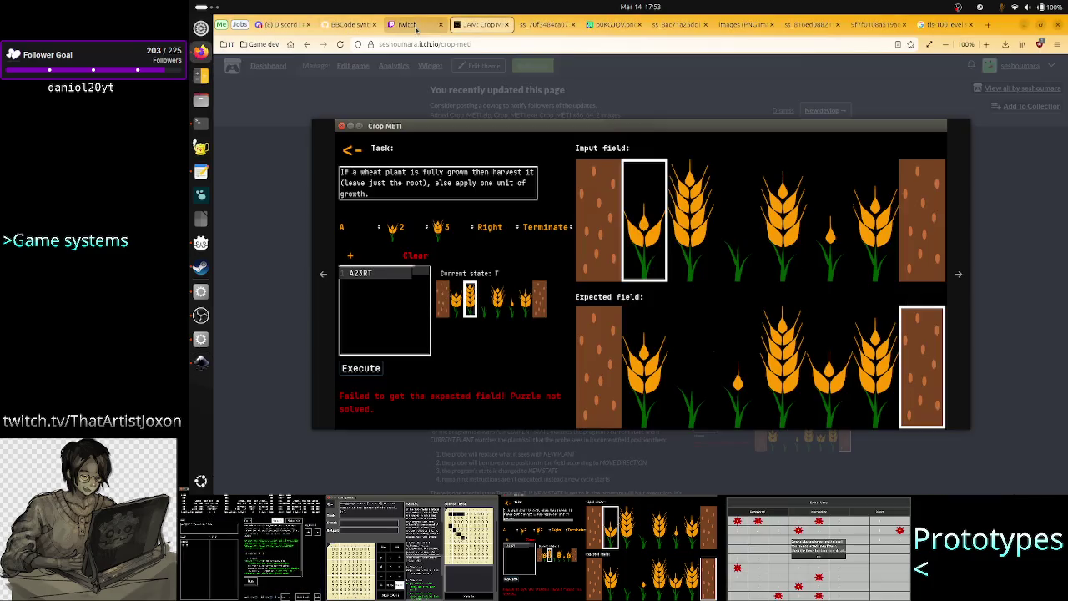
Glance at the Twitch stream manager tab, then return to the Inkscape mockups.
click(409, 25)
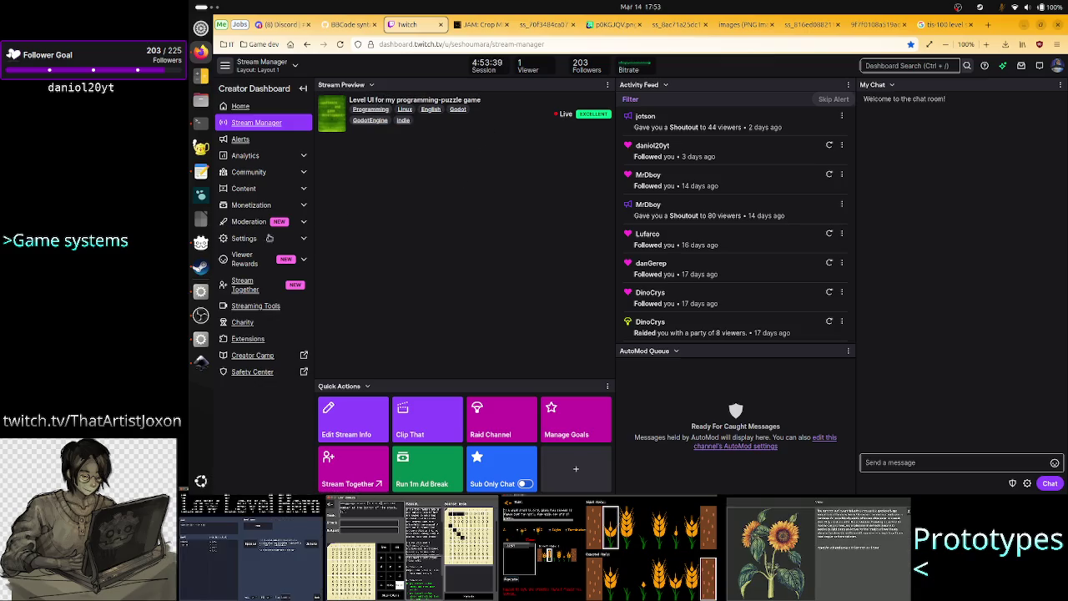
click(200, 362)
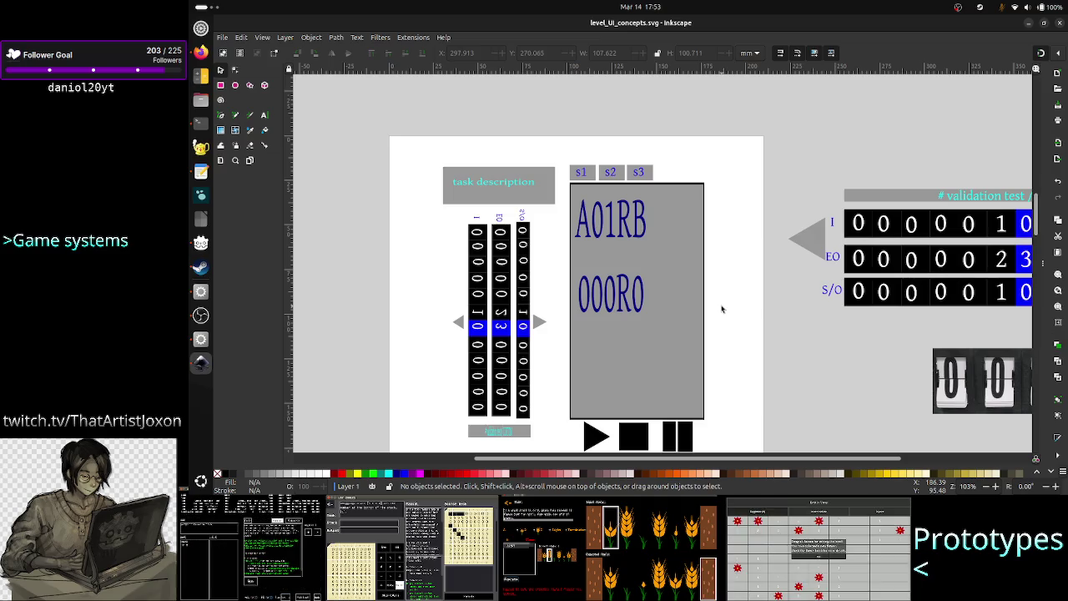
scroll(732, 278, down, 1)
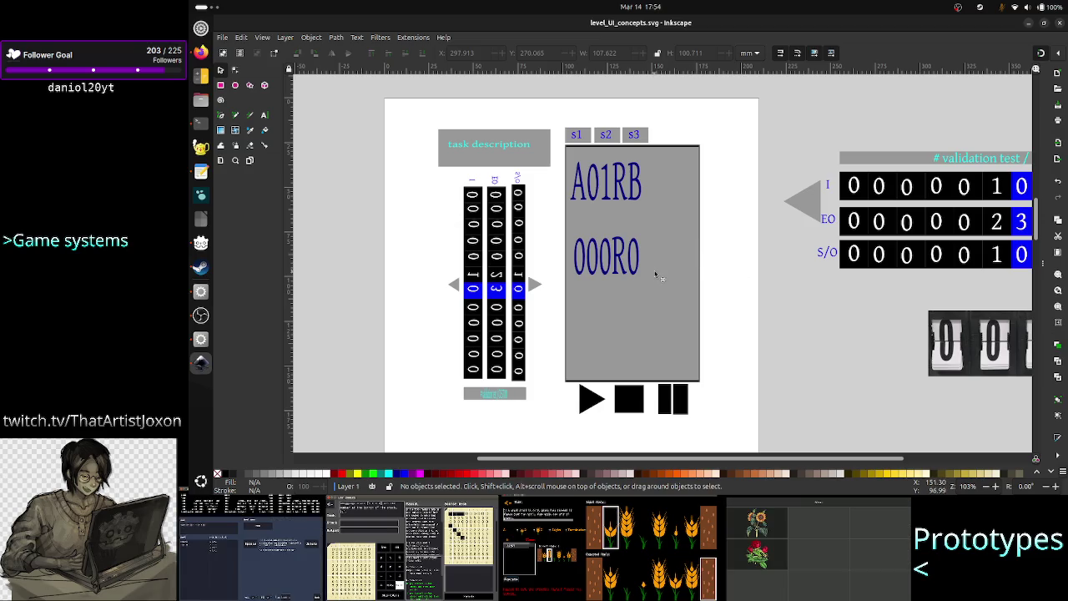
scroll(665, 296, down, 3)
scroll(665, 297, up, 4)
scroll(665, 297, up, 1)
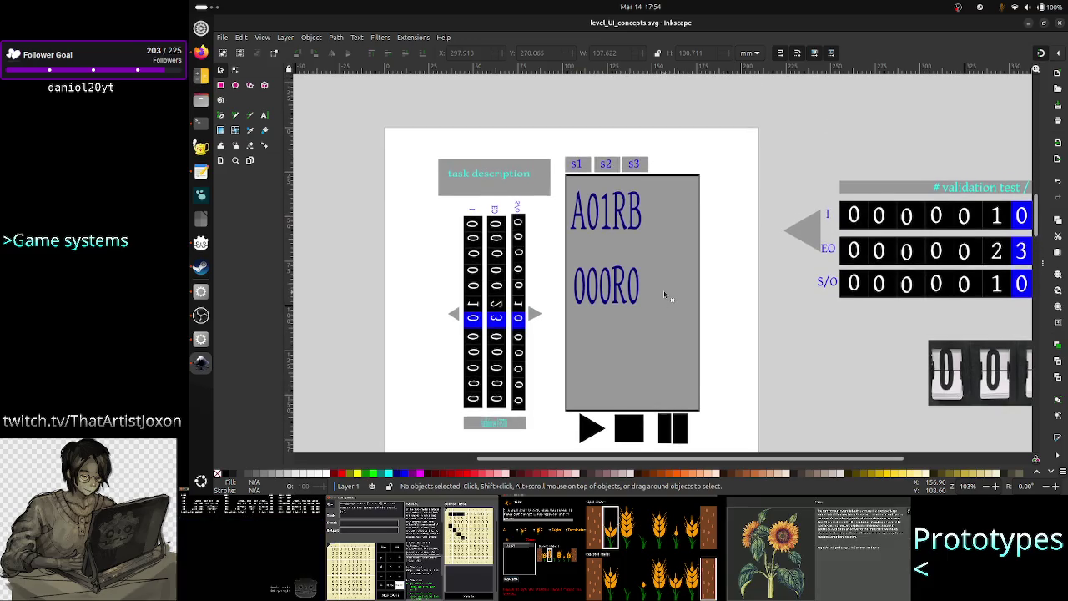
scroll(665, 296, down, 3)
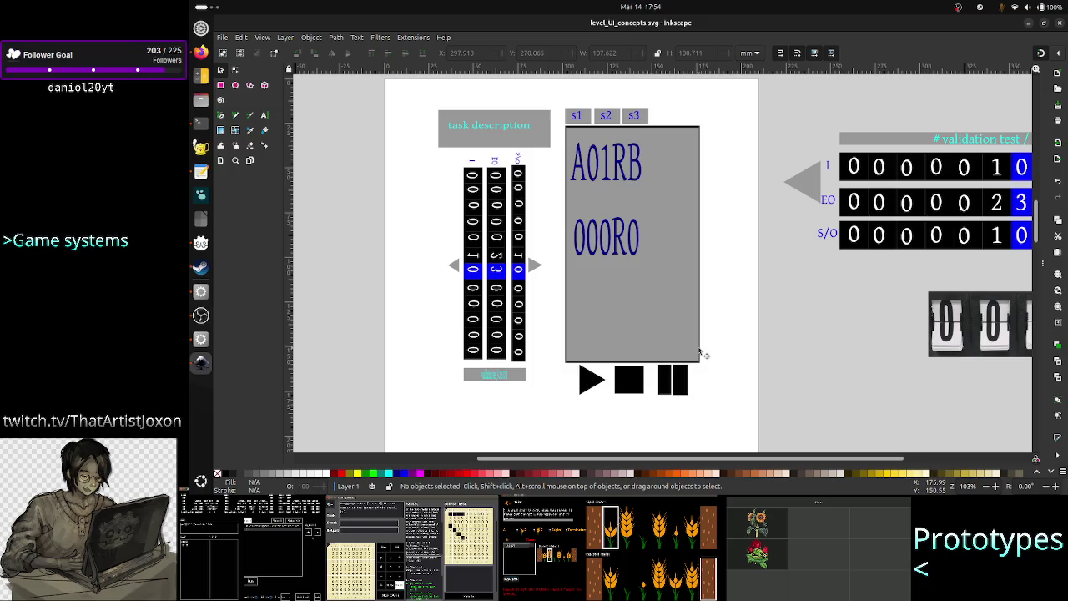
click(203, 55)
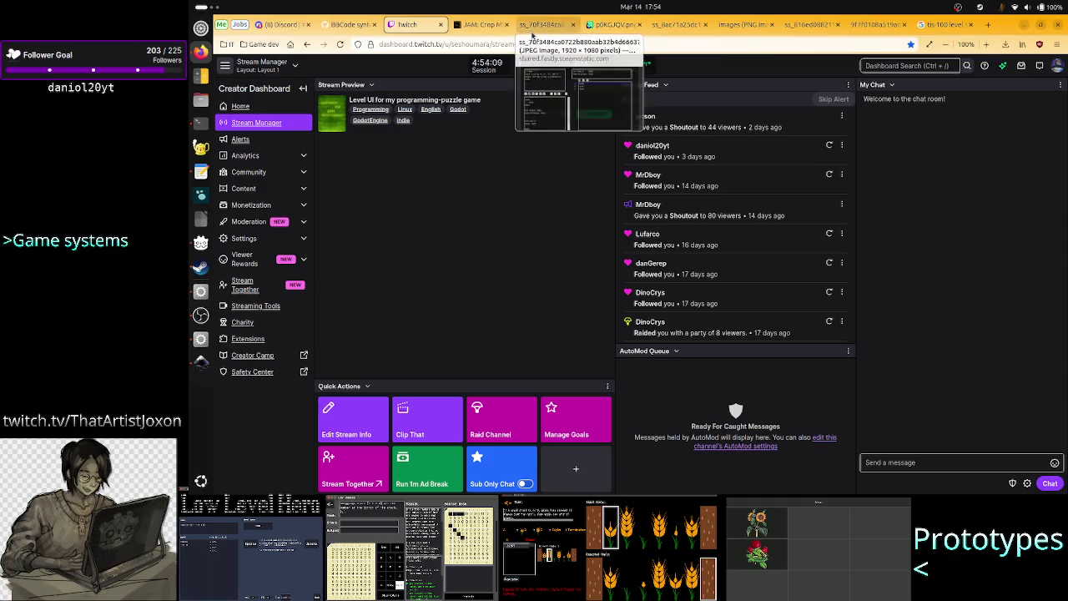
View the ss_70f3484 sort-puzzle and ss_8ac7a125 TIS-100 screenshots, then bring Steam forward.
click(531, 31)
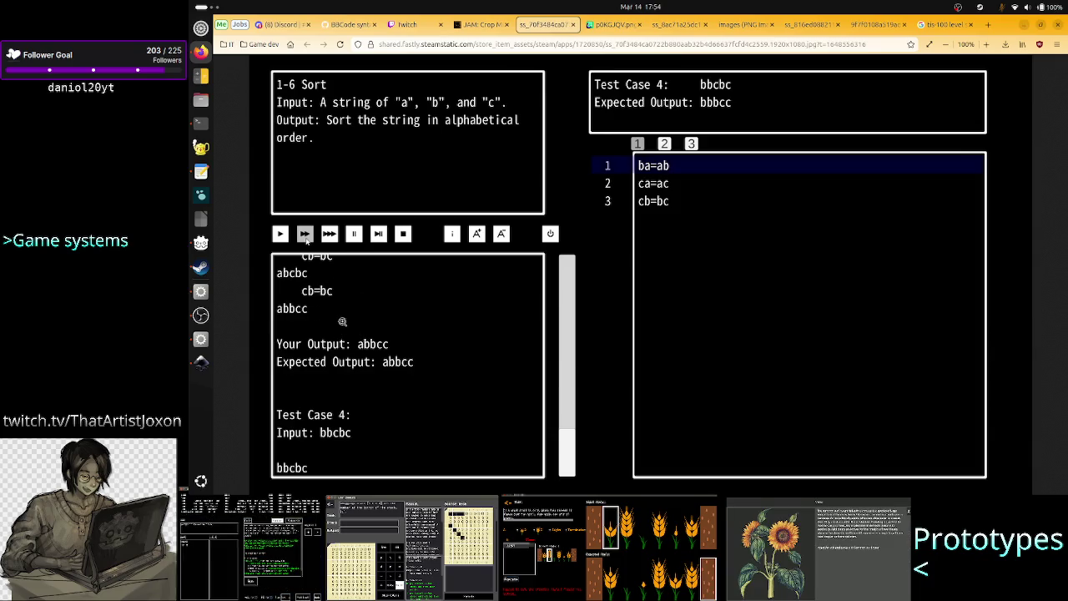
click(676, 25)
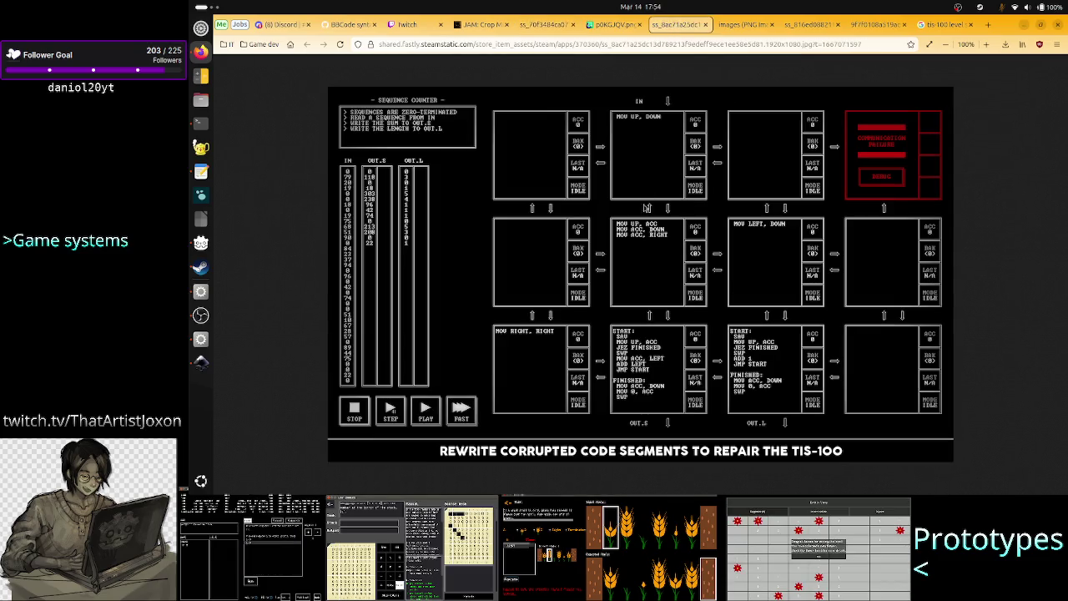
click(198, 269)
mouse_move(300, 36)
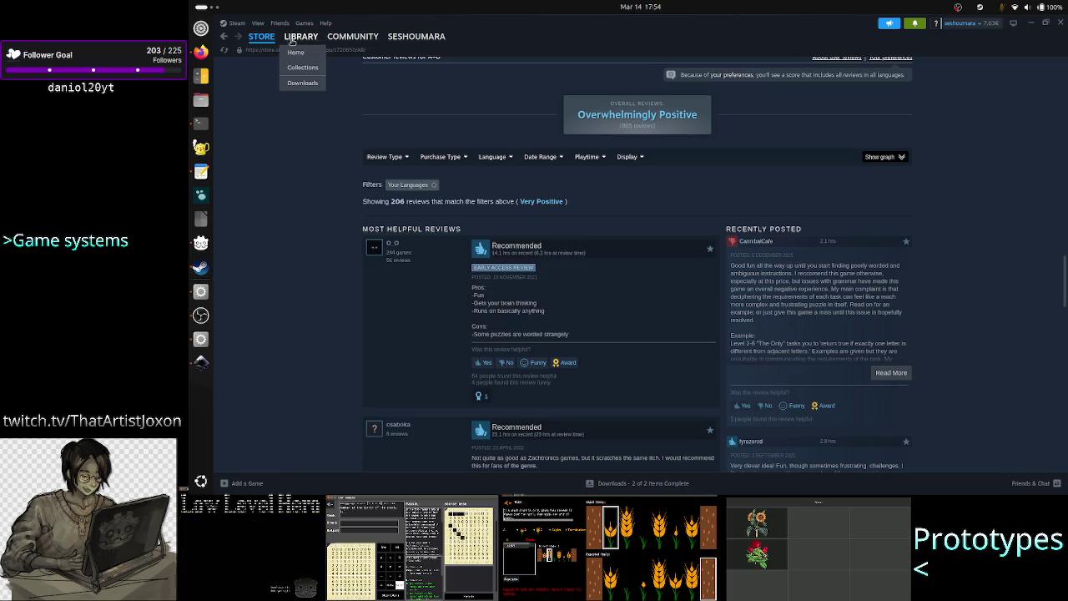
Launch TIS-100 via its Recent Games tile in the Steam library.
click(296, 52)
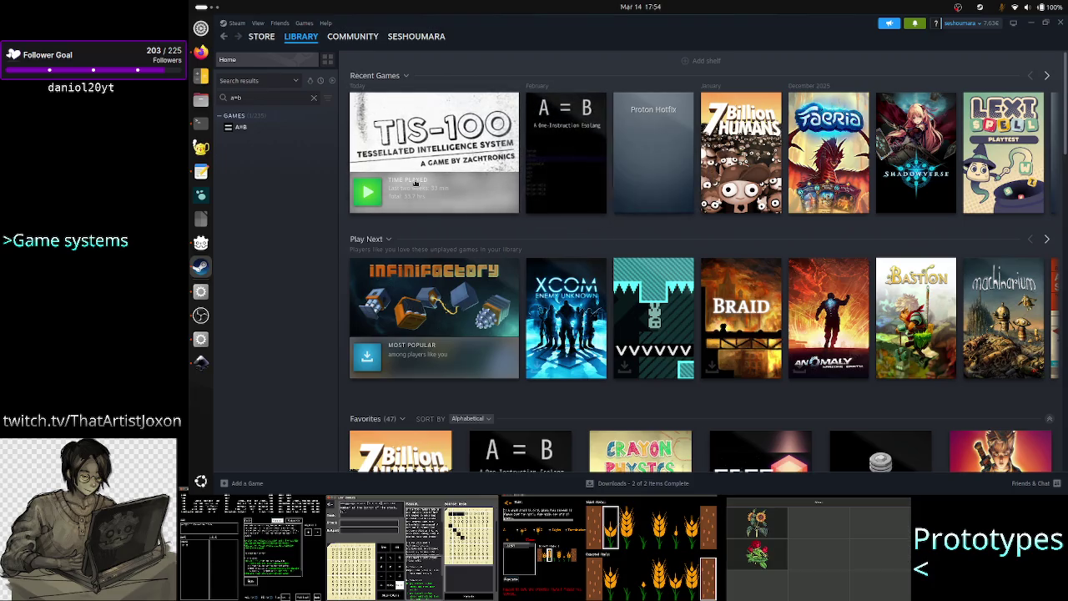
mouse_move(476, 152)
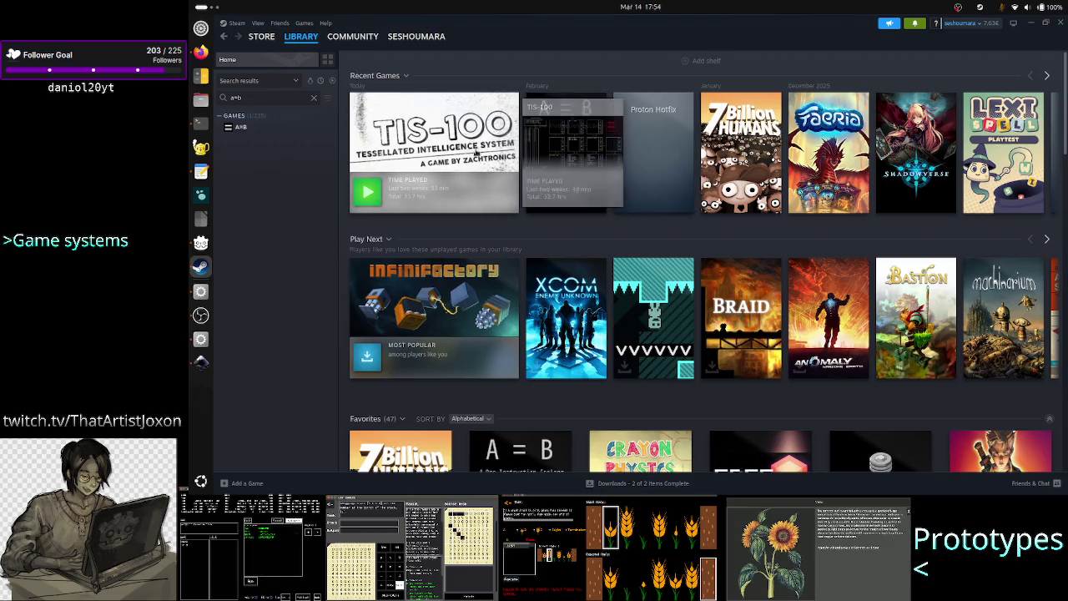
click(451, 148)
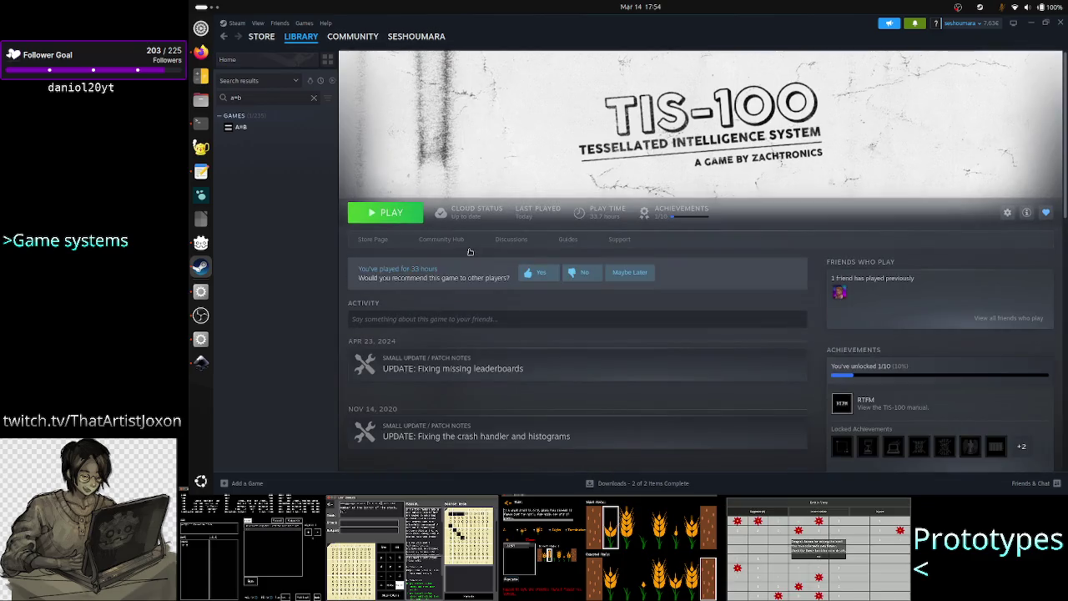
click(399, 214)
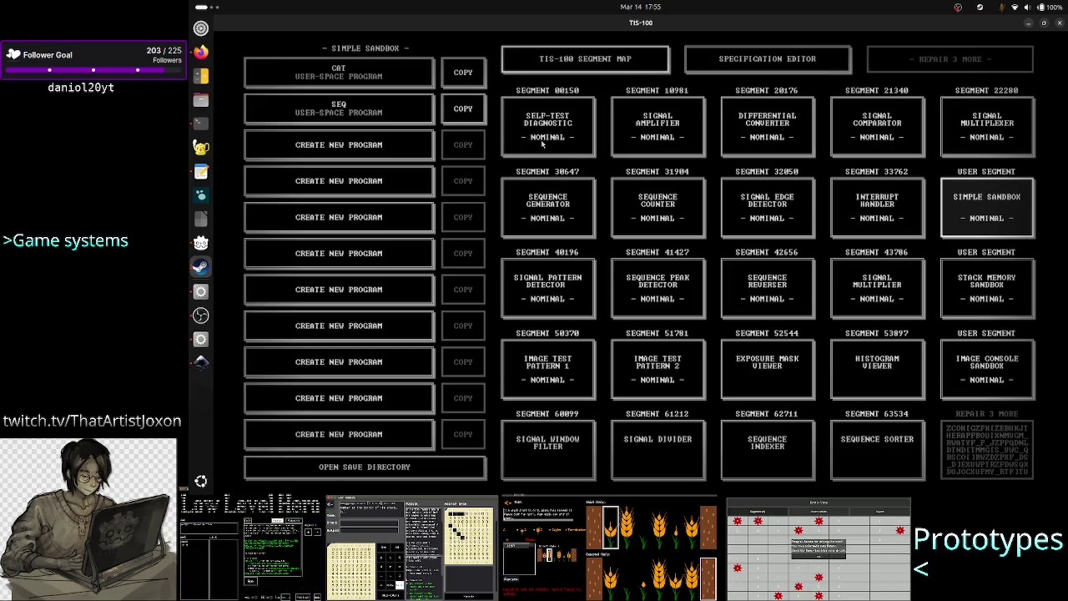
Open a new Histogram Viewer program and type a #TEST comment in the first node.
click(775, 375)
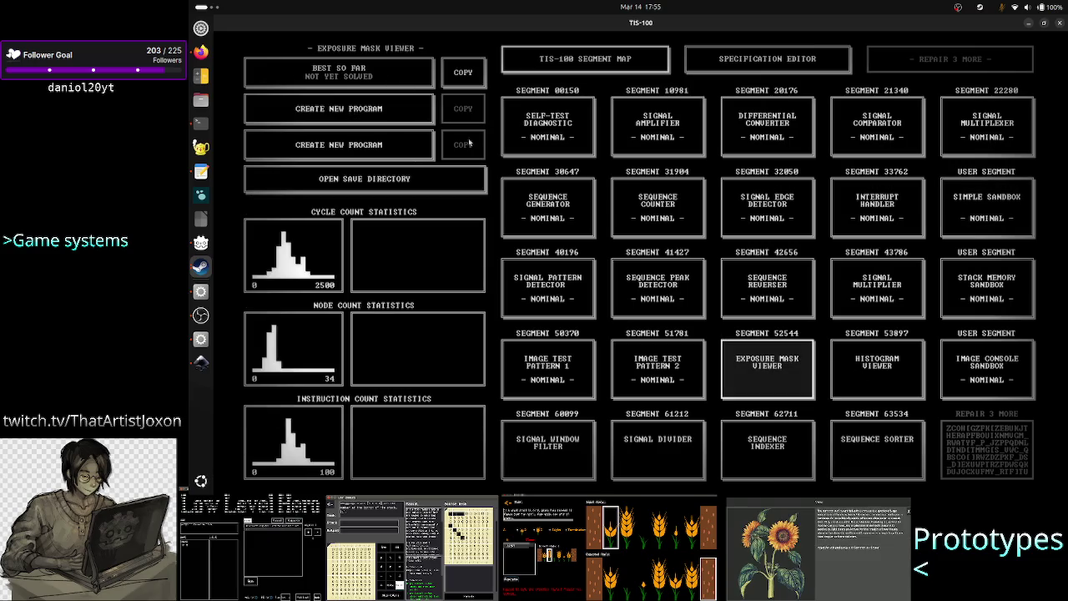
click(871, 365)
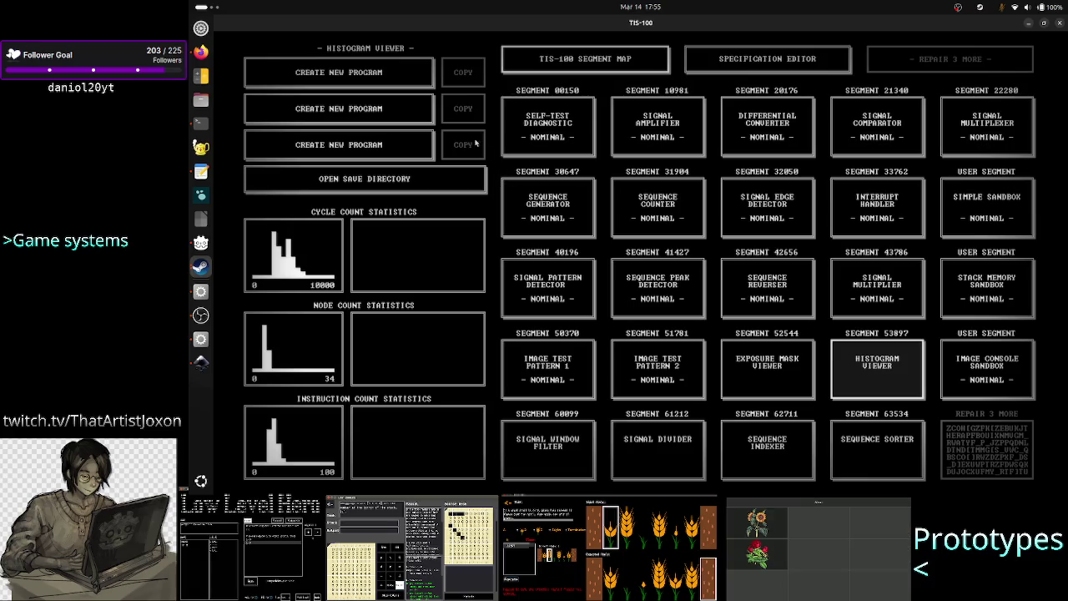
click(399, 81)
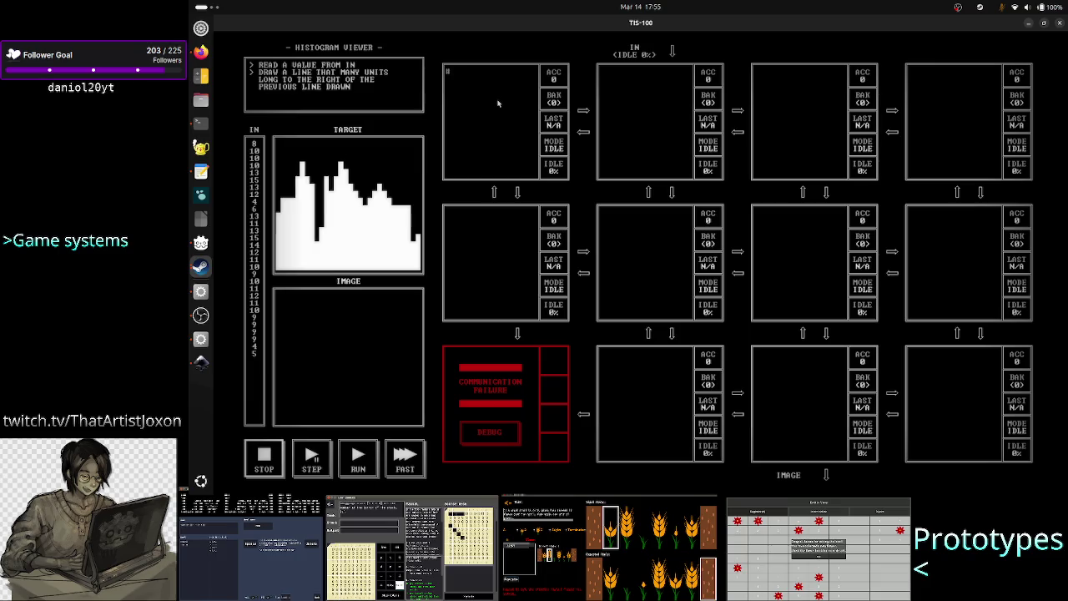
text(M)
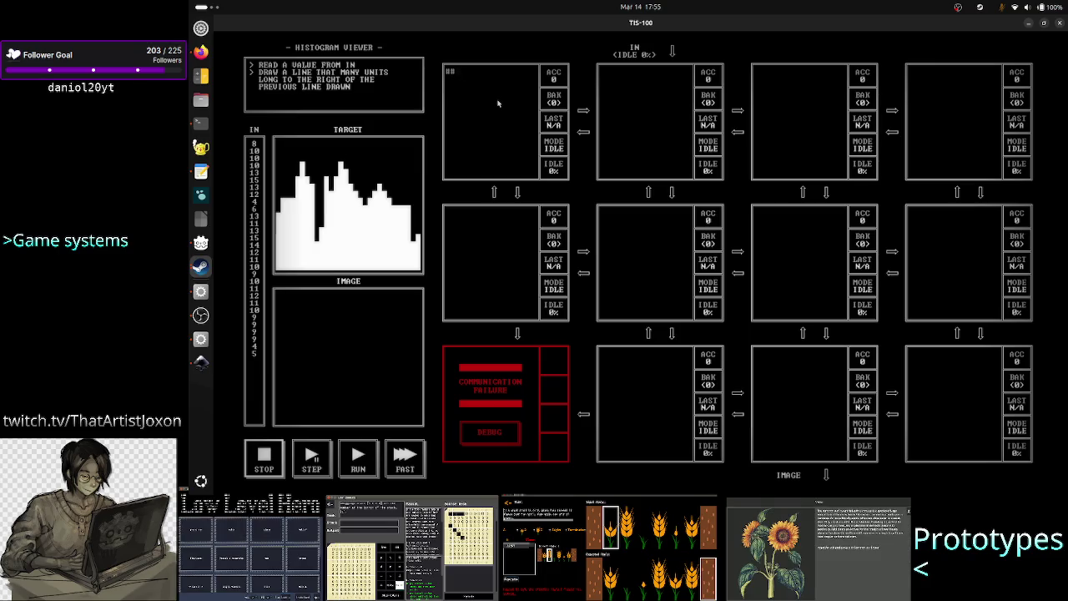
text(V)
text(ST)
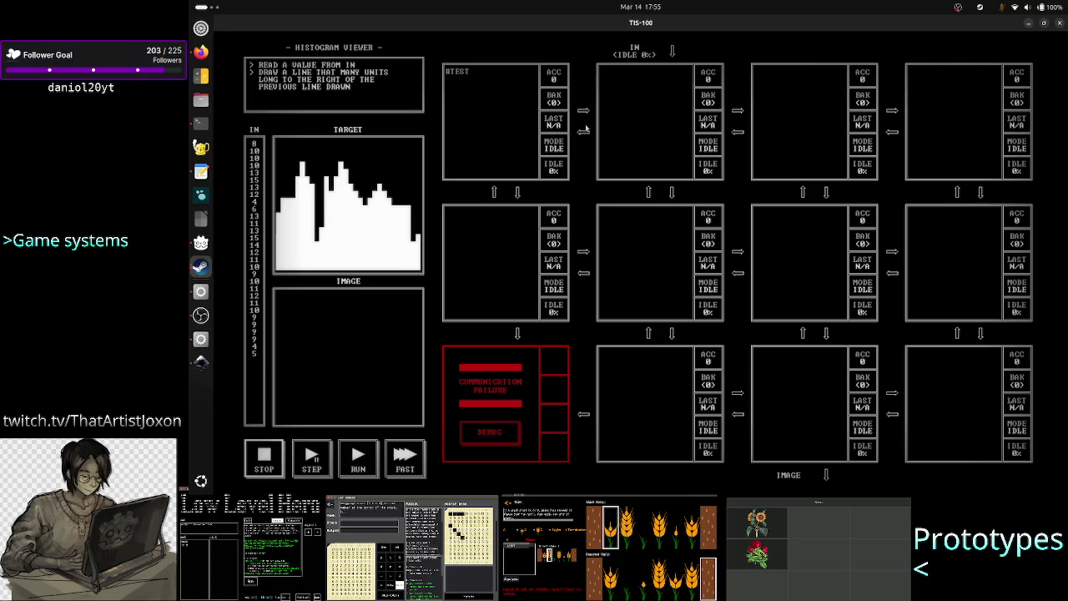
Enter 'adsfsdfs' in the second node and run to trigger an INVALID OPCODE error.
click(643, 113)
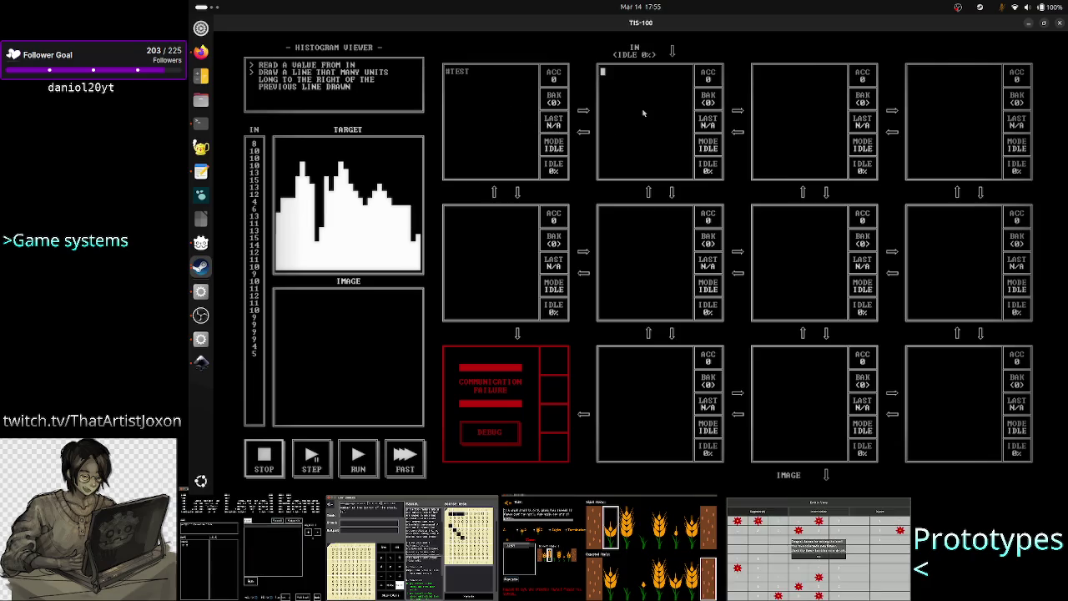
text(adsfsdfs)
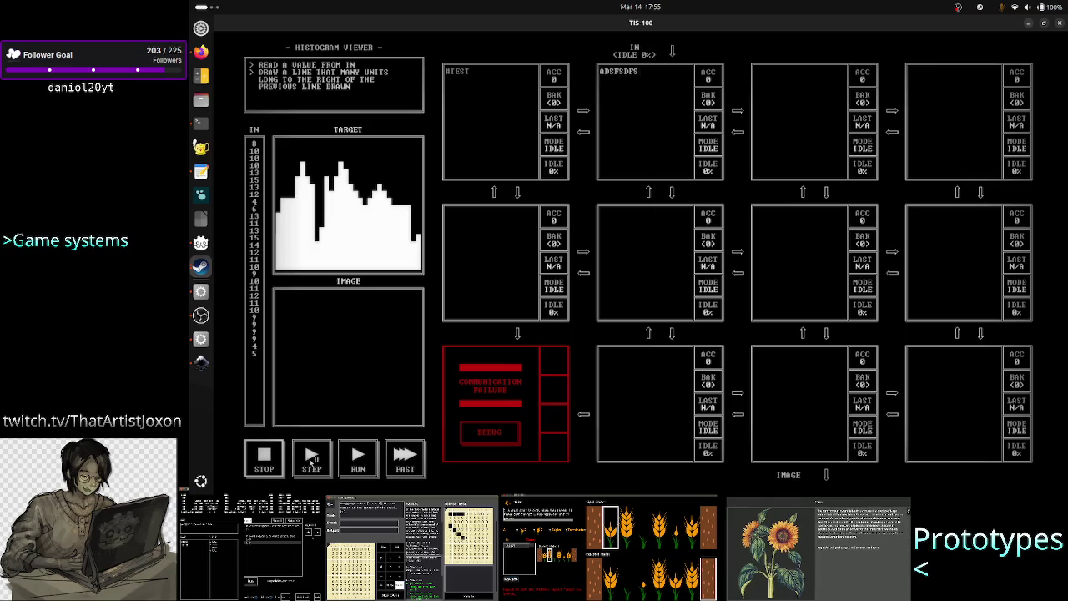
click(366, 458)
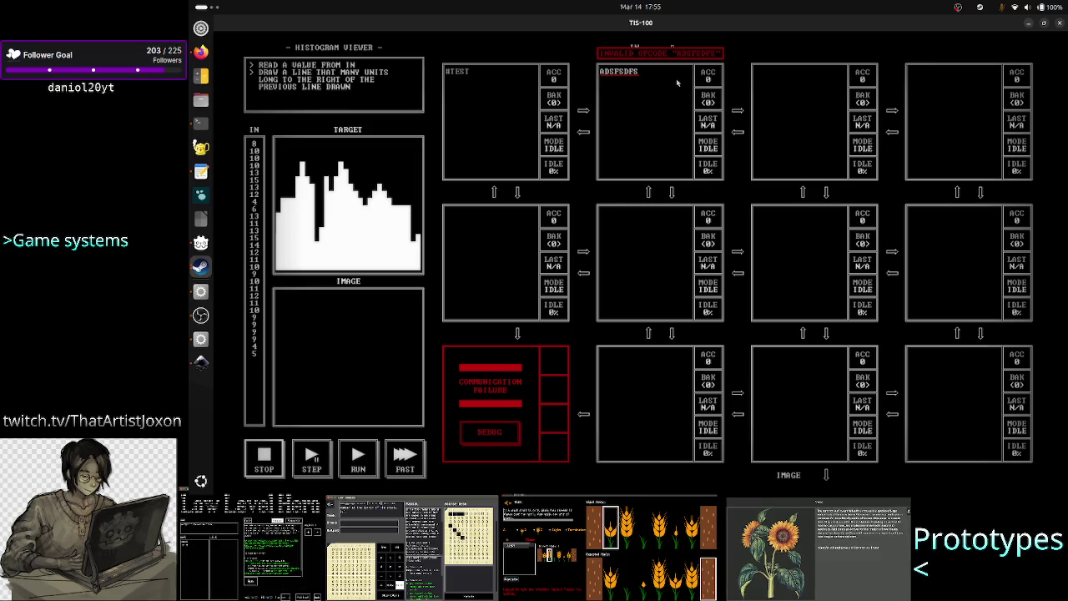
Add a second code line, VARXMETOO, under ADSFSDFS in the second node.
key(Return)
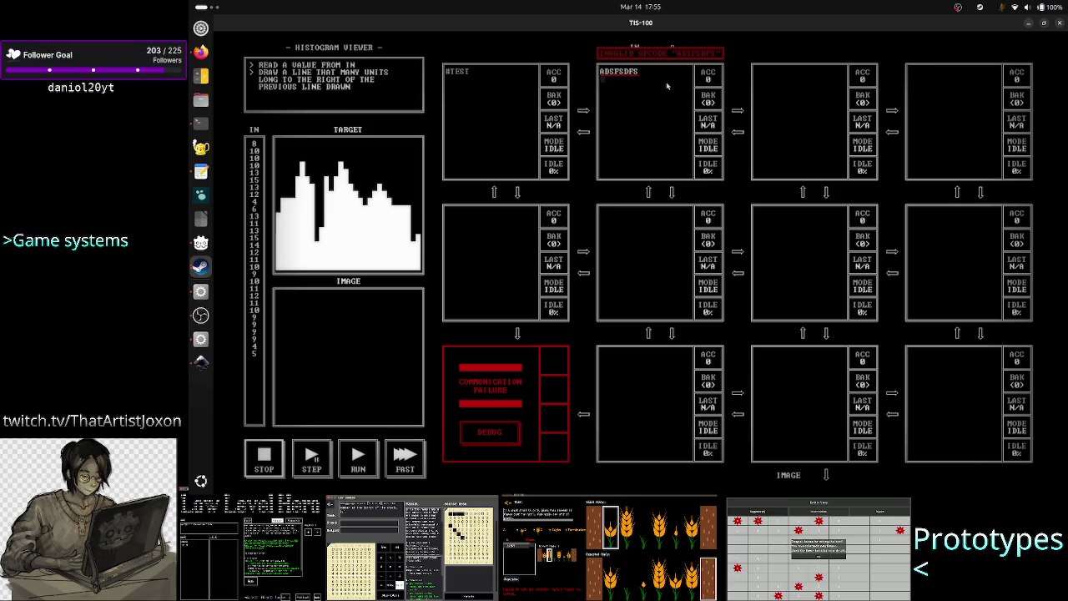
text(varxm)
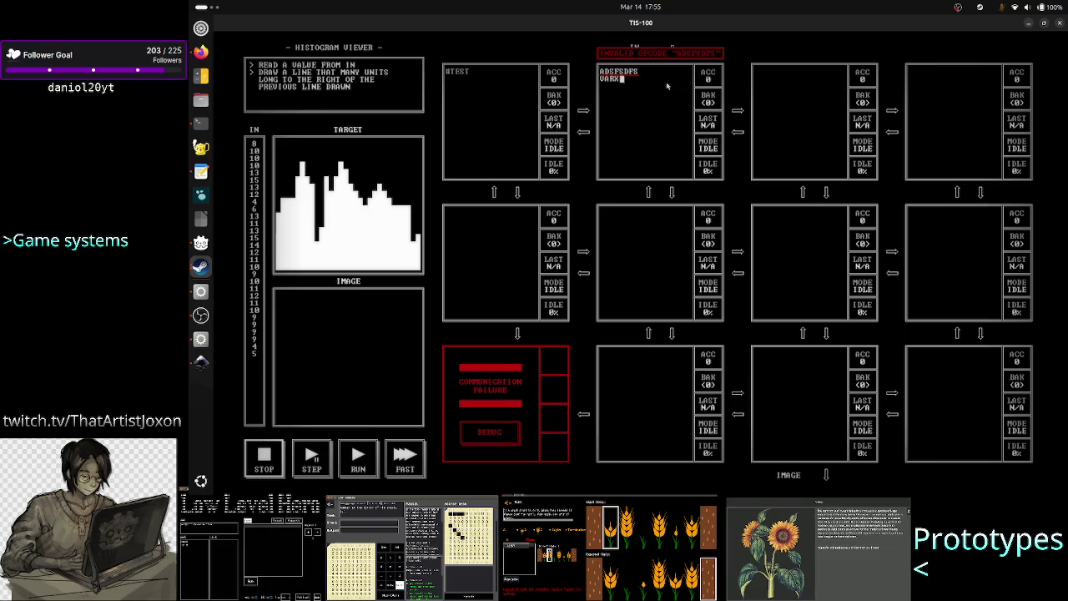
text(eto)
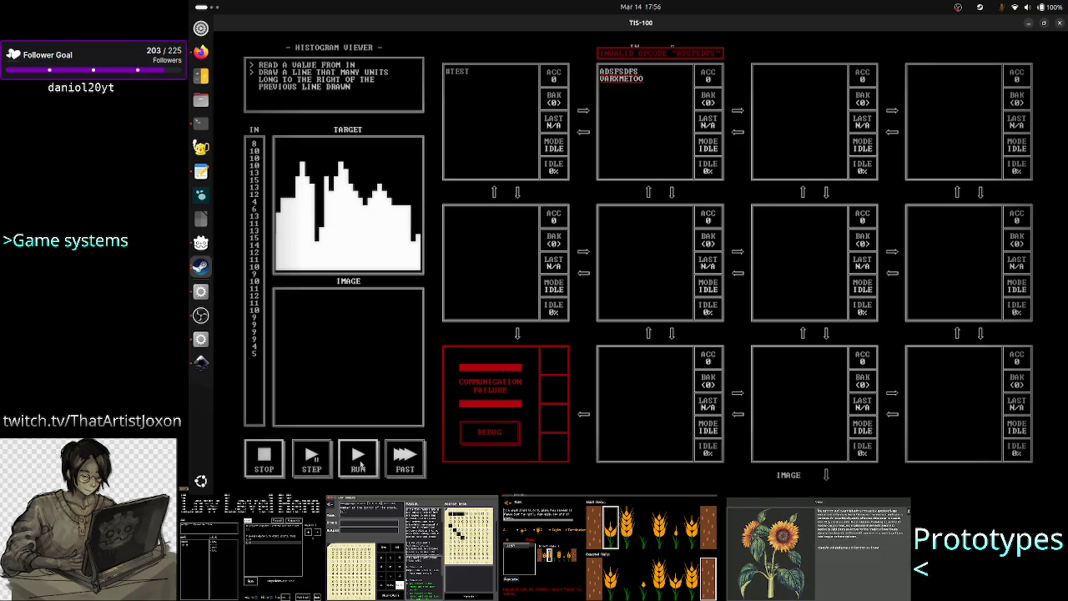
click(653, 71)
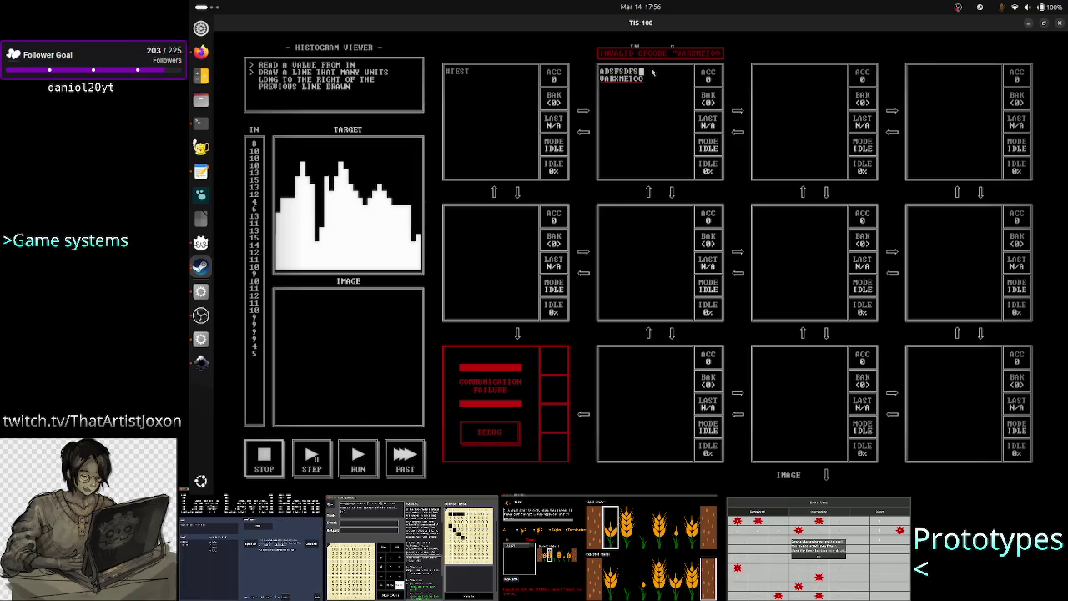
key(Left)
key(Left)
key(Left)
key(Left)
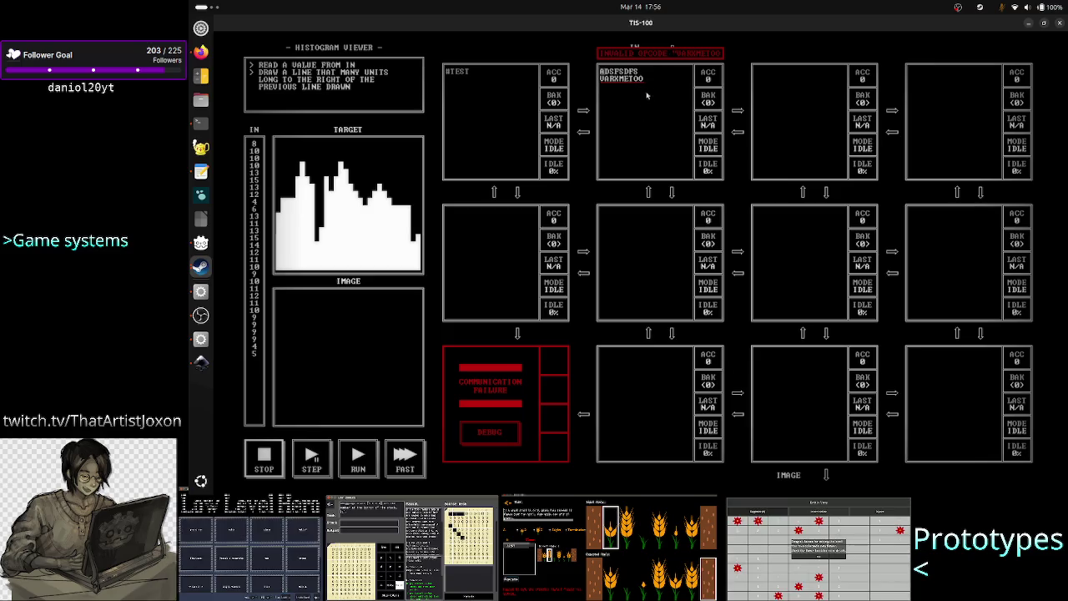
Start a third line with a # comment mark, then view the VARXMETOO error.
click(667, 93)
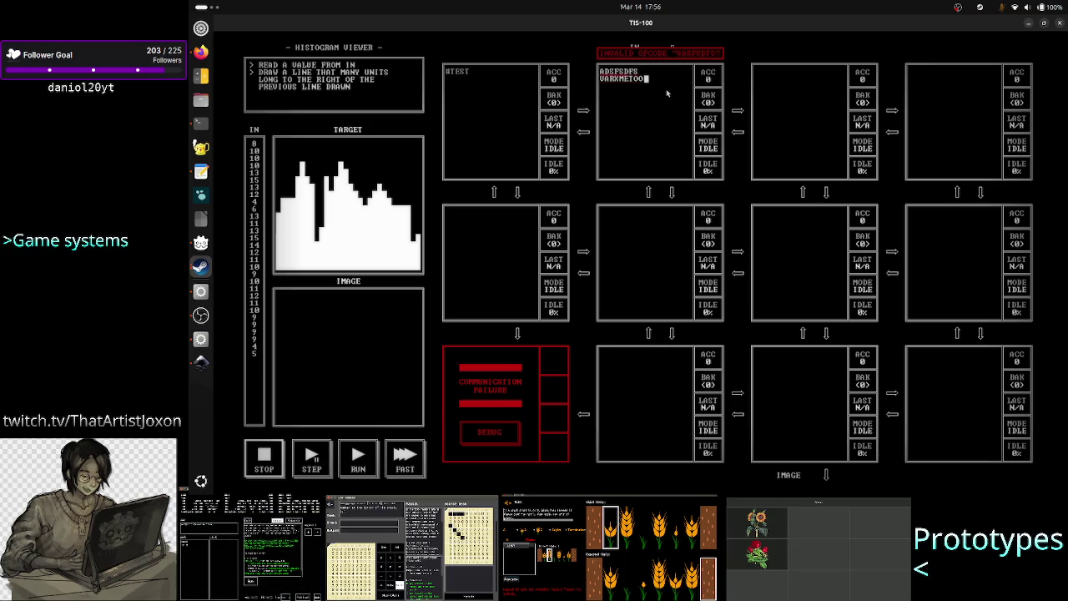
key(Return)
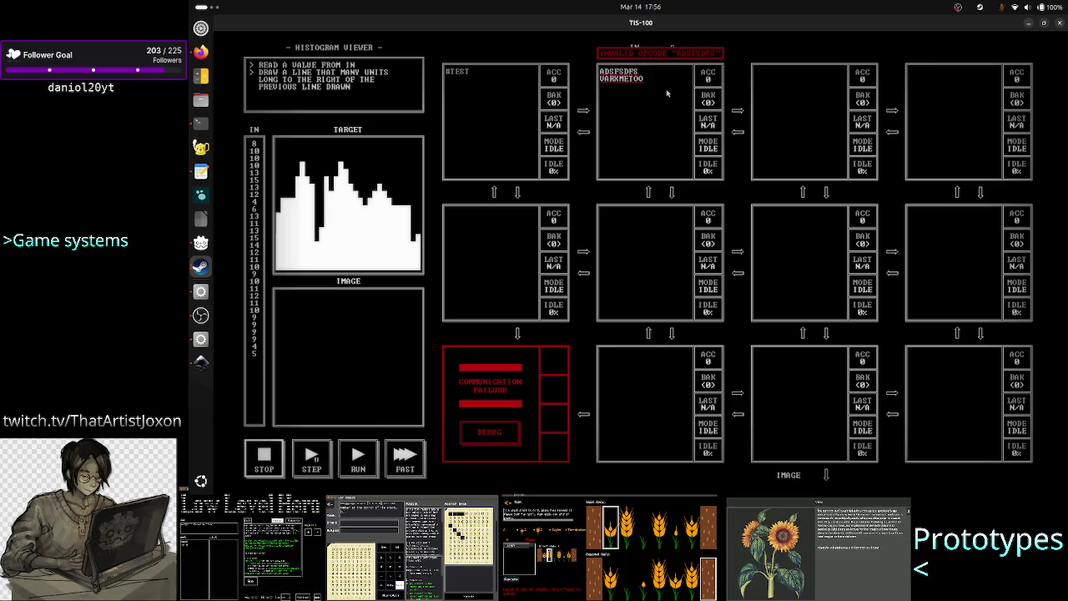
text(#)
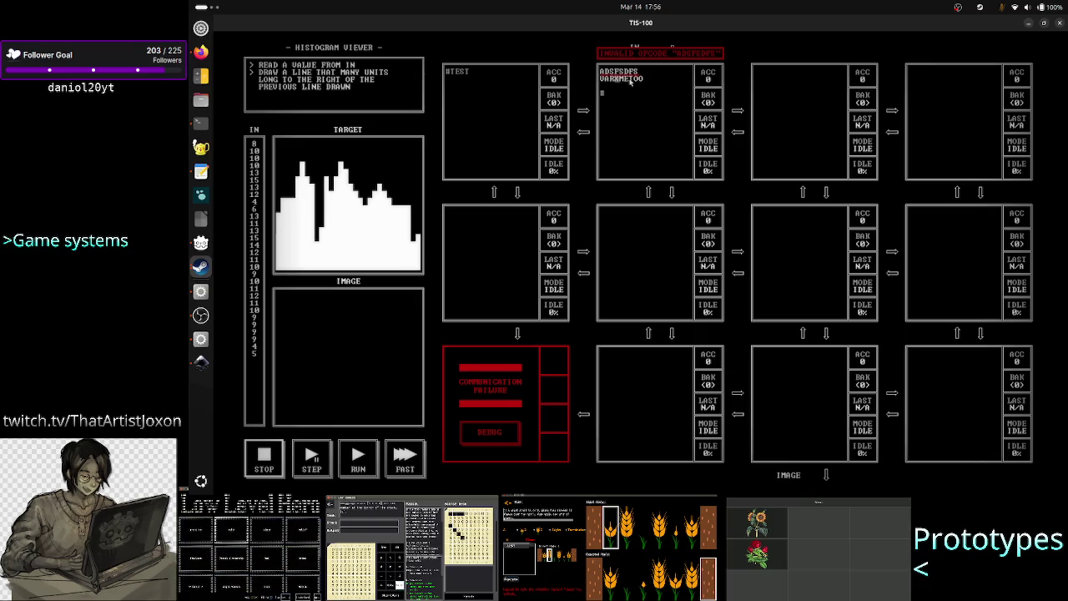
click(622, 73)
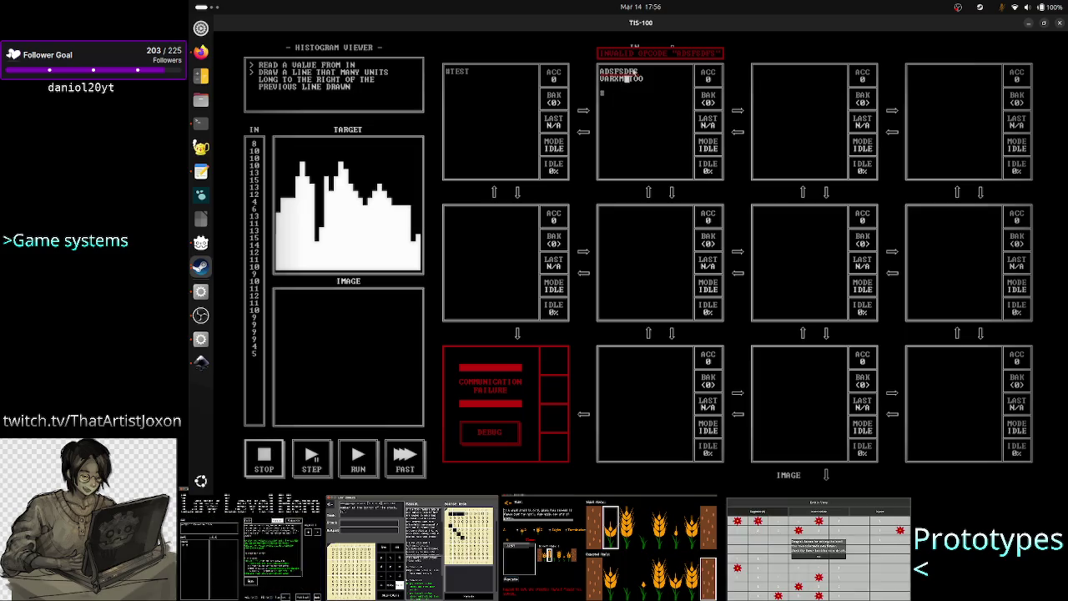
Check the ADSFSDFS line's error, then insert and delete test characters in it.
key(Up)
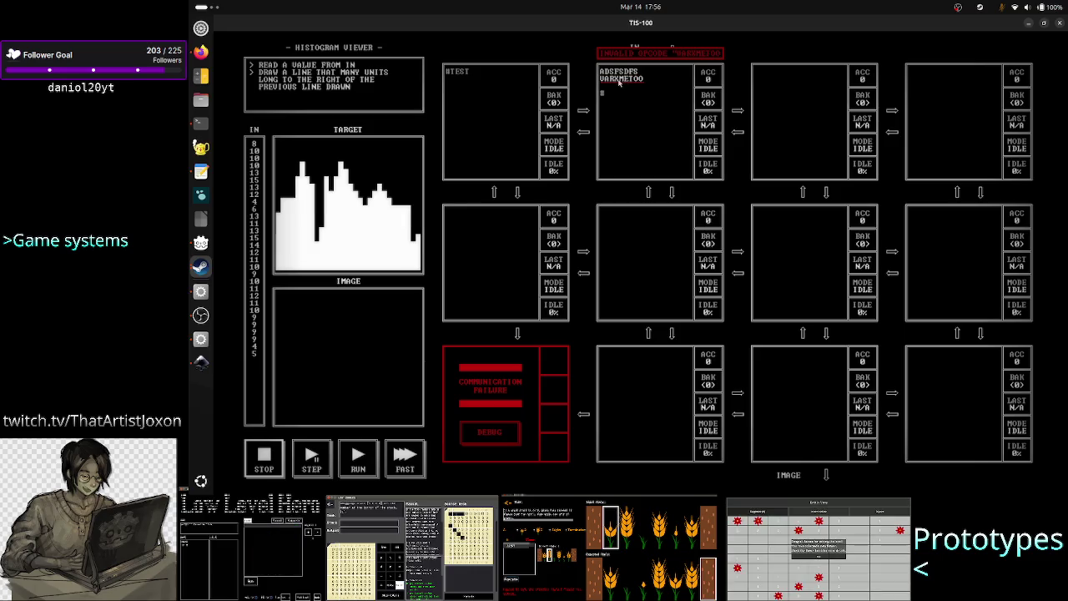
click(618, 80)
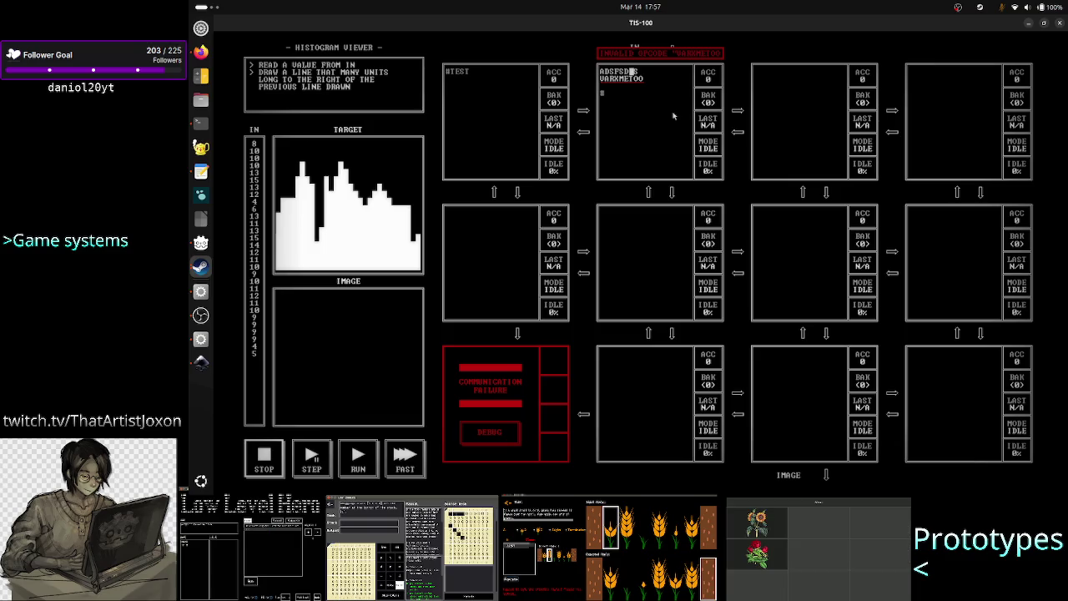
key(Left)
key(Left)
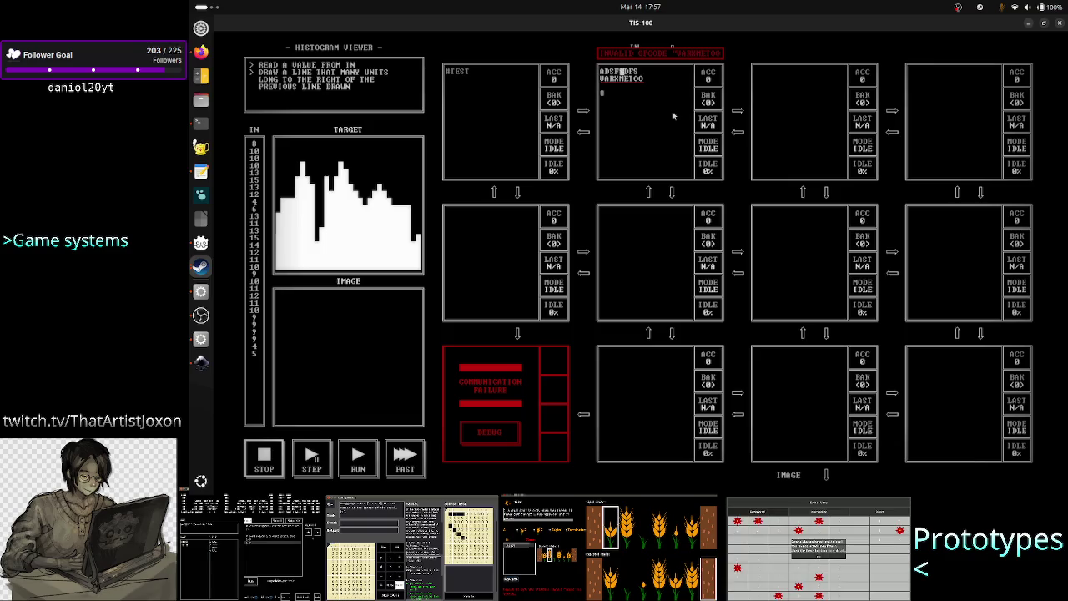
key(Right)
key(Right)
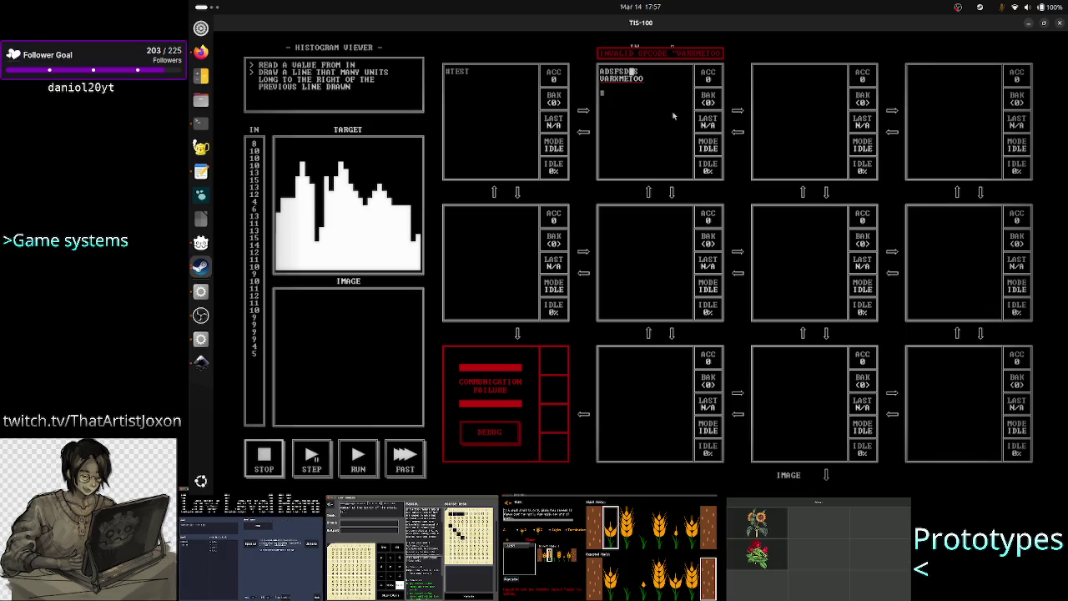
text(ADADFS)
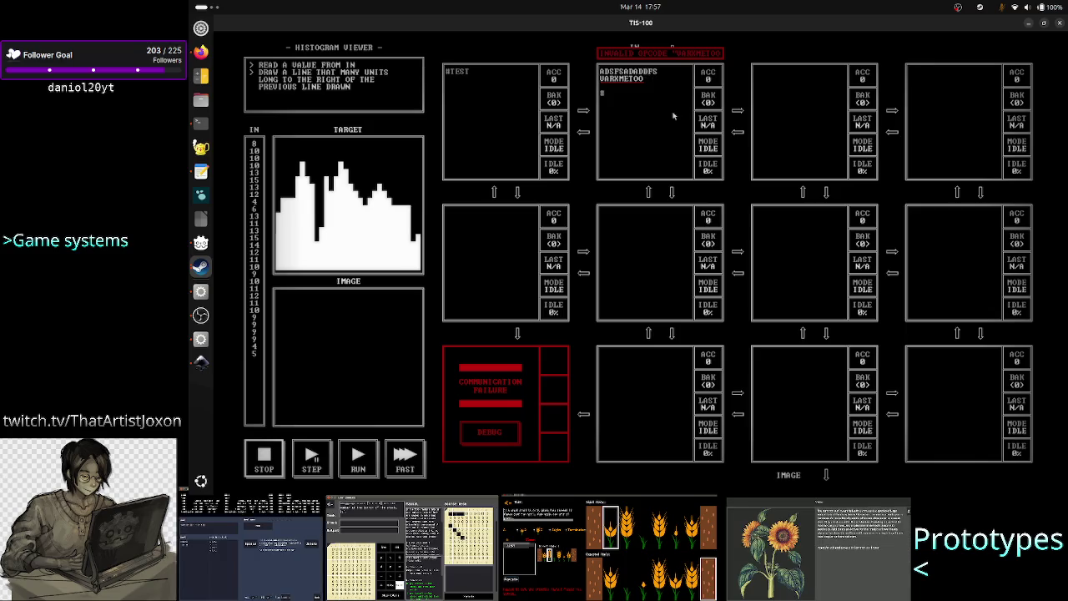
key(BackSpace)
key(BackSpace)
key(BackSpace)
key(BackSpace)
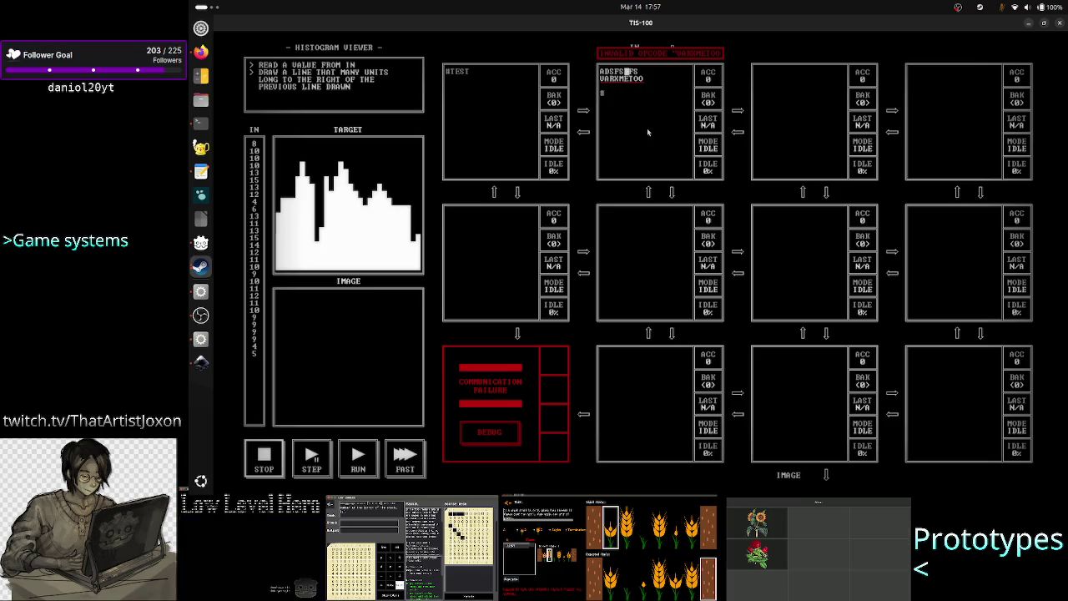
Type KKKKKKKK on the third code line of the node.
key(Down)
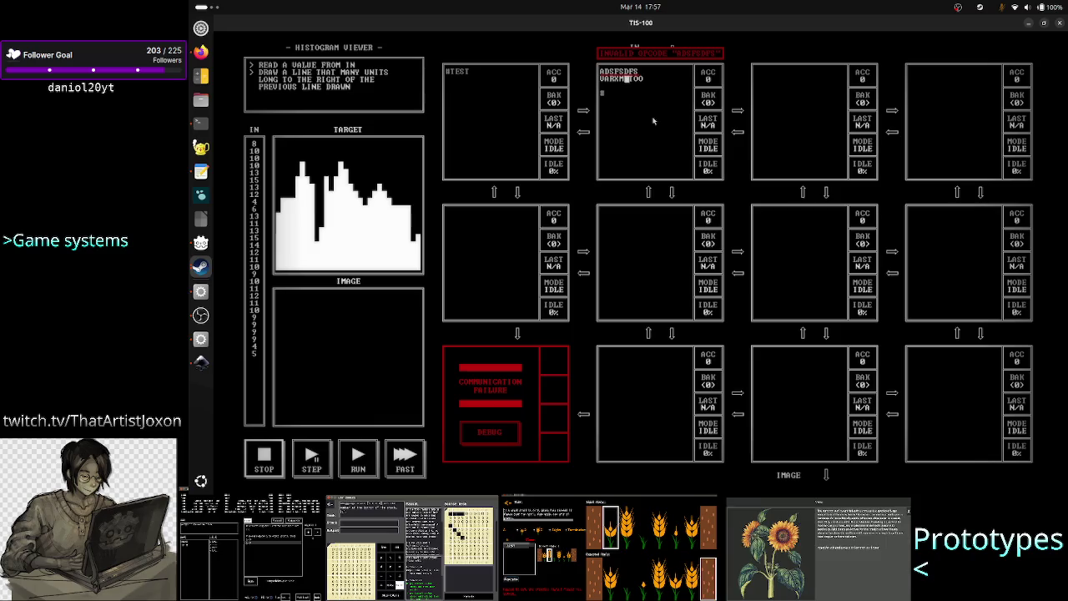
key(Down)
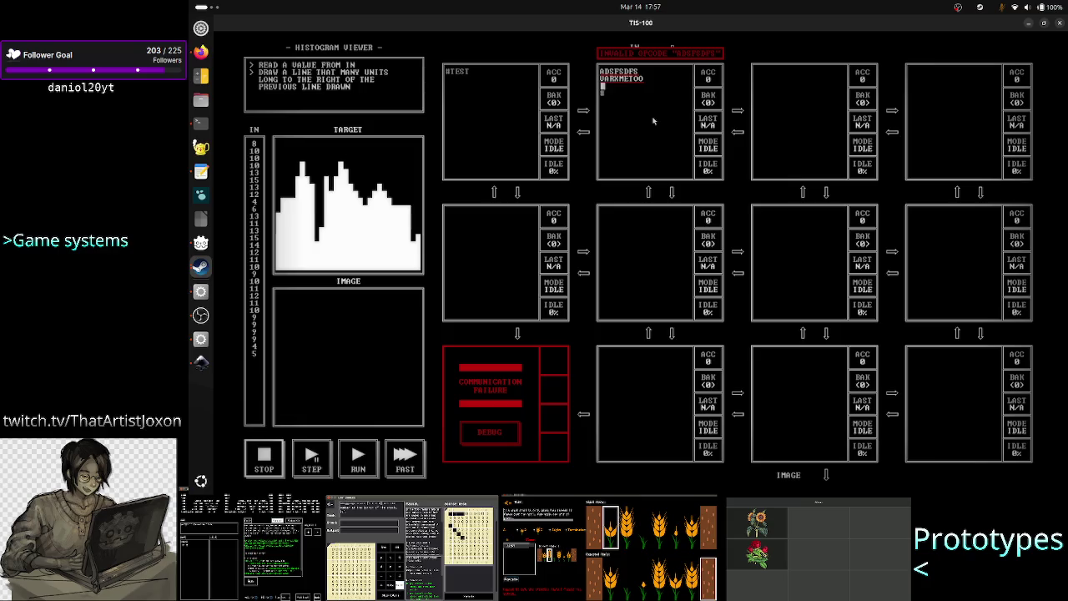
text(KKKKKKKK)
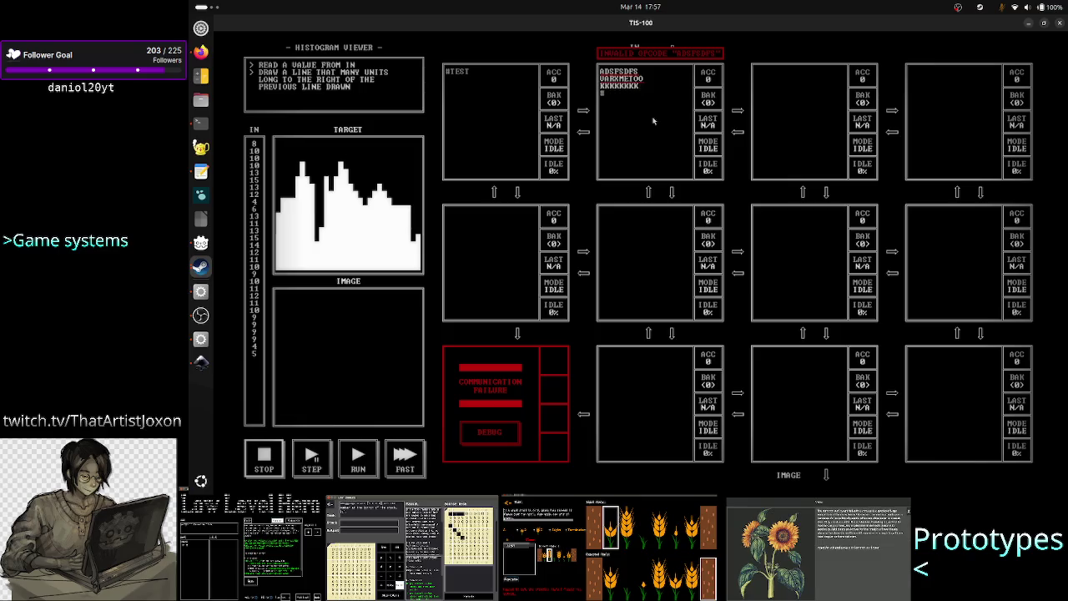